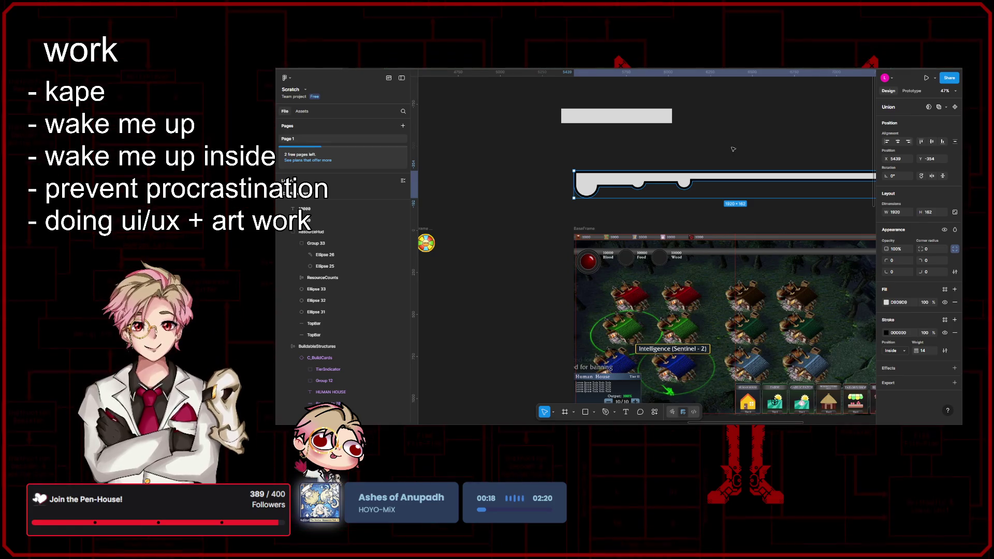
# - Deselect the curved bar and pan around the canvas to survey the HUD mockup
pyautogui.click(733, 149)
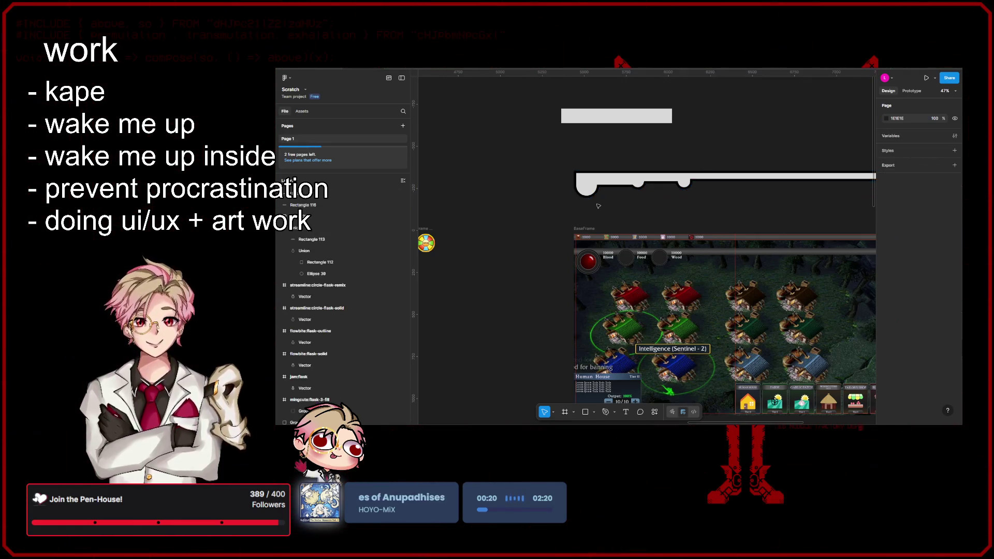
pyautogui.scroll(10, 527, 337)
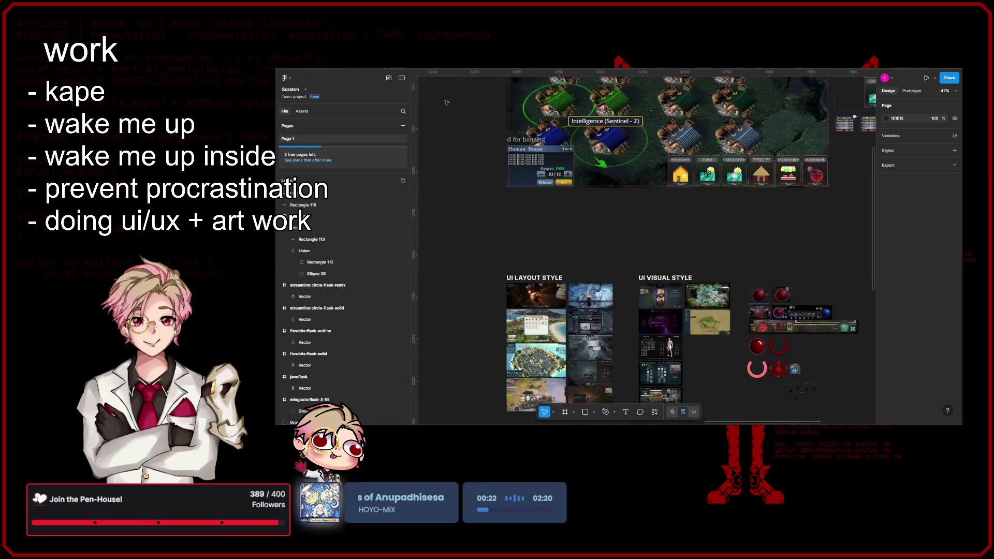
pyautogui.scroll(5, 593, 317)
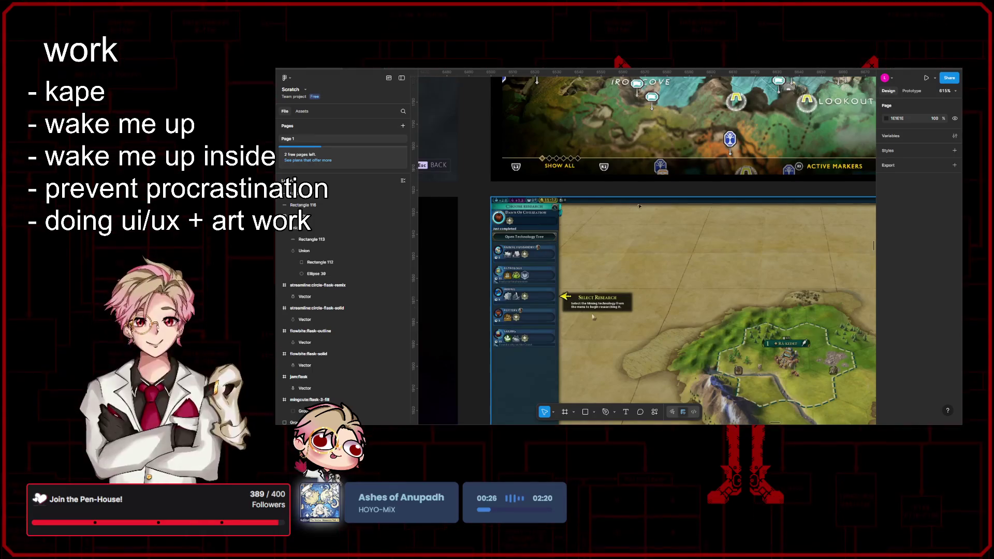
pyautogui.scroll(18, 649, 194)
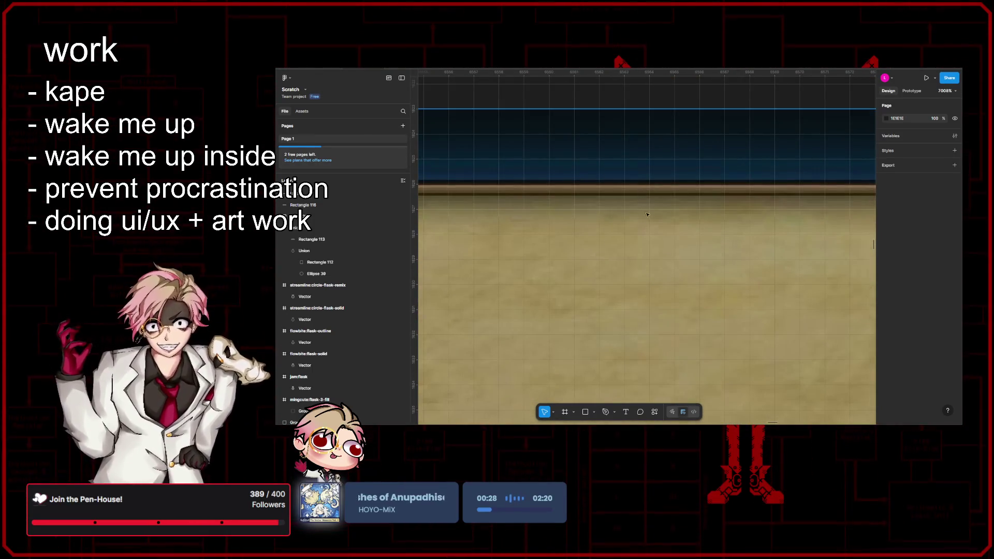
pyautogui.scroll(-12, 603, 215)
pyautogui.scroll(-15, 525, 243)
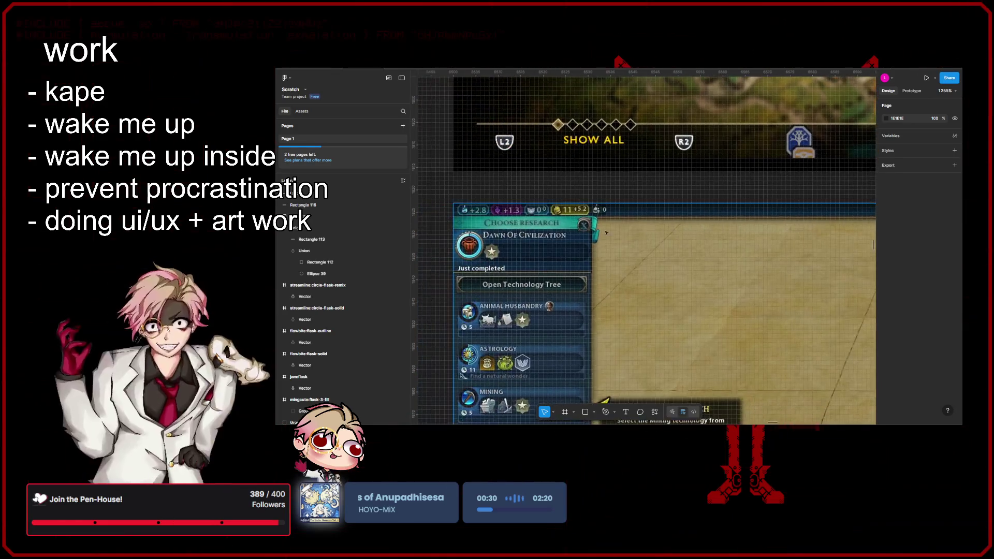
pyautogui.scroll(3, 604, 156)
pyautogui.scroll(-5, 621, 187)
pyautogui.scroll(5, 645, 222)
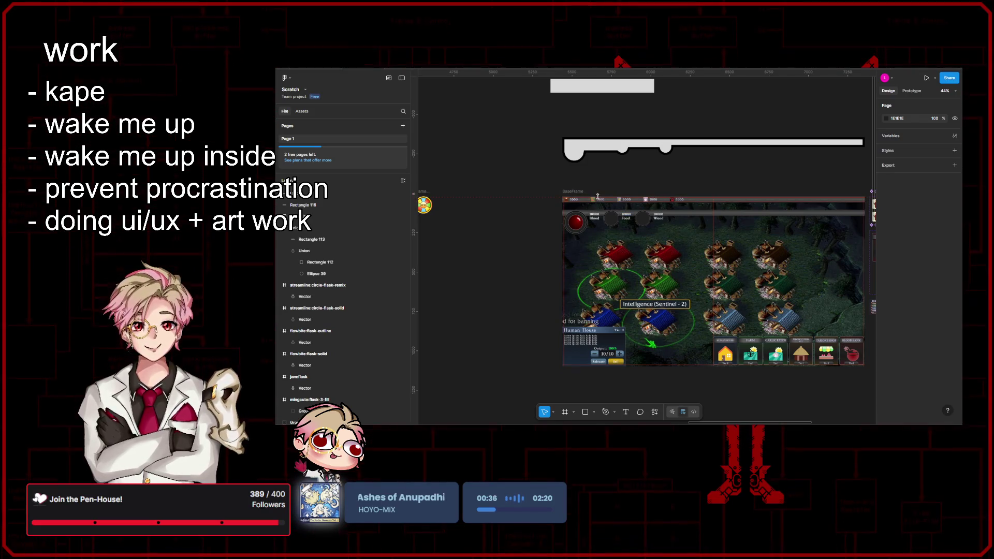
pyautogui.scroll(6, 637, 222)
pyautogui.hscroll(2, 638, 222)
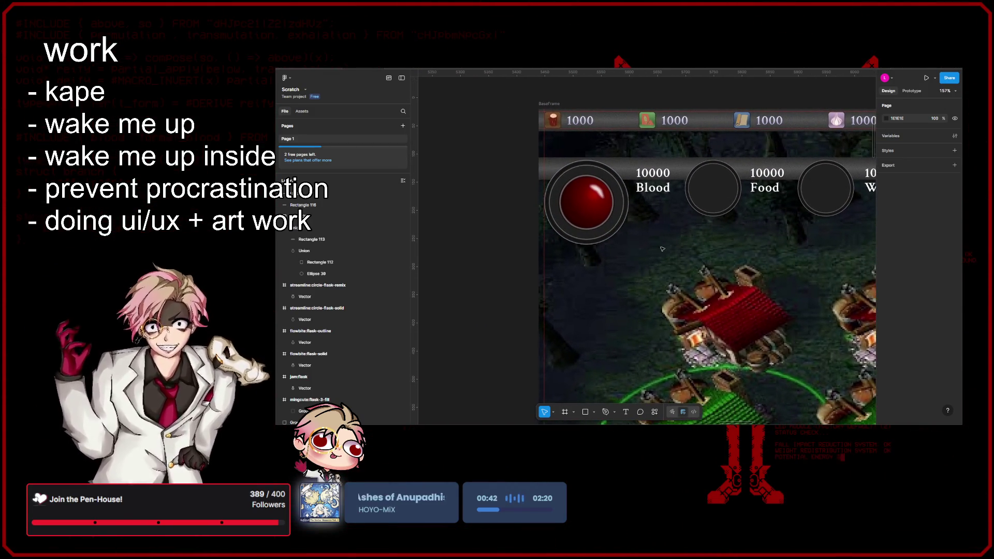
pyautogui.hscroll(4, 623, 250)
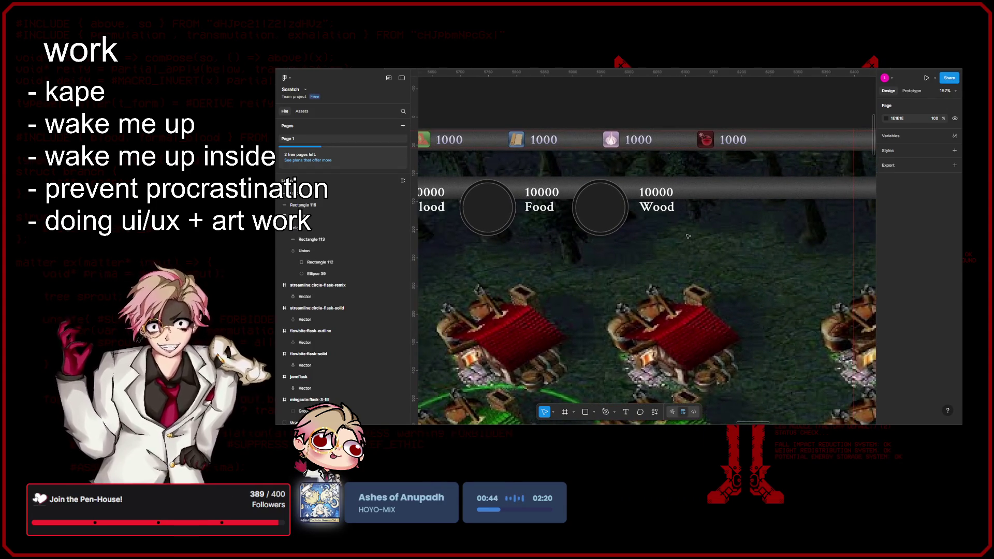
pyautogui.hscroll(-4, 688, 237)
pyautogui.scroll(6, 594, 239)
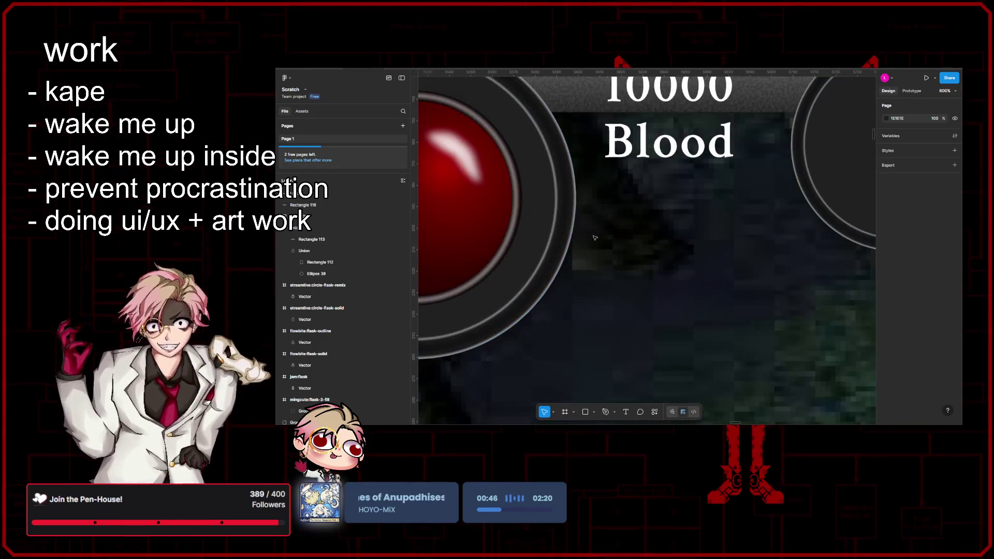
pyautogui.scroll(-5, 699, 294)
# - Place and delete a test rectangle, then select the curved Union bar
pyautogui.press('r')
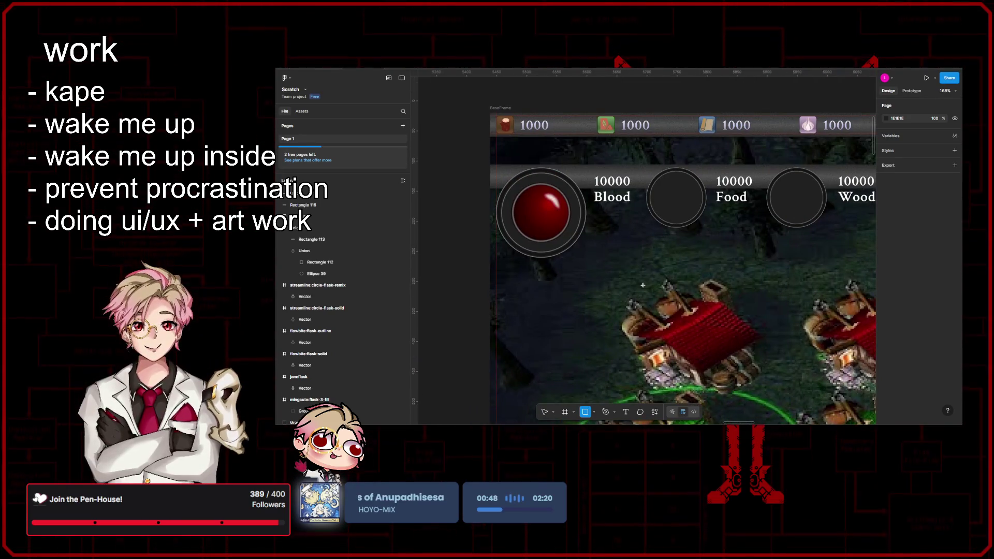
pyautogui.click(645, 290)
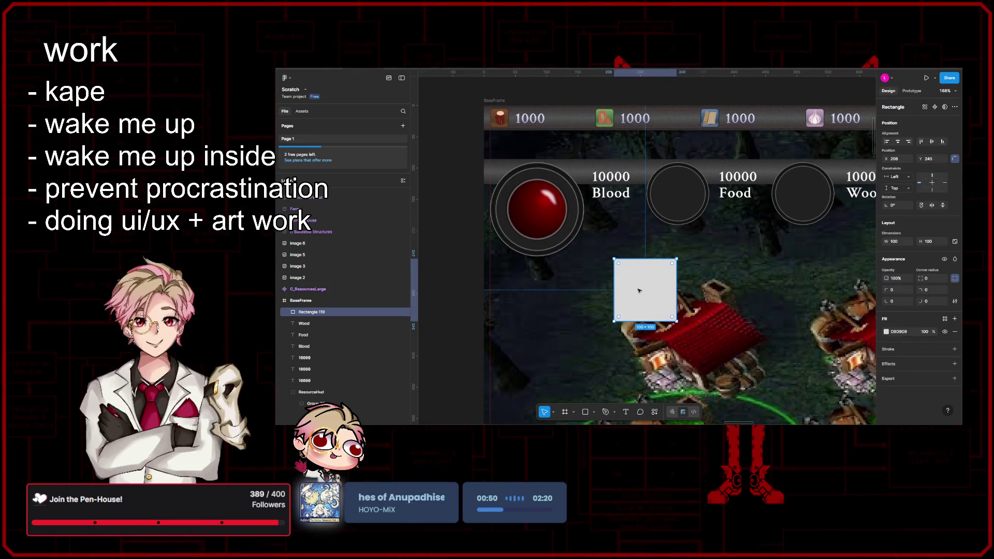
pyautogui.press('Delete')
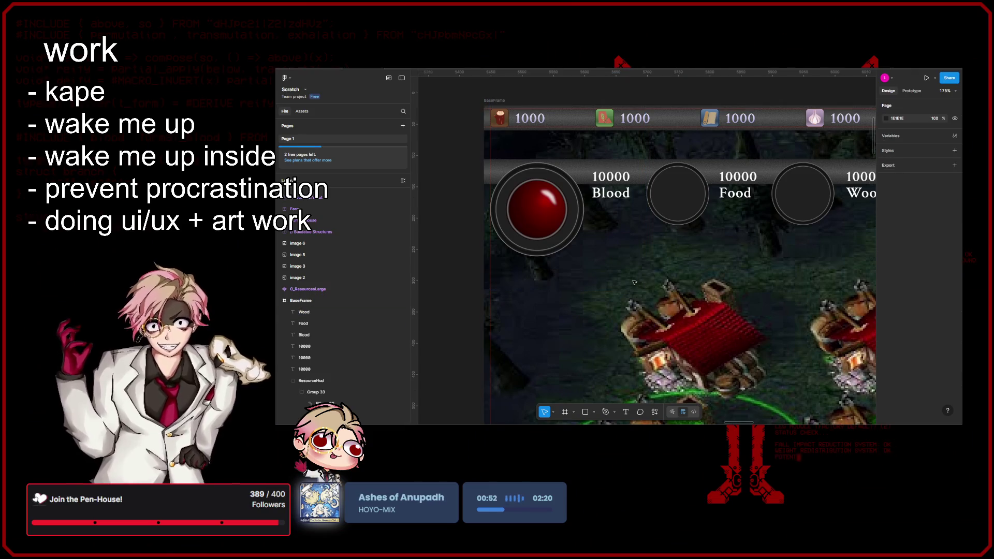
pyautogui.scroll(-5, 634, 269)
pyautogui.scroll(-3, 634, 269)
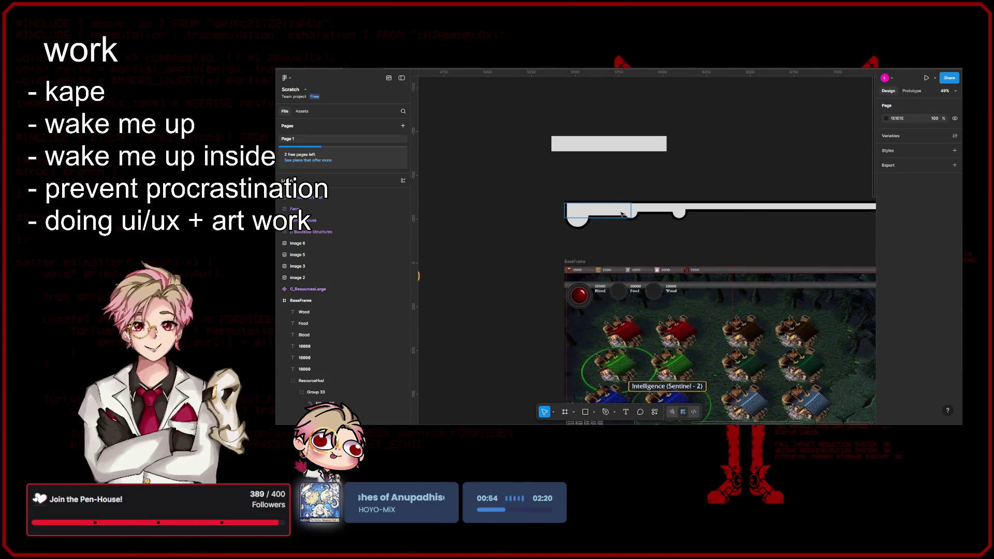
pyautogui.click(713, 208)
pyautogui.hscroll(-2, 770, 260)
pyautogui.scroll(-1, 769, 260)
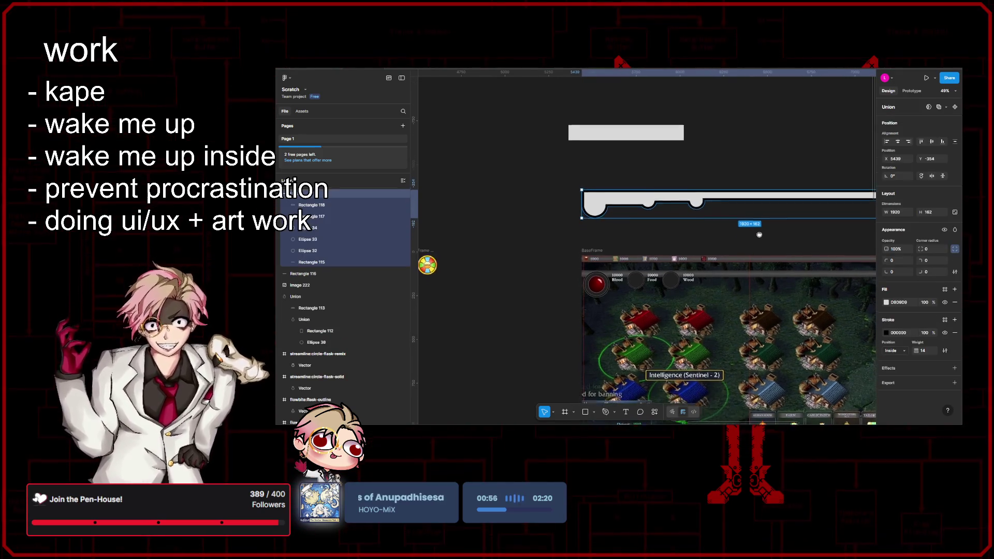
pyautogui.scroll(3, 763, 243)
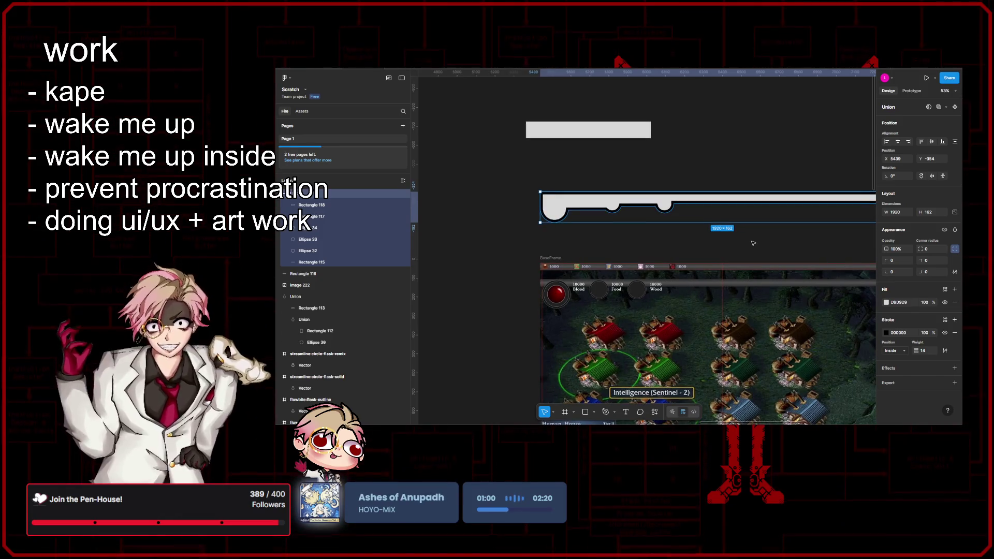
# - Change the bar's stroke paint to a radial gradient
pyautogui.click(886, 332)
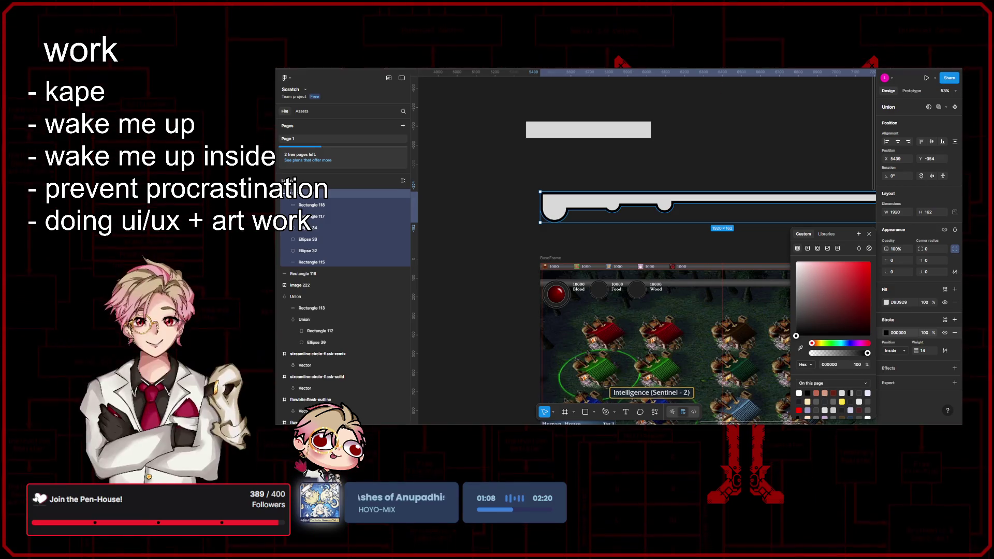
pyautogui.hotkey('shift', '0')
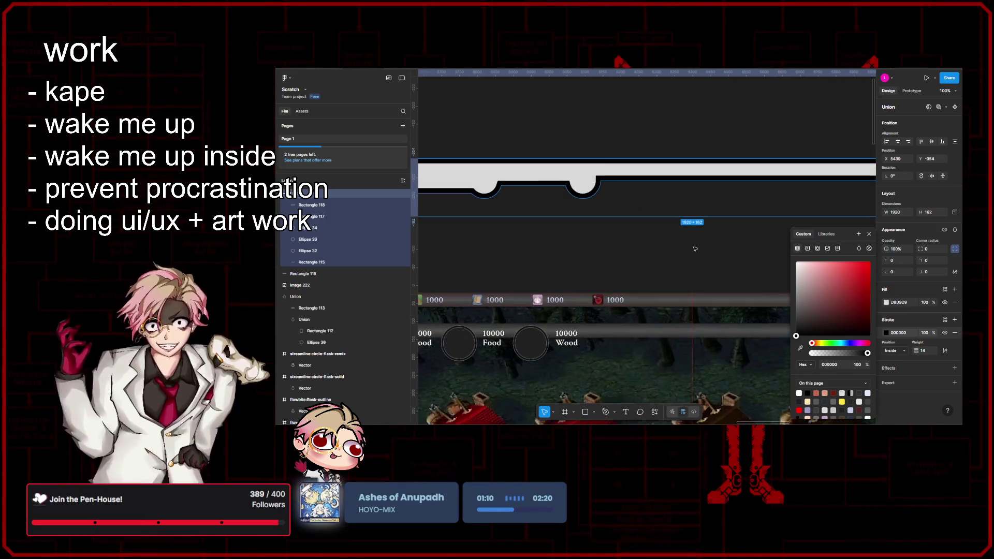
pyautogui.click(807, 249)
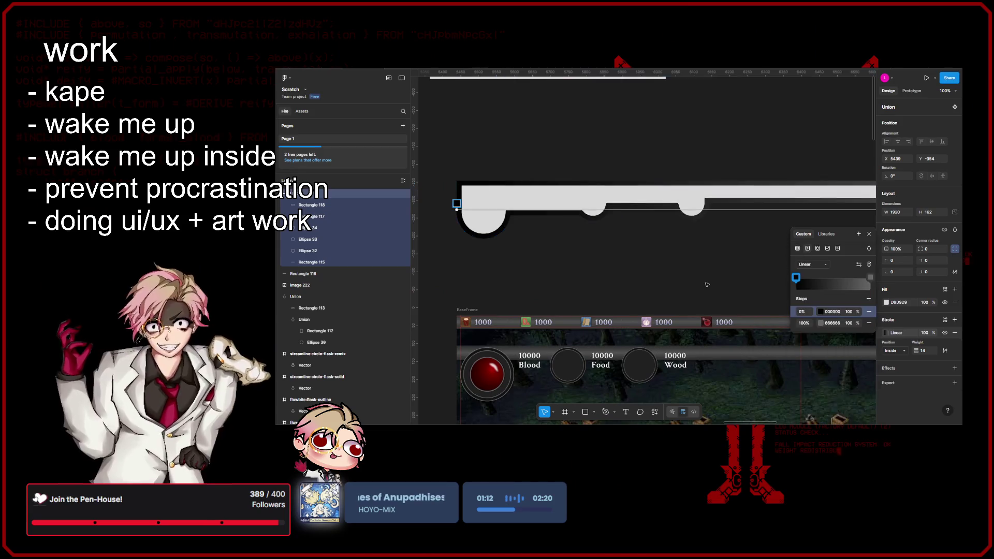
pyautogui.scroll(3, 691, 265)
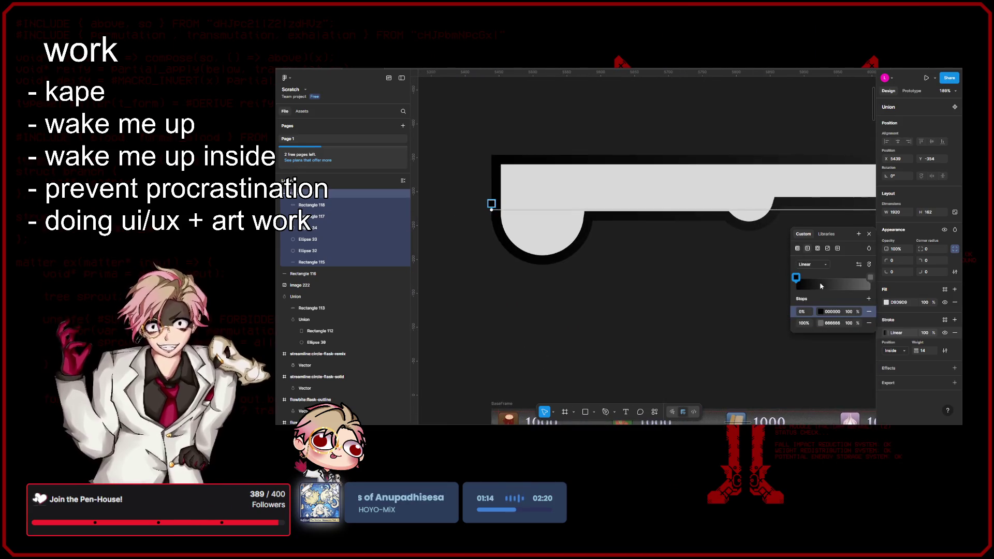
pyautogui.click(811, 264)
pyautogui.click(818, 275)
# - Reposition the gradient's end point and add a dark grey stop
pyautogui.scroll(-5, 686, 254)
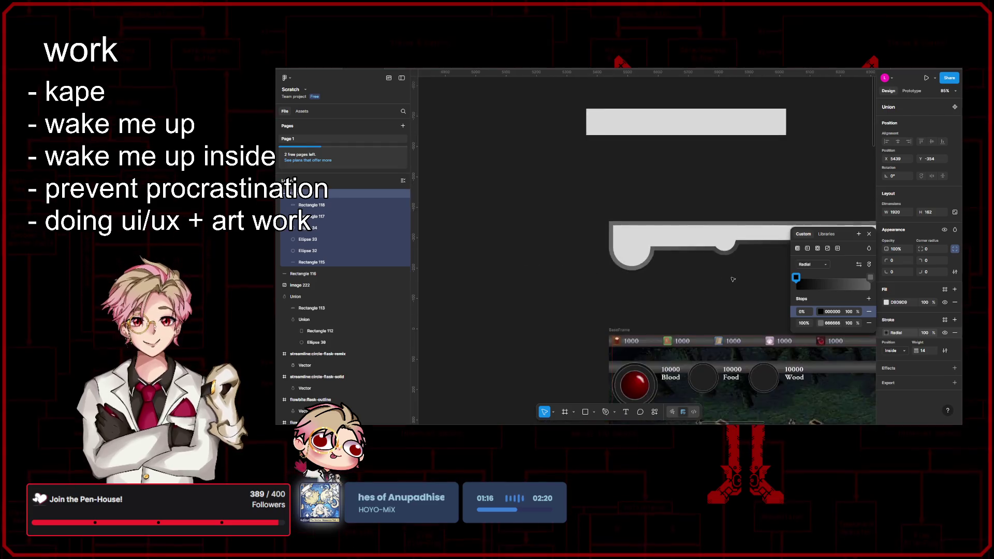
pyautogui.hscroll(3, 673, 253)
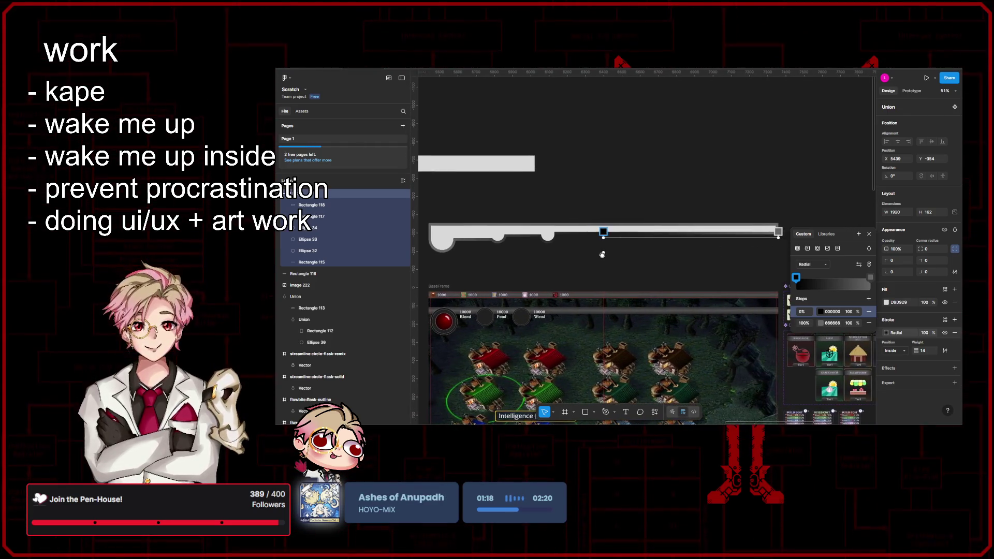
pyautogui.hscroll(1, 601, 254)
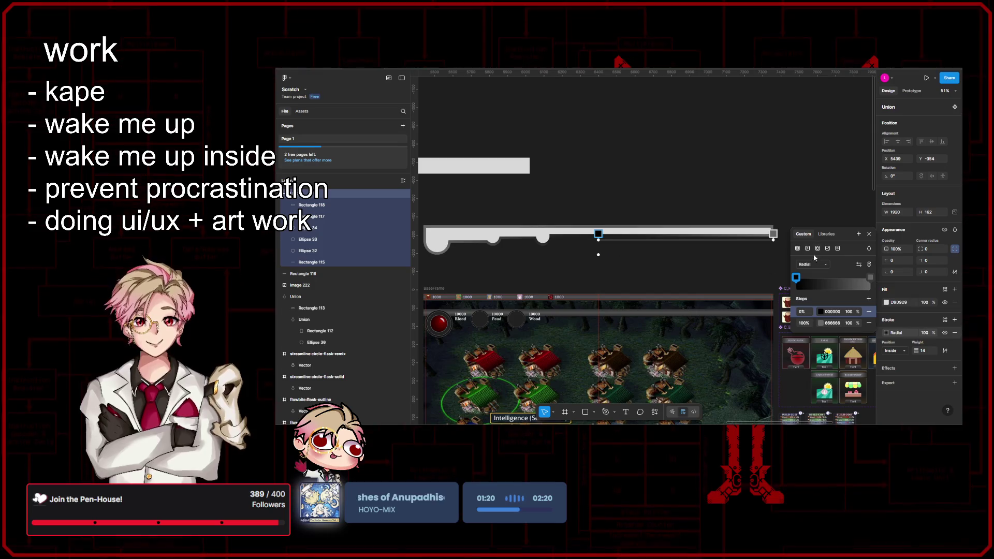
pyautogui.scroll(5, 799, 256)
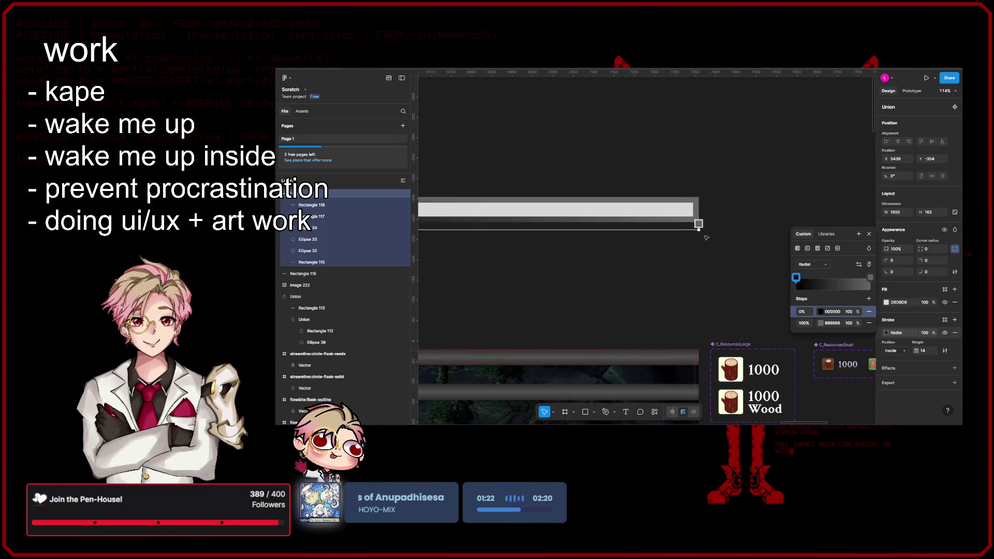
pyautogui.hscroll(-1, 721, 239)
pyautogui.moveTo(713, 230)
pyautogui.mouseDown()
pyautogui.moveTo(499, 264)
pyautogui.moveTo(703, 262)
pyautogui.moveTo(708, 276)
pyautogui.moveTo(631, 259)
pyautogui.moveTo(645, 254)
pyautogui.mouseUp()
pyautogui.scroll(-3, 499, 264)
pyautogui.hscroll(-1, 708, 275)
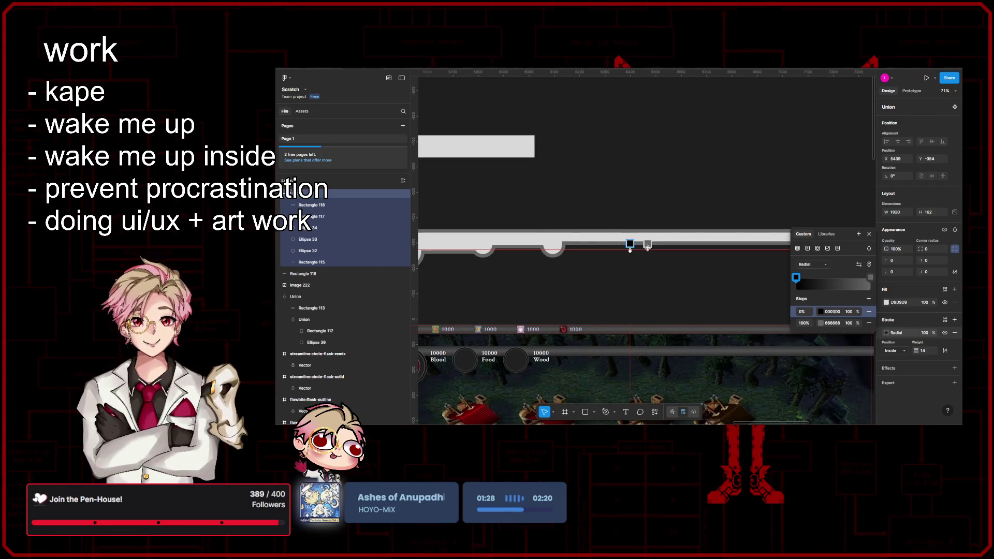
pyautogui.scroll(5, 645, 254)
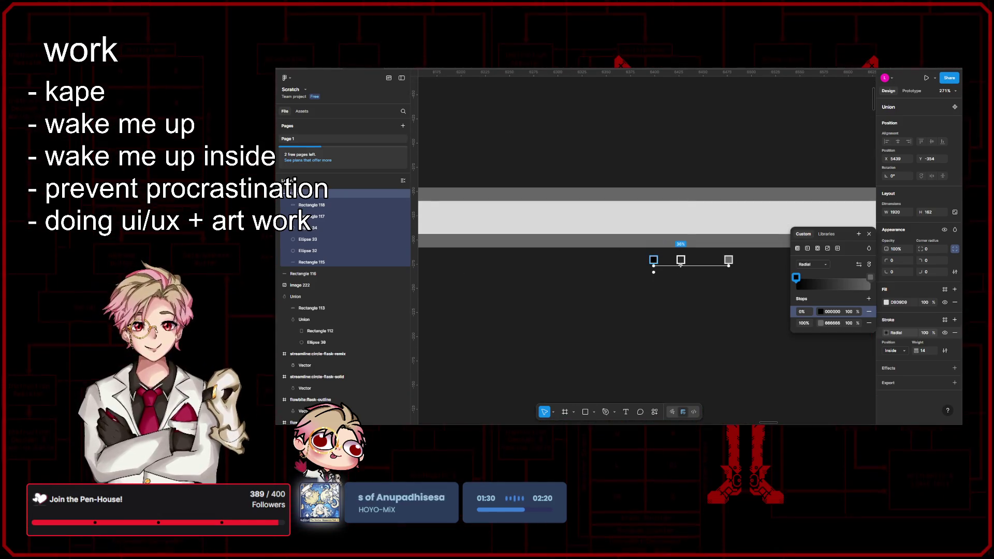
pyautogui.moveTo(670, 263)
pyautogui.mouseDown()
pyautogui.moveTo(741, 261)
pyautogui.moveTo(688, 271)
pyautogui.moveTo(699, 272)
pyautogui.moveTo(632, 237)
pyautogui.mouseUp()
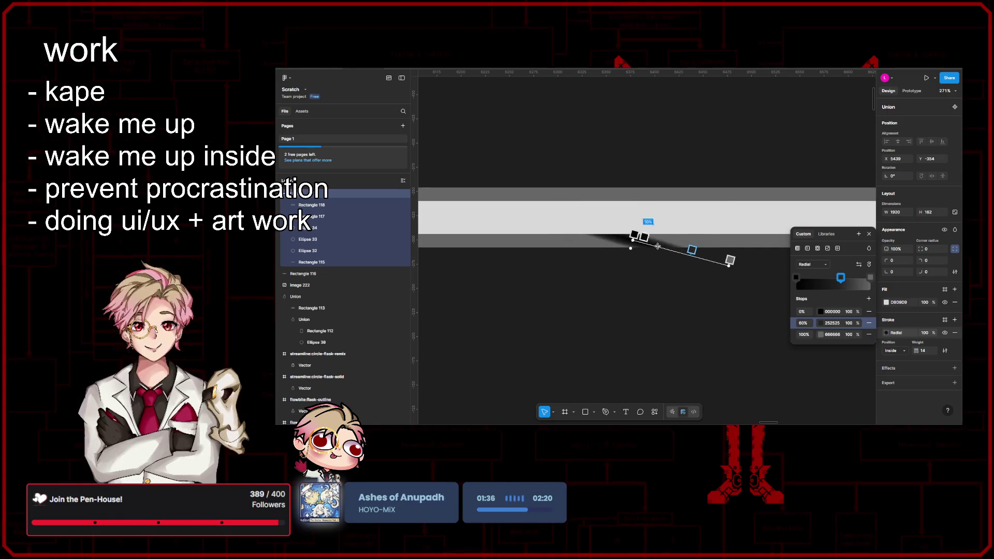
# - Tilt and stretch the gradient across the bar, leaving black 000000 to grey 666666
pyautogui.moveTo(730, 260); pyautogui.dragTo(724, 234)
pyautogui.scroll(-5, 657, 281)
pyautogui.scroll(-4, 657, 281)
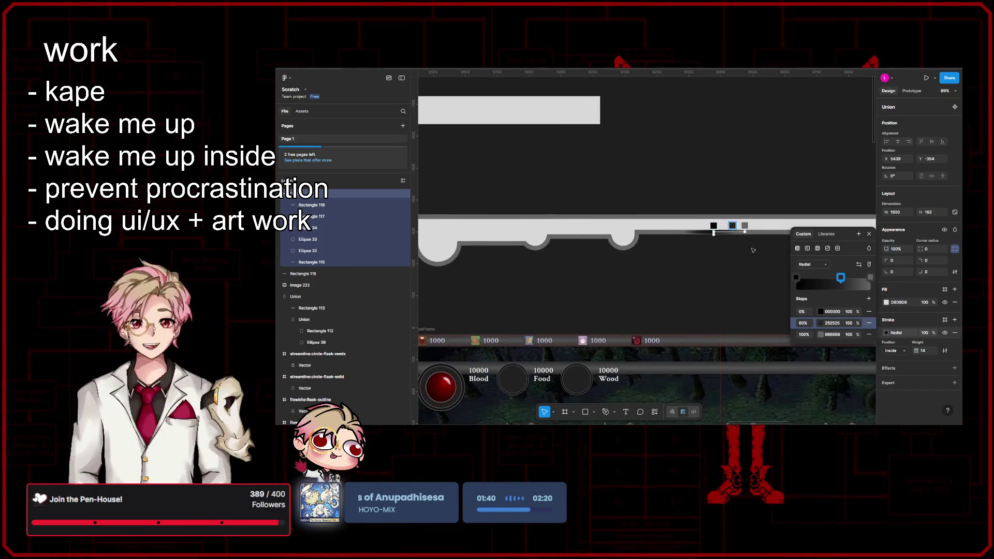
pyautogui.hscroll(3, 740, 243)
pyautogui.moveTo(654, 237)
pyautogui.mouseDown()
pyautogui.moveTo(844, 245)
pyautogui.moveTo(829, 212)
pyautogui.mouseUp()
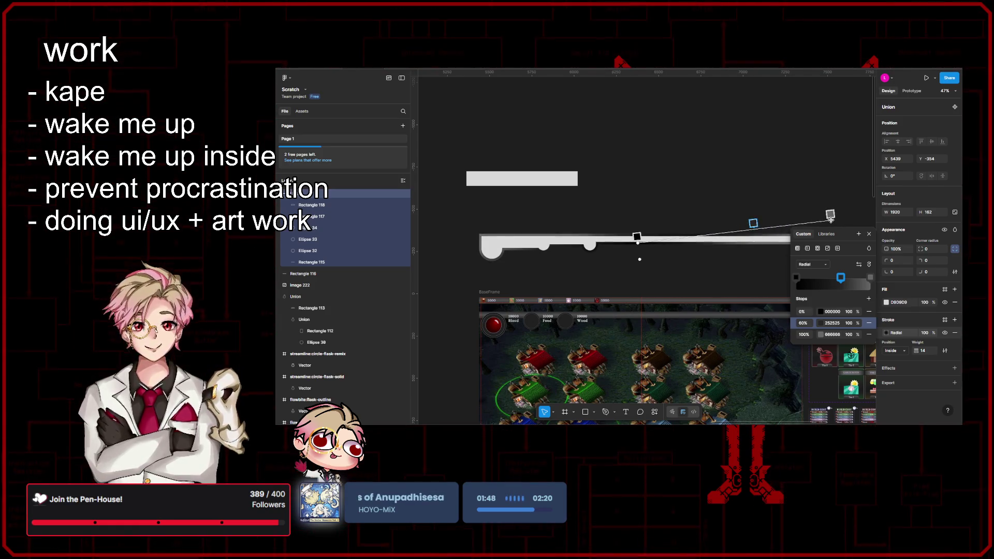
pyautogui.press('Delete')
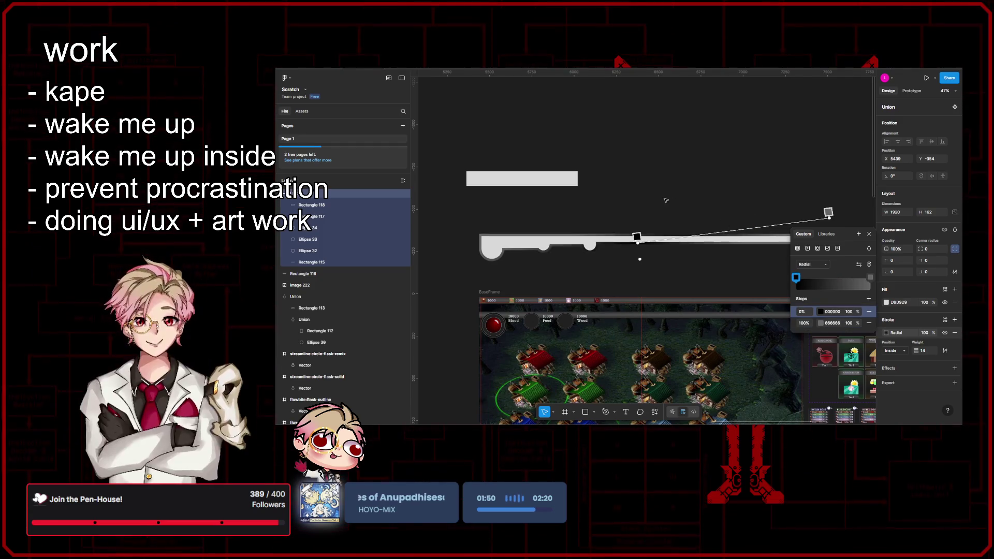
pyautogui.click(678, 201)
pyautogui.scroll(-2, 719, 259)
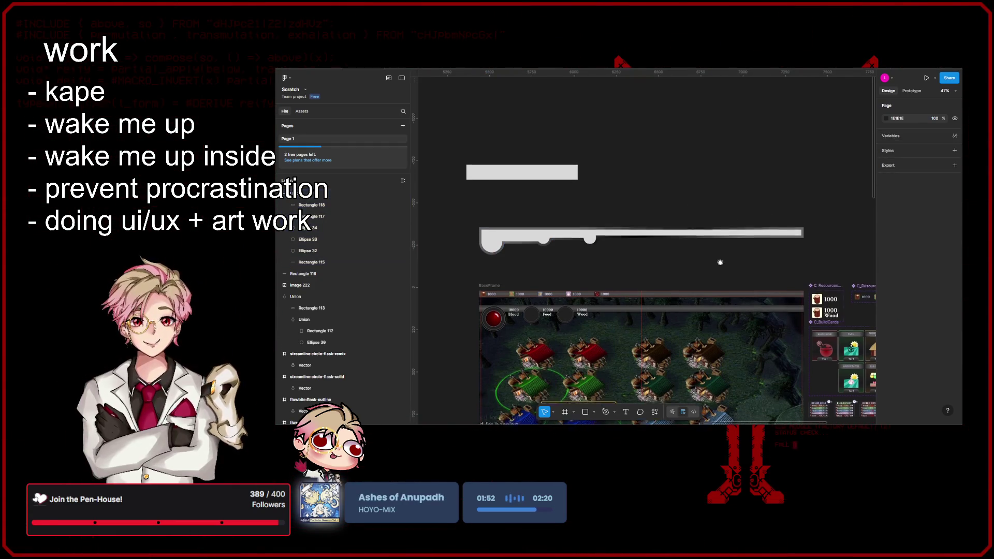
# - Delete the notched Union bar and pan over the game mockup
pyautogui.click(717, 212)
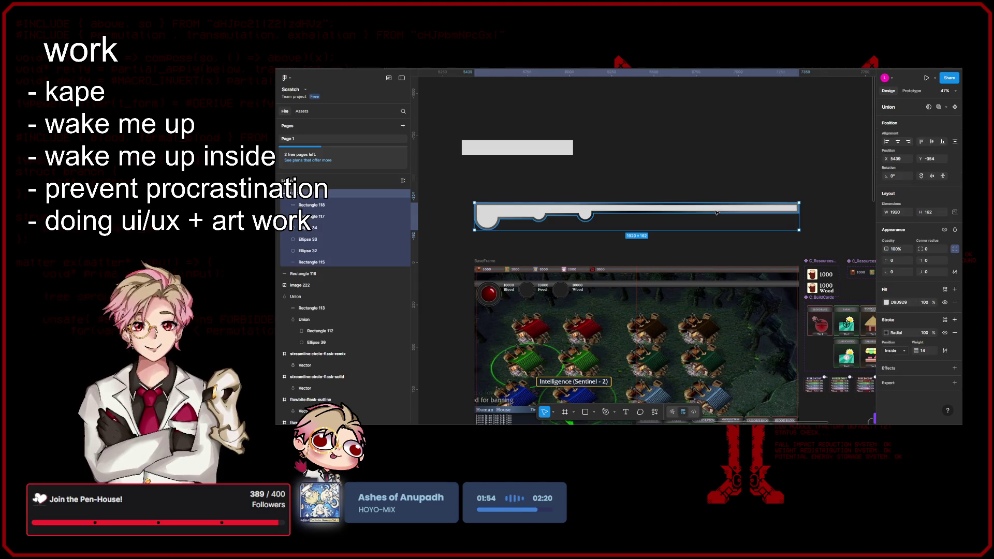
pyautogui.press('Delete')
pyautogui.scroll(-2, 718, 217)
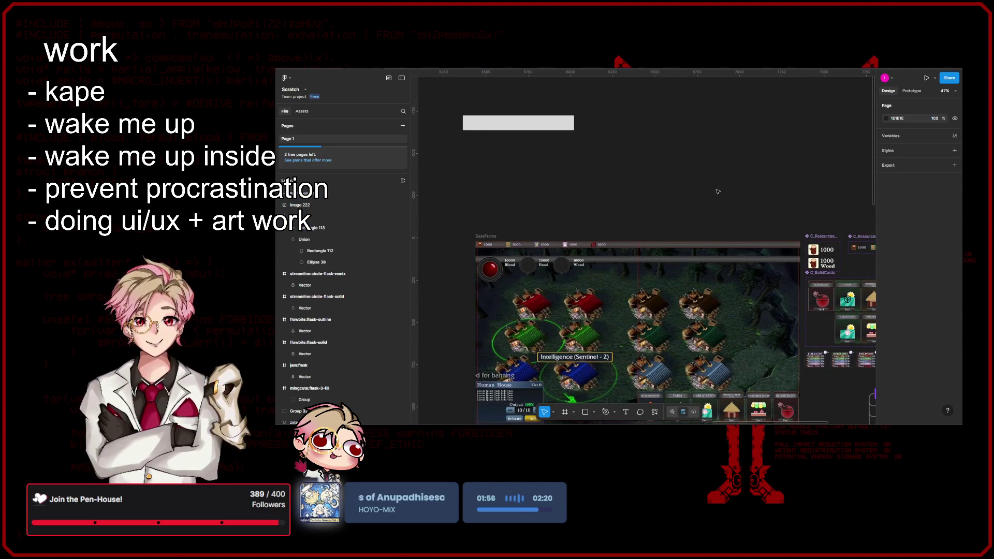
pyautogui.moveTo(689, 190)
pyautogui.mouseDown()
pyautogui.moveTo(721, 178)
pyautogui.moveTo(691, 210)
pyautogui.mouseUp()
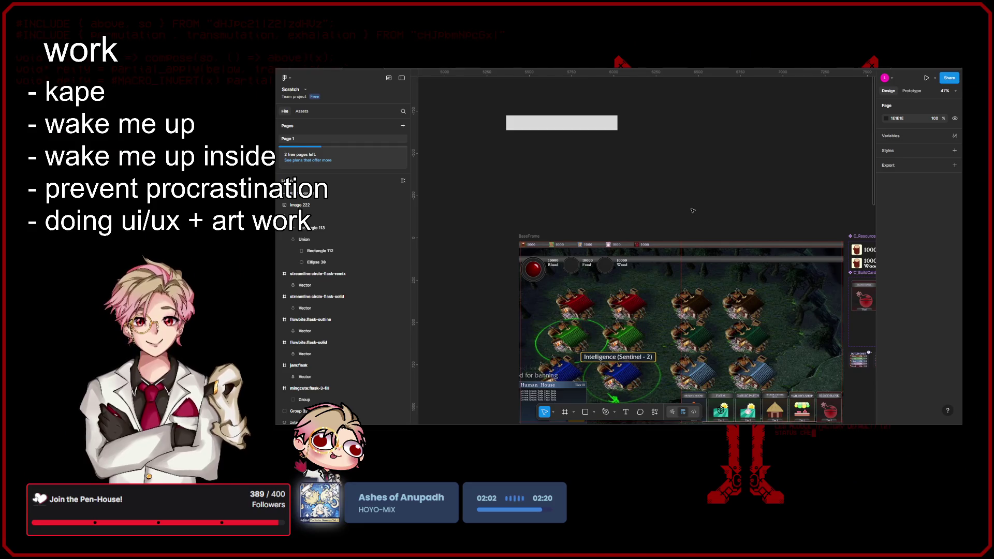
pyautogui.moveTo(693, 211); pyautogui.dragTo(684, 173)
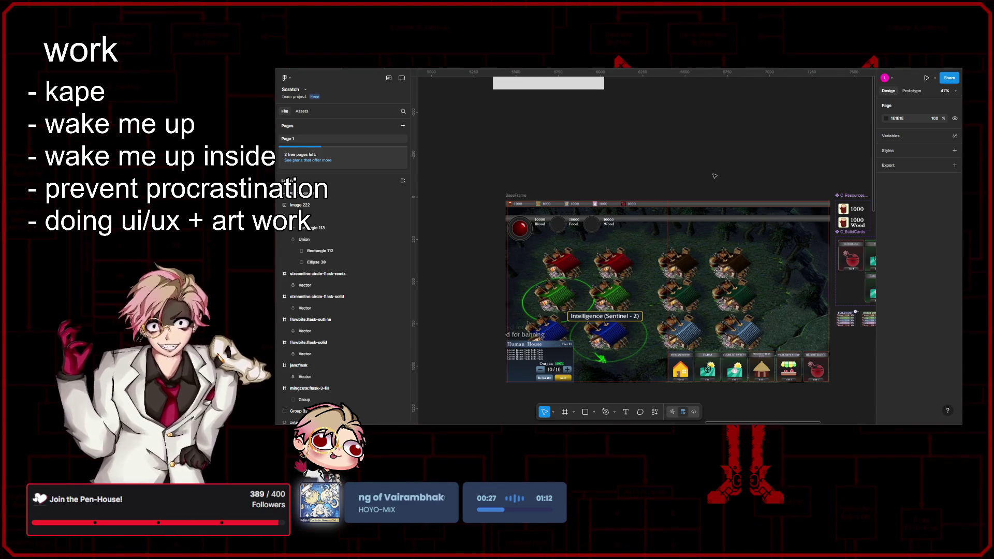
# - Navigate the canvas and select the notched Union bar again
pyautogui.hscroll(-2, 709, 182)
pyautogui.scroll(-1, 709, 182)
pyautogui.scroll(6, 647, 167)
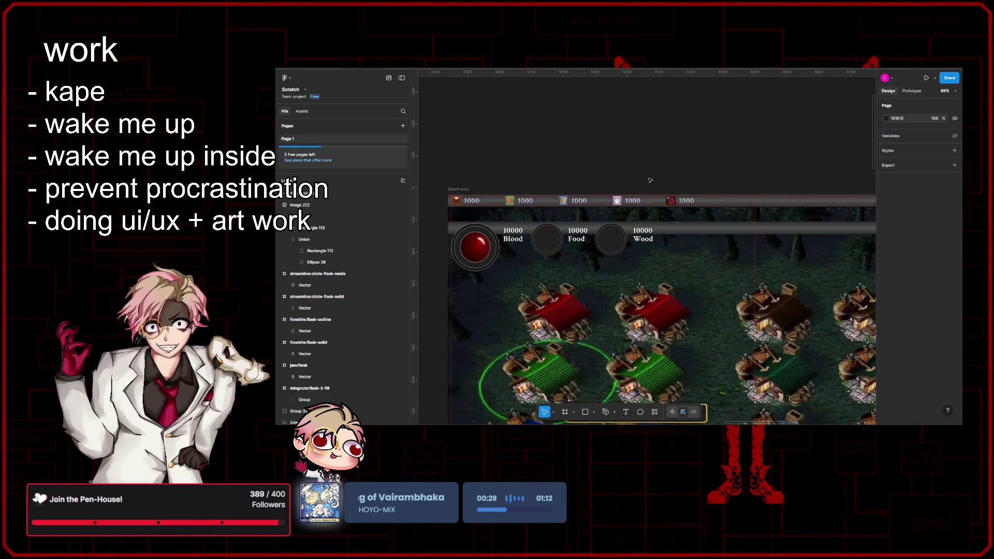
pyautogui.scroll(-2, 634, 227)
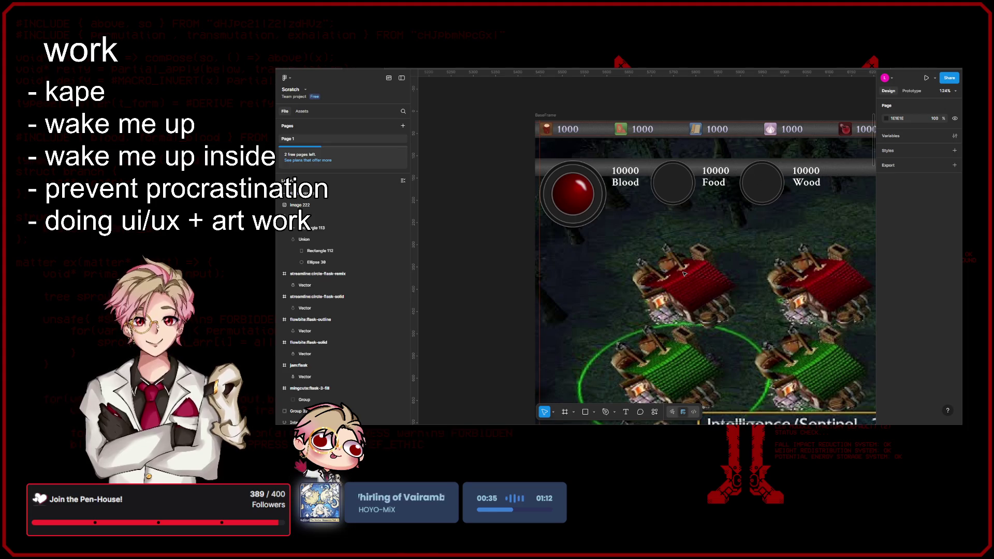
pyautogui.scroll(5, 681, 275)
pyautogui.keyDown('ctrl'); pyautogui.scroll(-3, 699, 269); pyautogui.keyUp('ctrl')
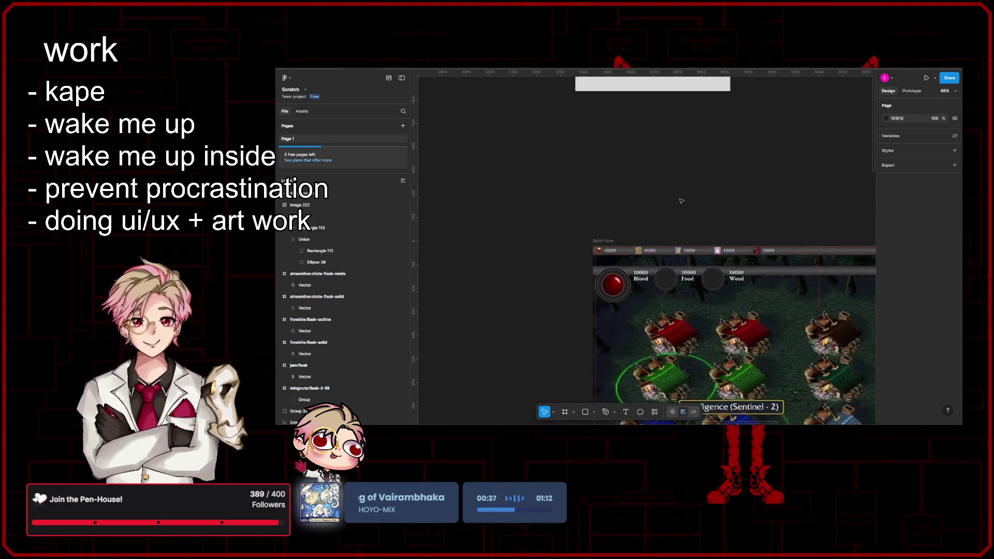
pyautogui.scroll(-2, 713, 267)
pyautogui.hscroll(2, 713, 267)
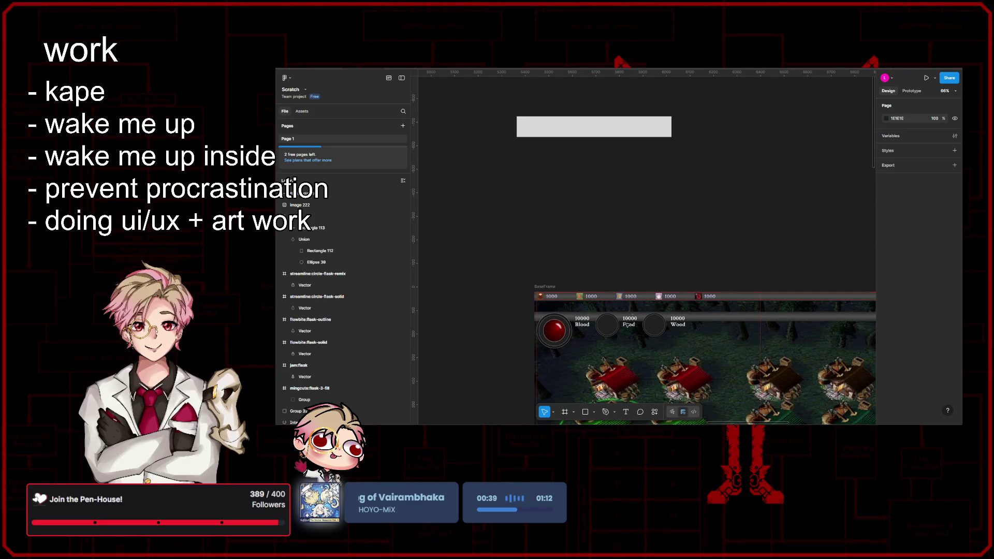
pyautogui.scroll(2, 626, 300)
pyautogui.hscroll(-1, 626, 300)
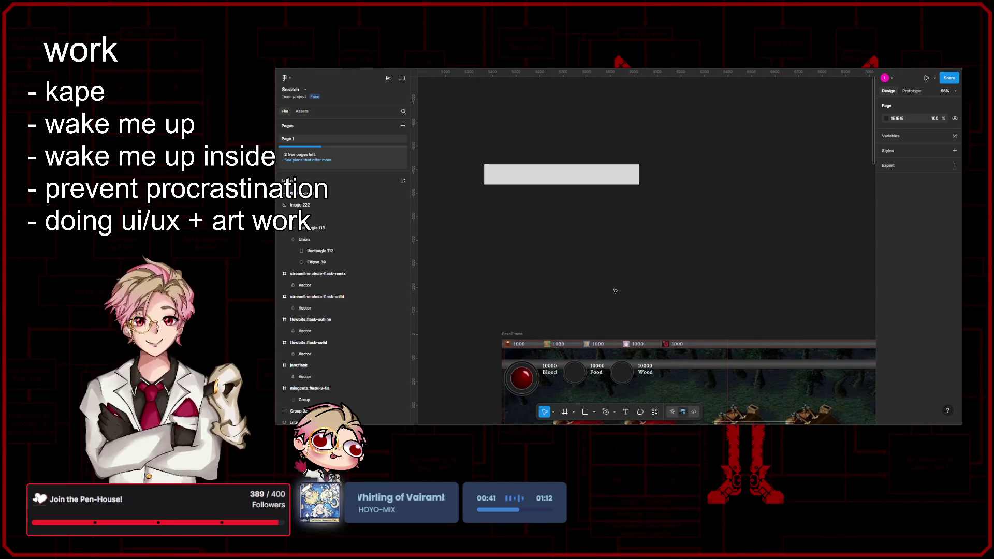
pyautogui.click(619, 279)
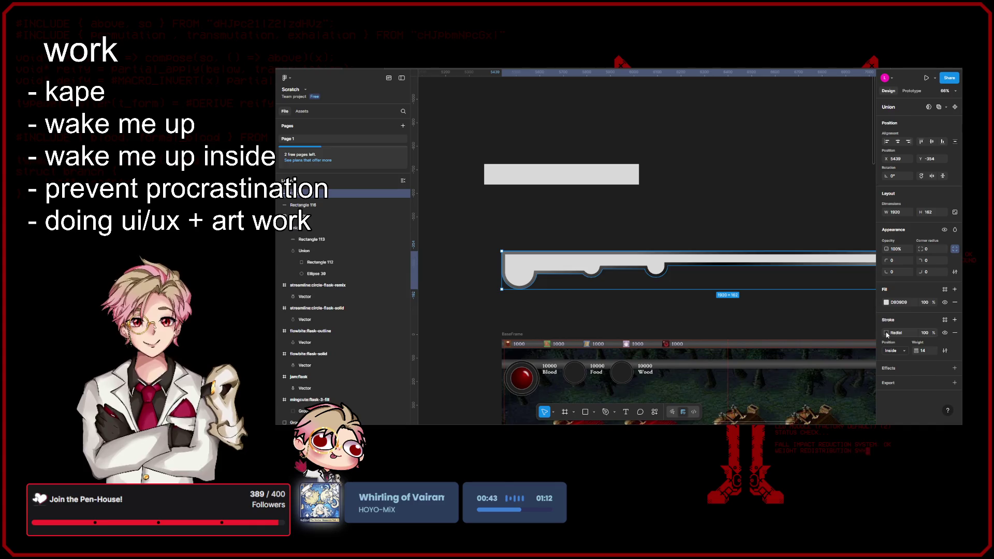
# - Try Linear, Pattern, Image and Video paints on the stroke, settling on solid black 000000
pyautogui.click(886, 333)
pyautogui.click(815, 352)
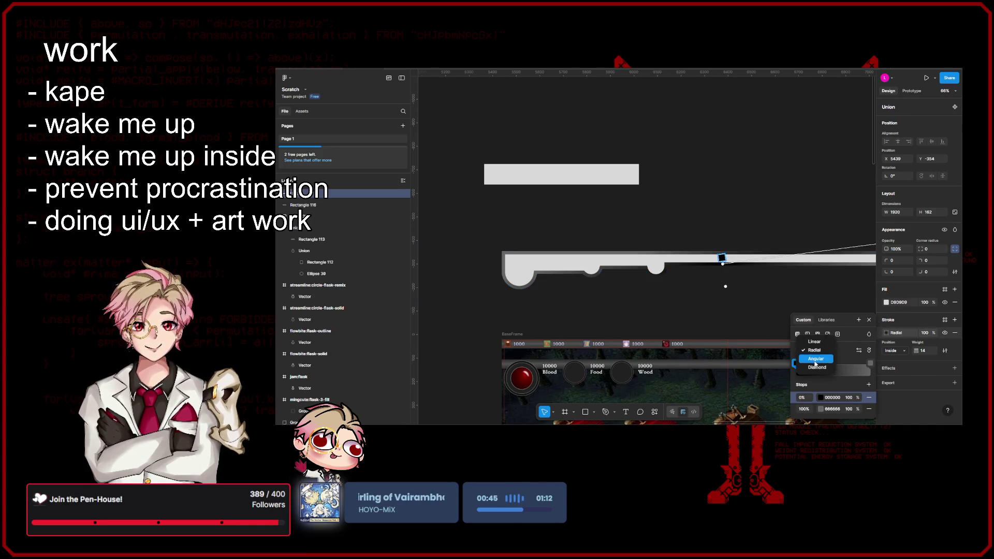
pyautogui.click(815, 343)
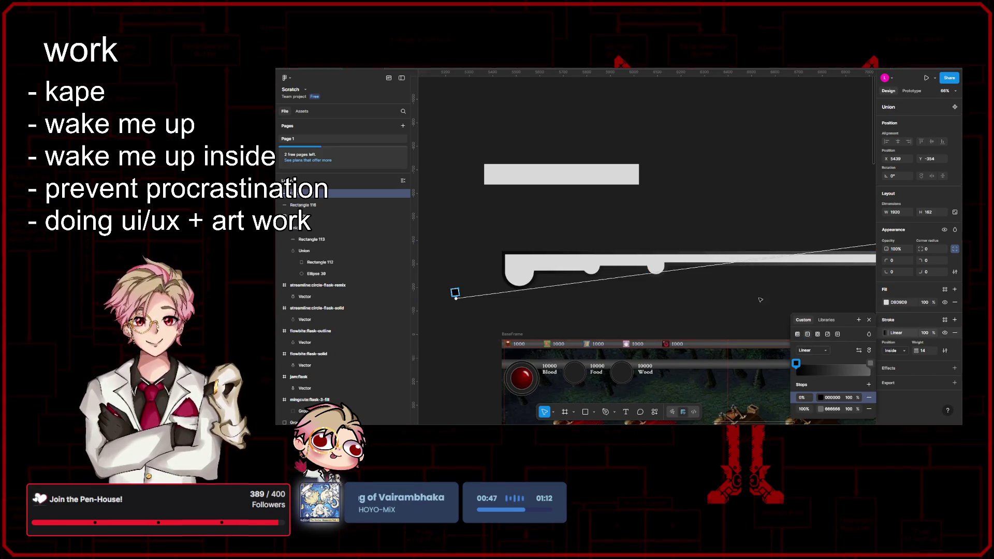
pyautogui.scroll(-5, 556, 267)
pyautogui.hscroll(-2, 672, 277)
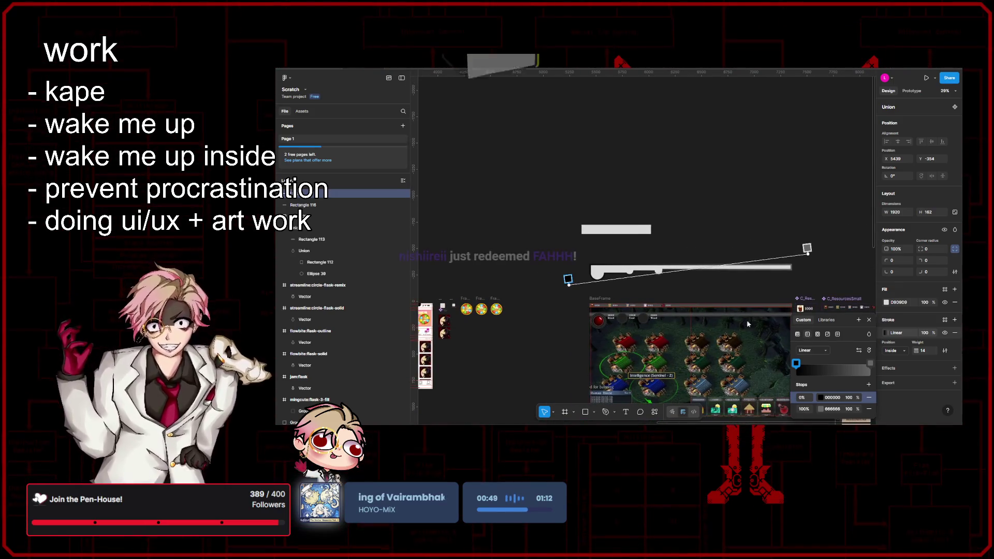
pyautogui.click(817, 334)
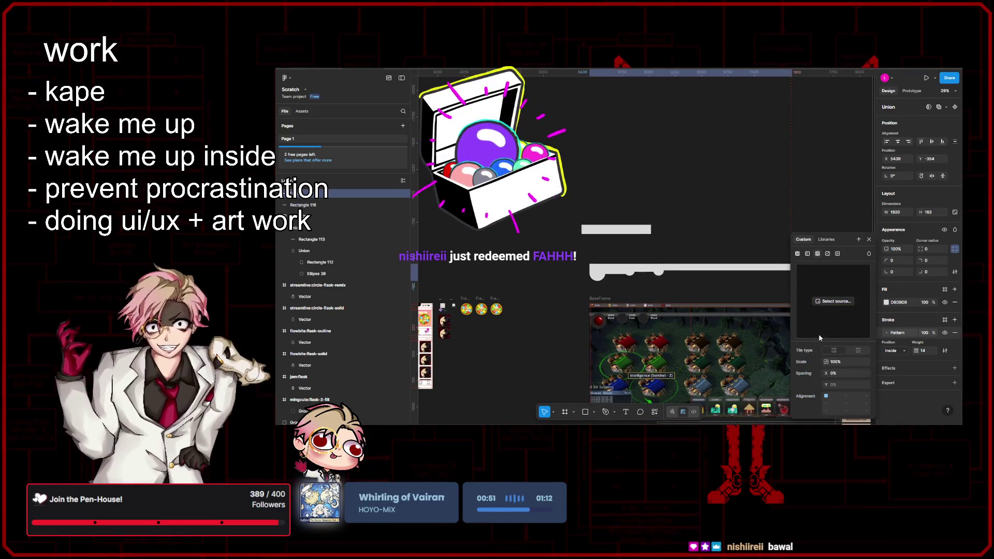
pyautogui.scroll(5, 713, 289)
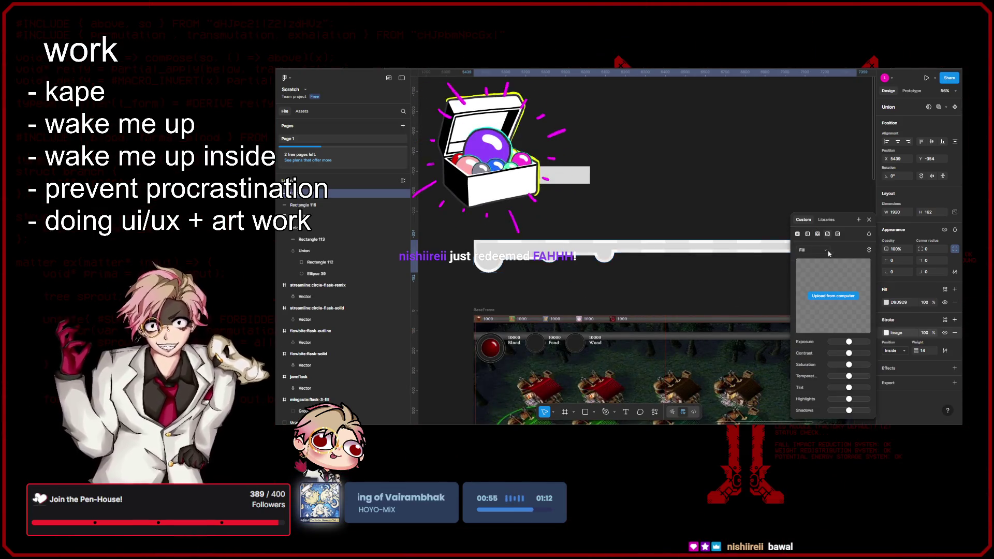
pyautogui.click(827, 254)
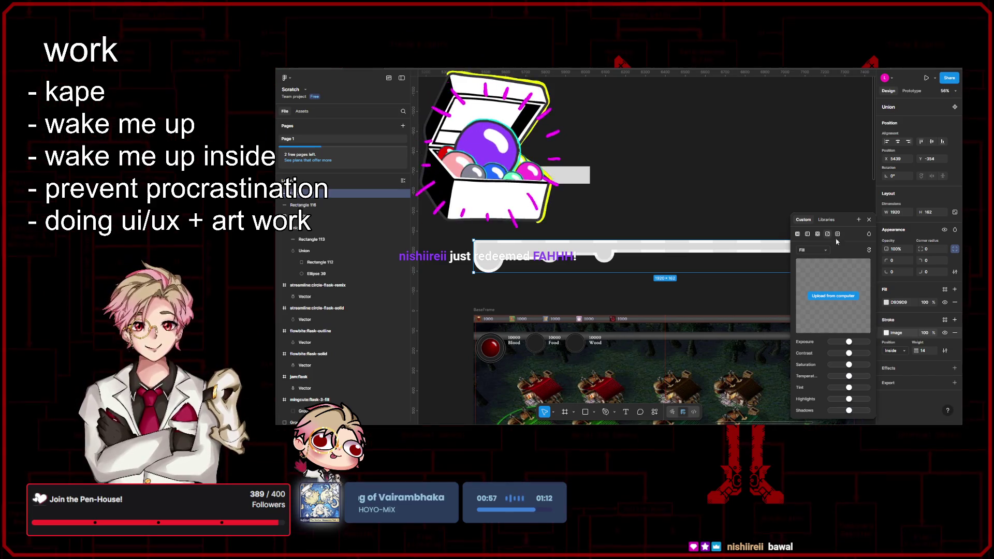
pyautogui.click(838, 234)
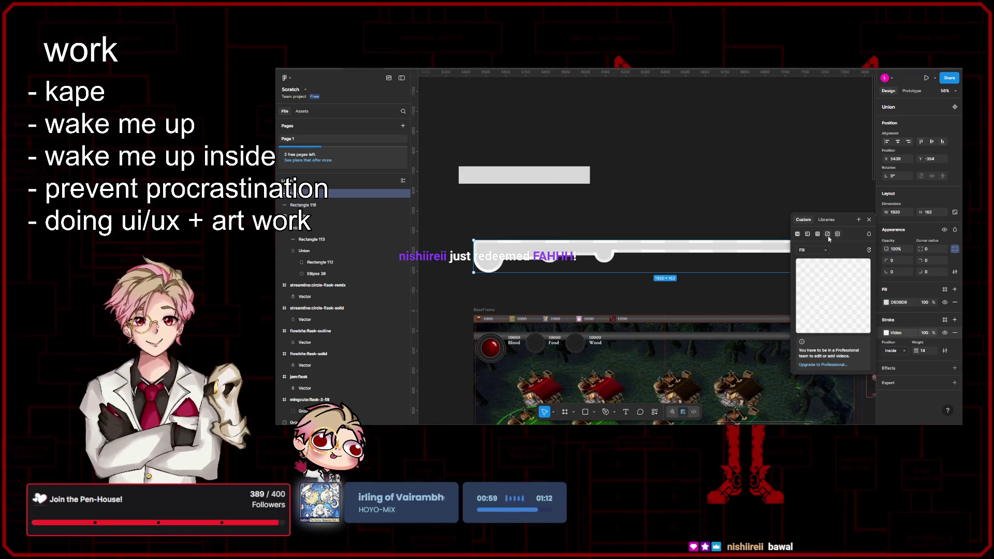
pyautogui.click(828, 235)
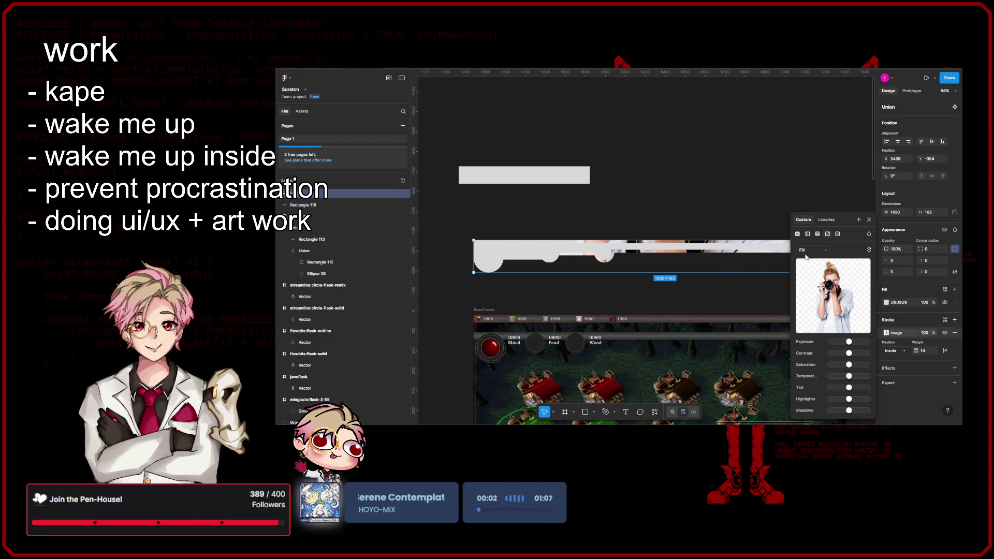
pyautogui.click(797, 235)
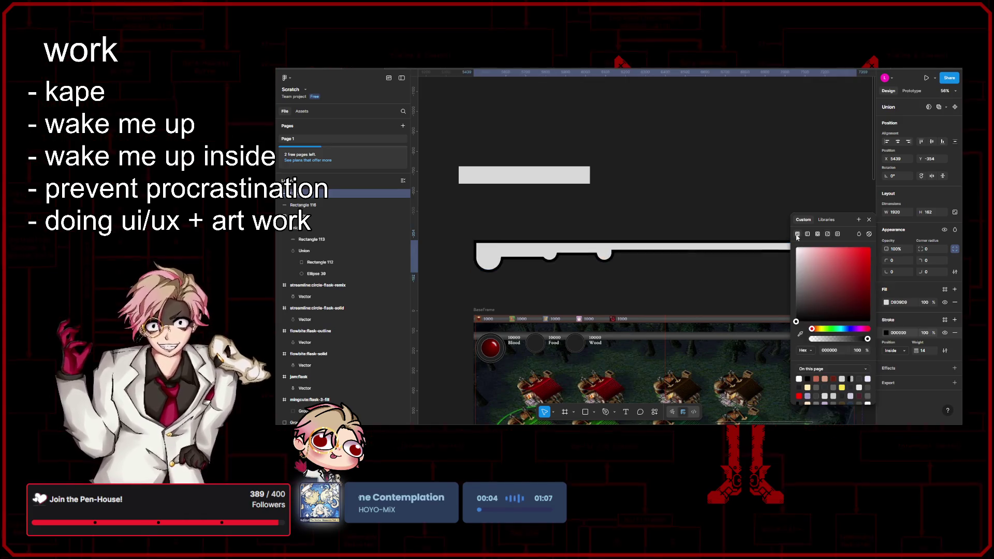
# - Alt-drag a copy of the black-outlined Union bar into BaseFrame and send it back one layer
pyautogui.click(869, 222)
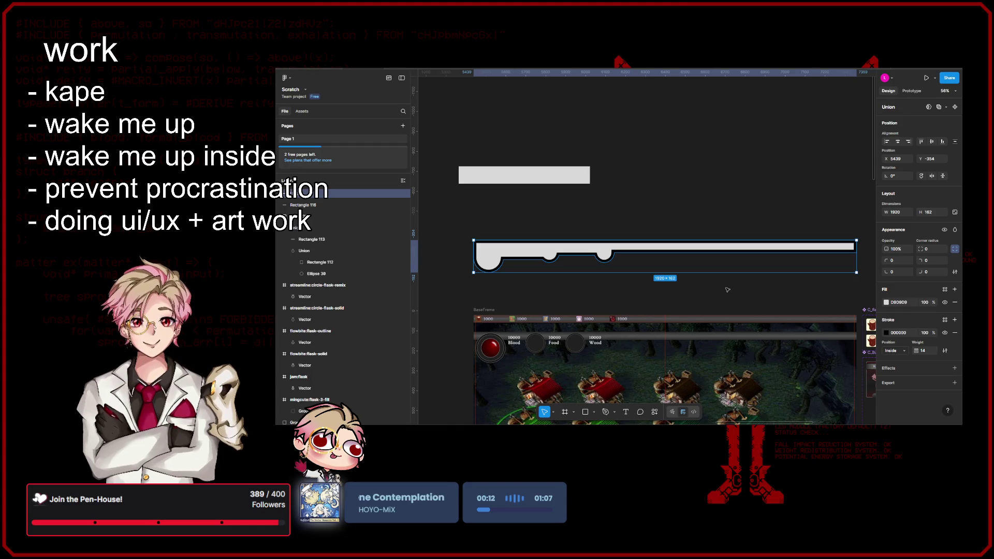
pyautogui.click(728, 290)
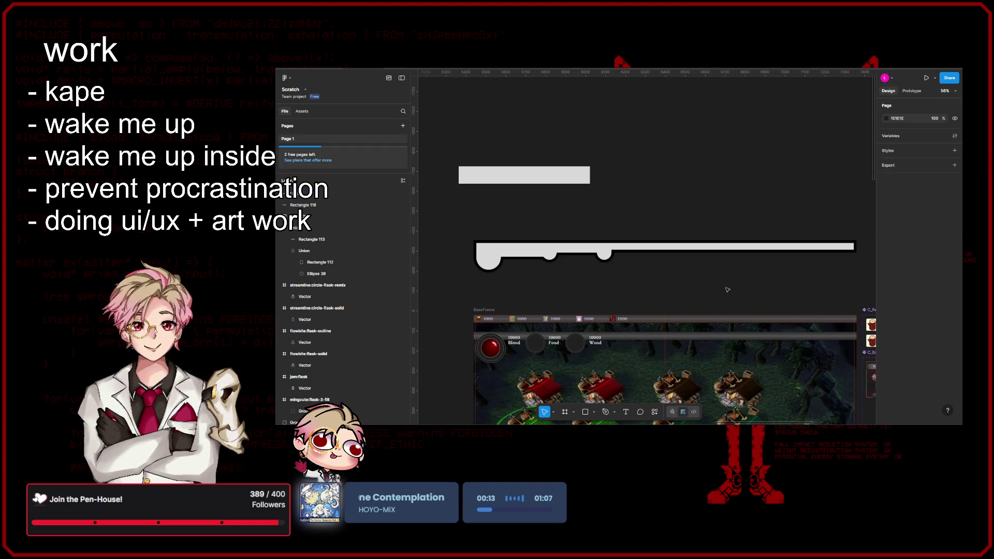
pyautogui.click(726, 252)
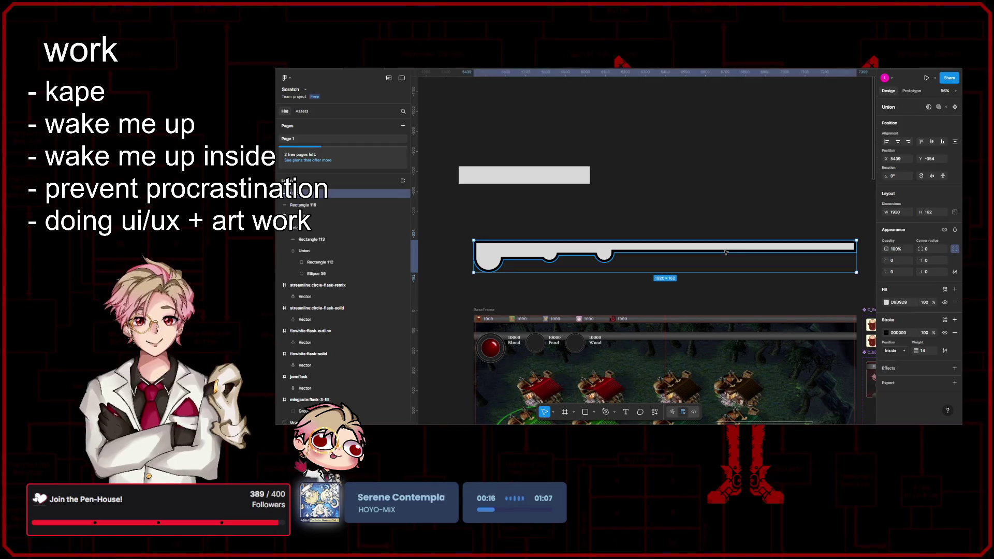
pyautogui.moveTo(698, 252)
pyautogui.mouseDown()
pyautogui.moveTo(702, 321)
pyautogui.moveTo(626, 334)
pyautogui.mouseUp()
pyautogui.hotkey('ctrl', '[')
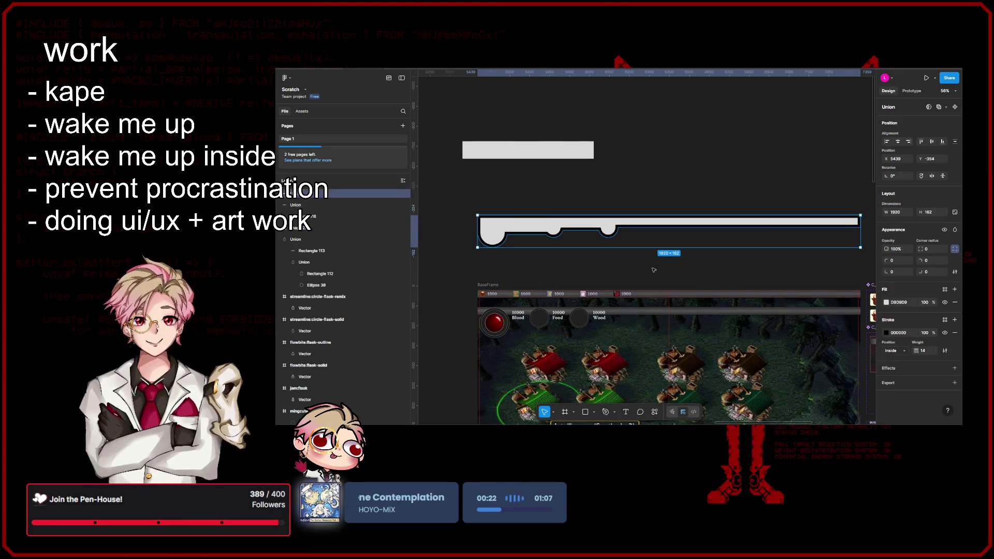
# - Move Group 33 below ResourceCounts in the layer order
pyautogui.press('Escape')
pyautogui.scroll(5, 583, 261)
pyautogui.scroll(3, 583, 262)
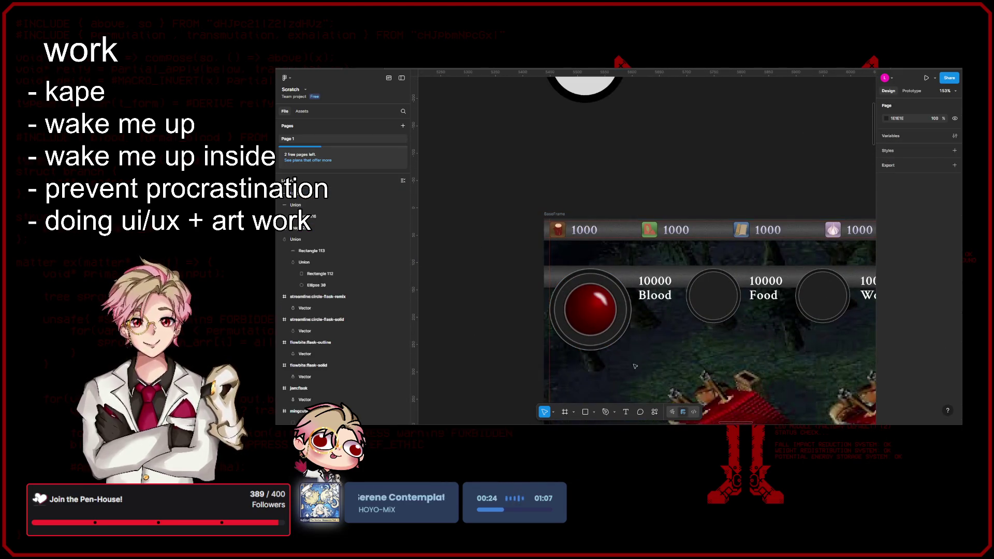
pyautogui.moveTo(675, 363)
pyautogui.mouseDown()
pyautogui.moveTo(563, 261)
pyautogui.moveTo(548, 279)
pyautogui.mouseUp()
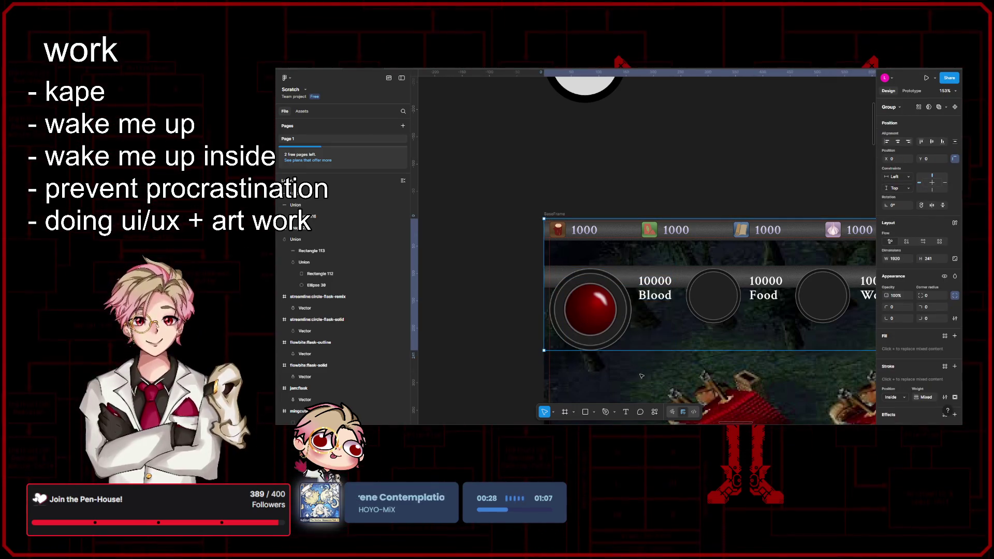
pyautogui.click(616, 313)
pyautogui.scroll(-1, 616, 313)
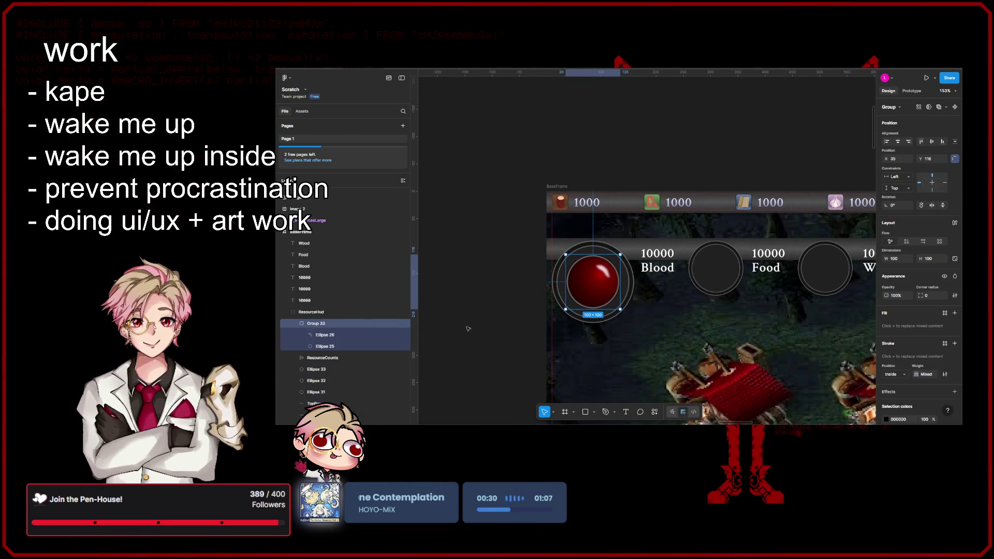
pyautogui.click(296, 322)
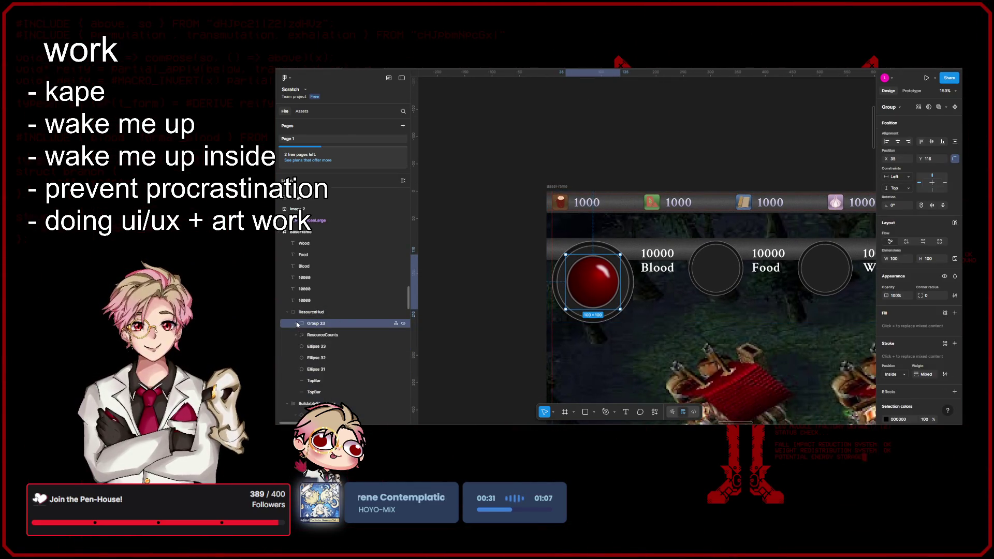
pyautogui.click(326, 335)
pyautogui.moveTo(330, 326); pyautogui.dragTo(332, 343)
# - Nudge the four resource circles about 8 px left
pyautogui.keyDown('shift'); pyautogui.click(333, 369); pyautogui.keyUp('shift')
pyautogui.scroll(5, 616, 286)
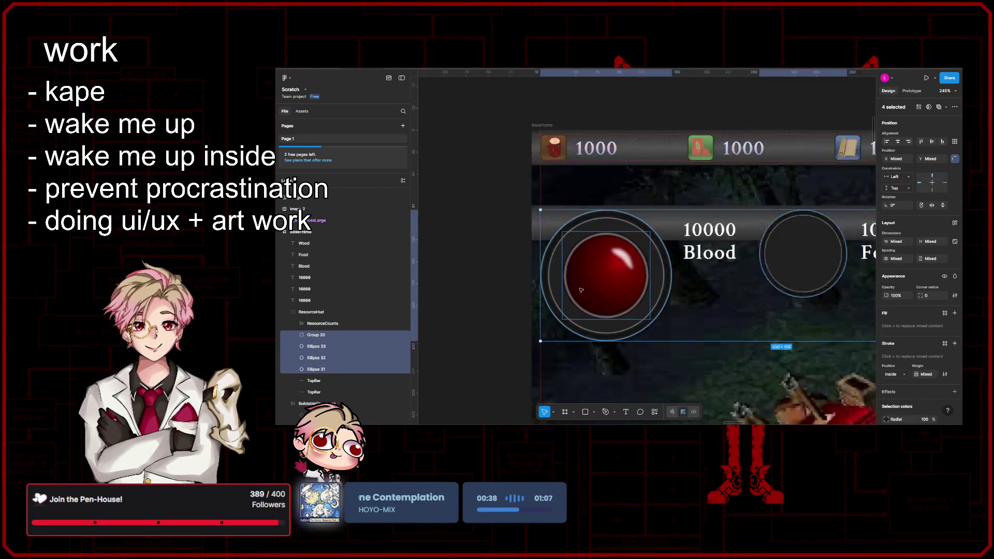
pyautogui.moveTo(616, 286); pyautogui.dragTo(612, 287)
pyautogui.scroll(-10, 612, 286)
pyautogui.click(460, 308)
pyautogui.moveTo(460, 307)
pyautogui.mouseDown()
pyautogui.moveTo(485, 209)
pyautogui.moveTo(505, 280)
pyautogui.mouseUp()
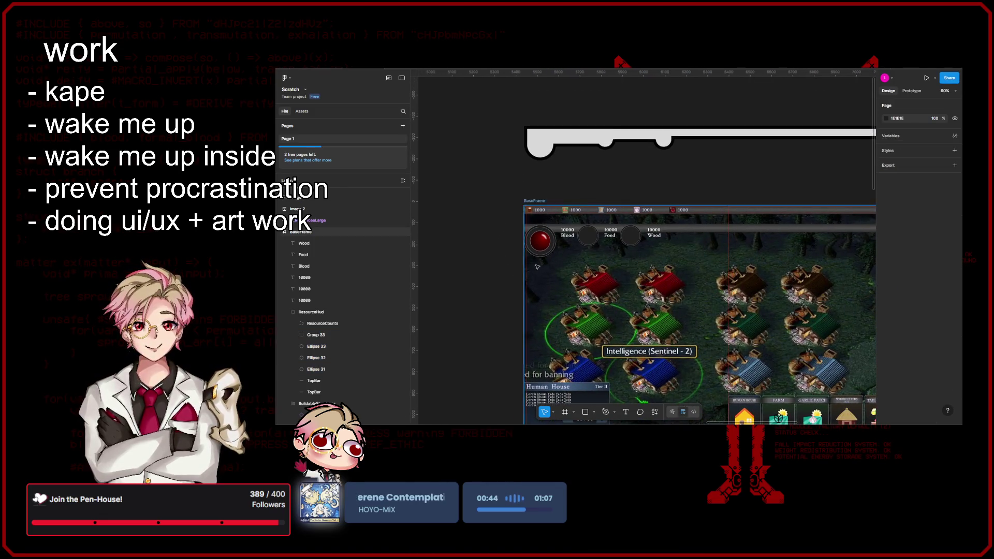
# - Shrink the red Blood ball group to 90×90
pyautogui.scroll(5, 540, 265)
pyautogui.click(547, 220)
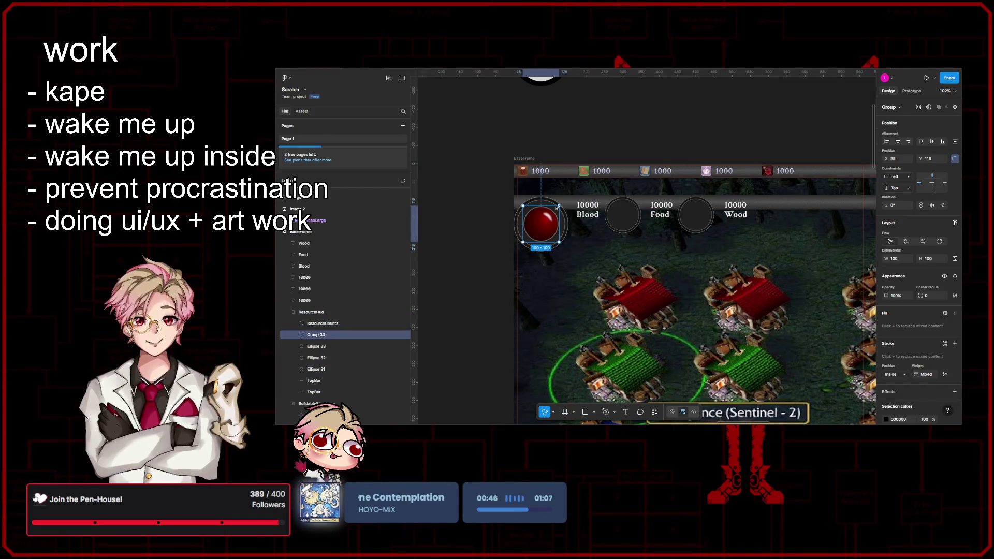
pyautogui.scroll(8, 546, 220)
pyautogui.moveTo(568, 190); pyautogui.dragTo(562, 197)
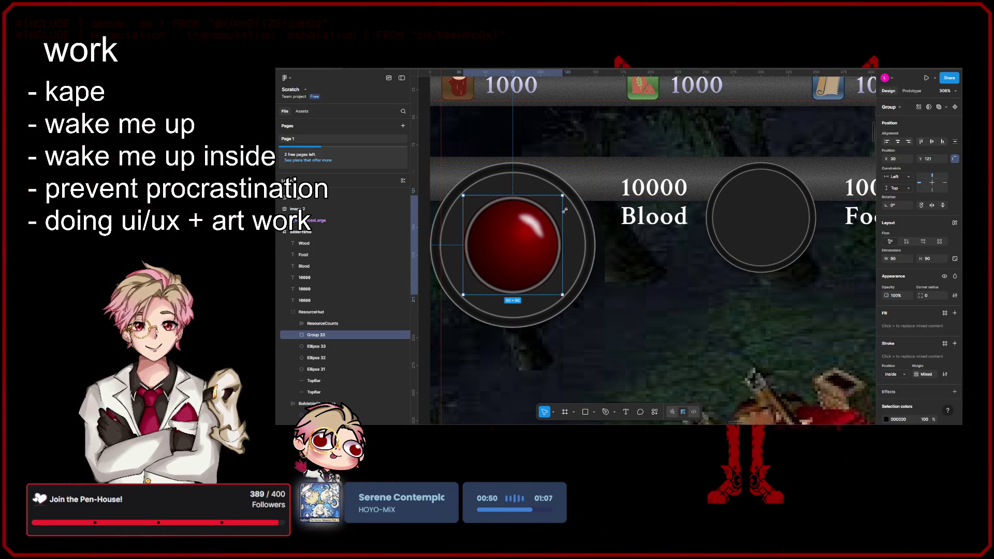
pyautogui.scroll(-8, 558, 262)
pyautogui.click(527, 284)
pyautogui.hscroll(-2, 527, 283)
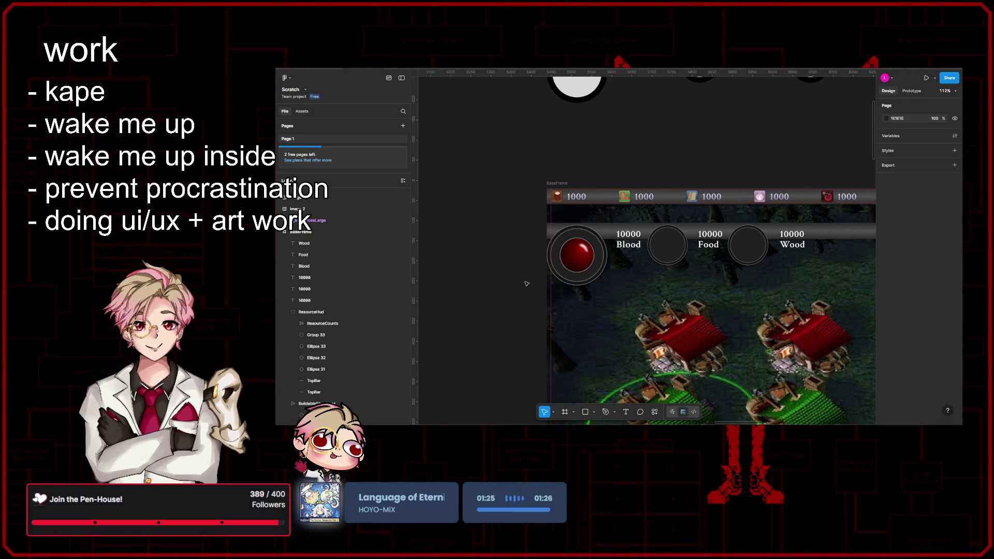
pyautogui.scroll(5, 652, 290)
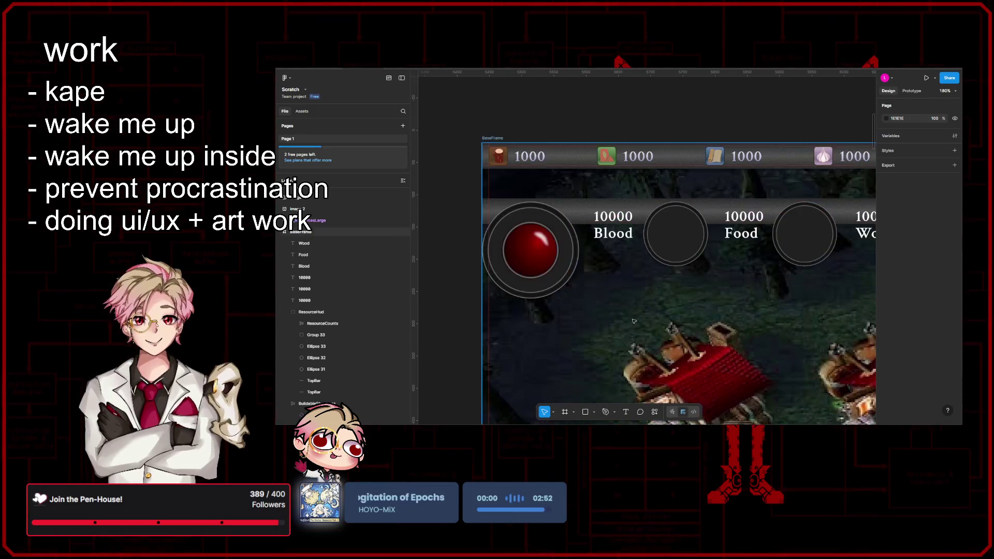
pyautogui.scroll(-5, 661, 305)
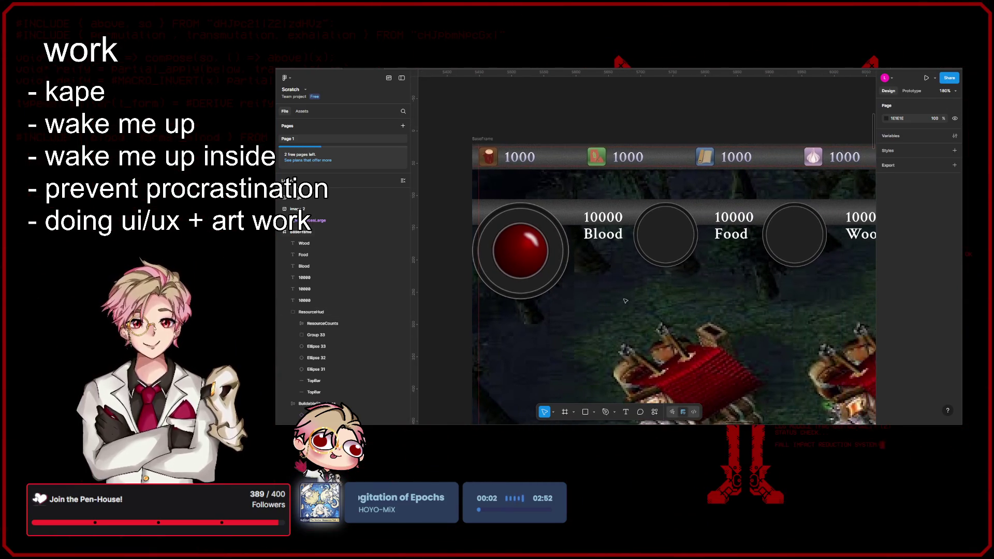
pyautogui.scroll(-2, 624, 307)
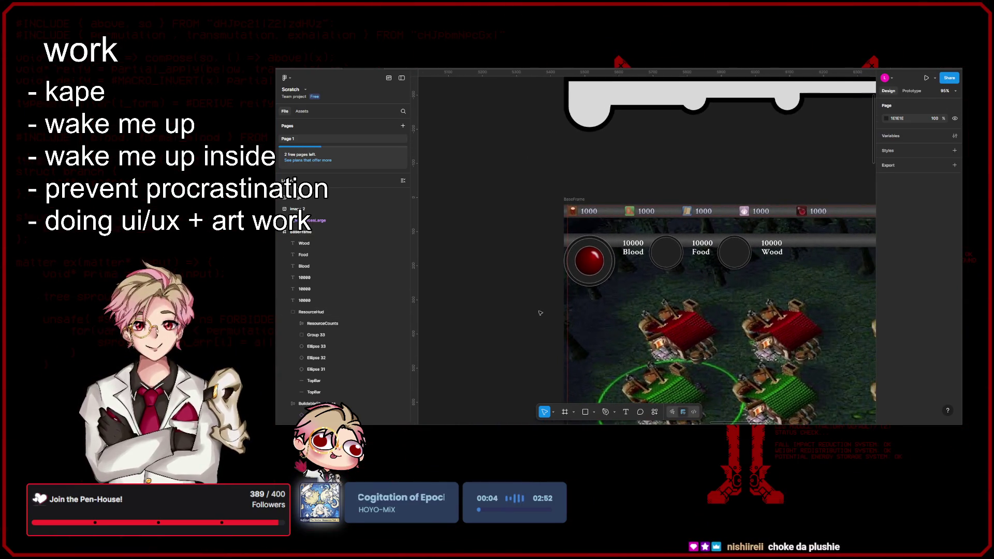
pyautogui.scroll(1, 546, 311)
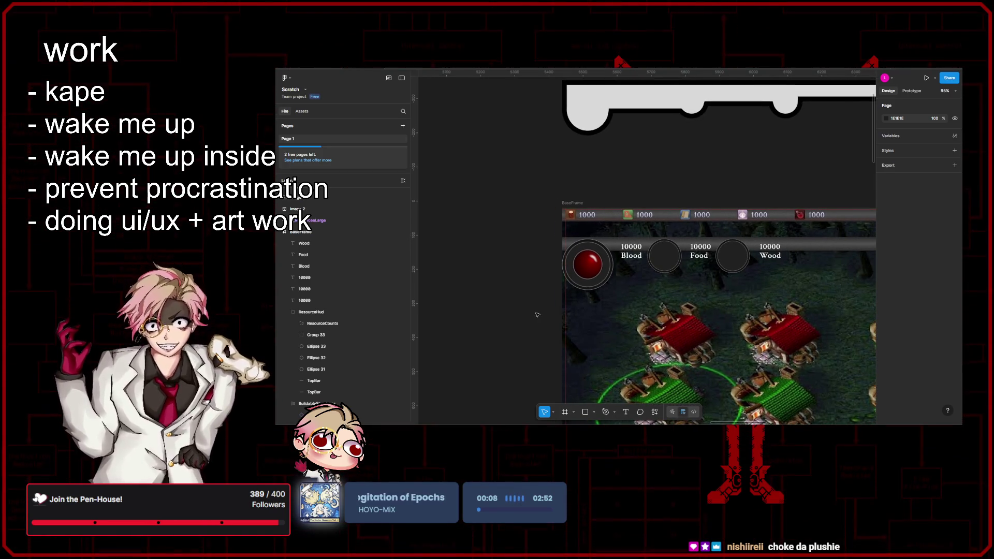
pyautogui.hscroll(-1, 555, 311)
pyautogui.hscroll(2, 555, 311)
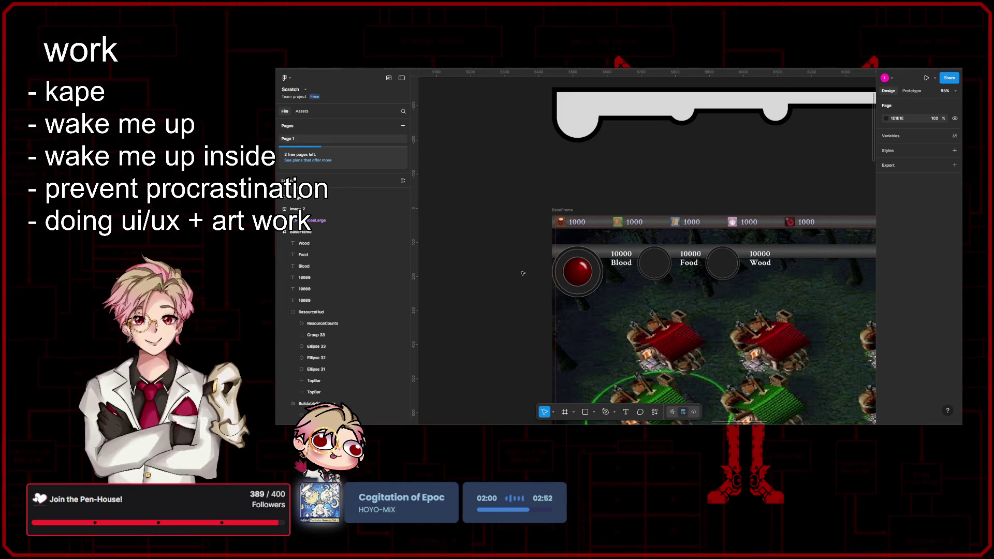
pyautogui.hscroll(2, 508, 296)
pyautogui.scroll(-2, 499, 287)
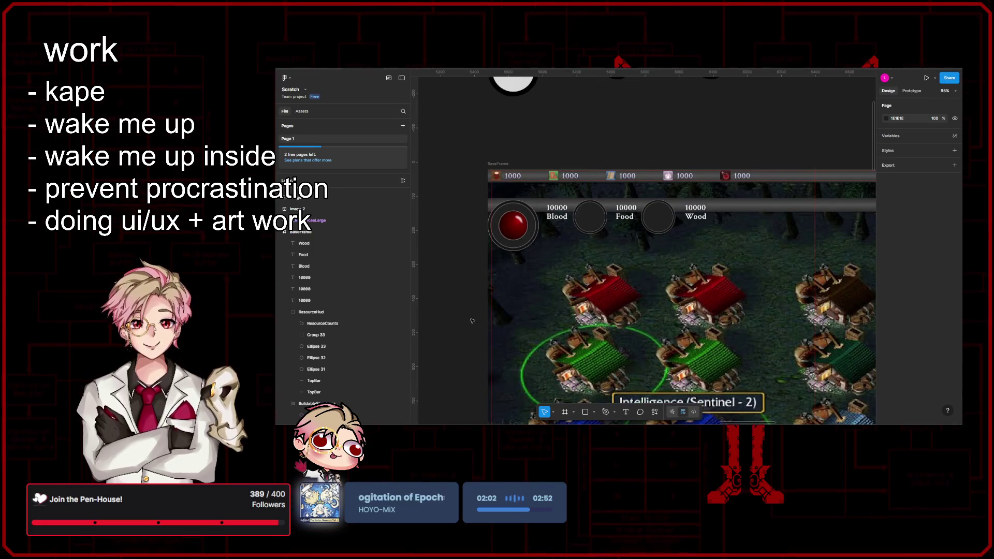
pyautogui.scroll(5, 497, 283)
pyautogui.hscroll(2, 426, 304)
pyautogui.scroll(1, 426, 304)
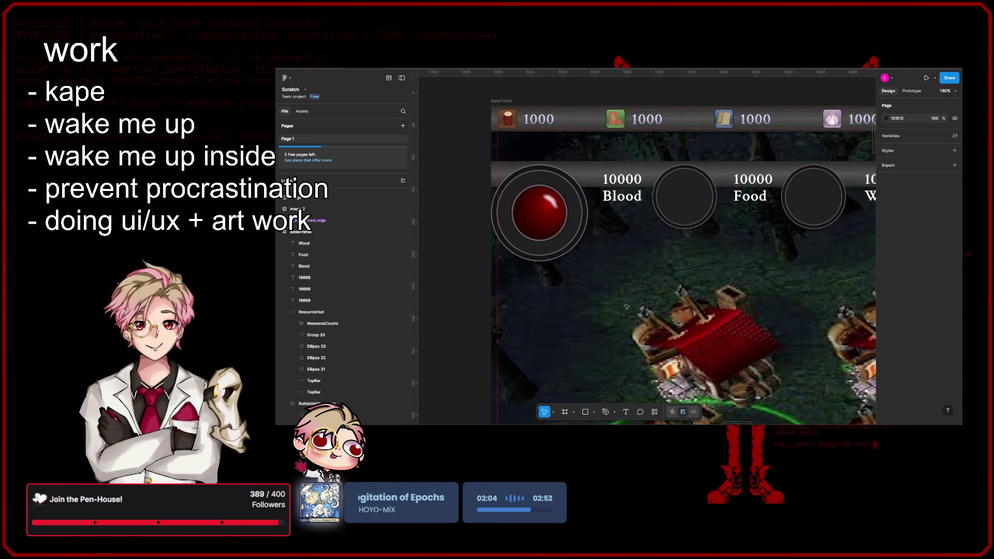
pyautogui.hscroll(2, 637, 310)
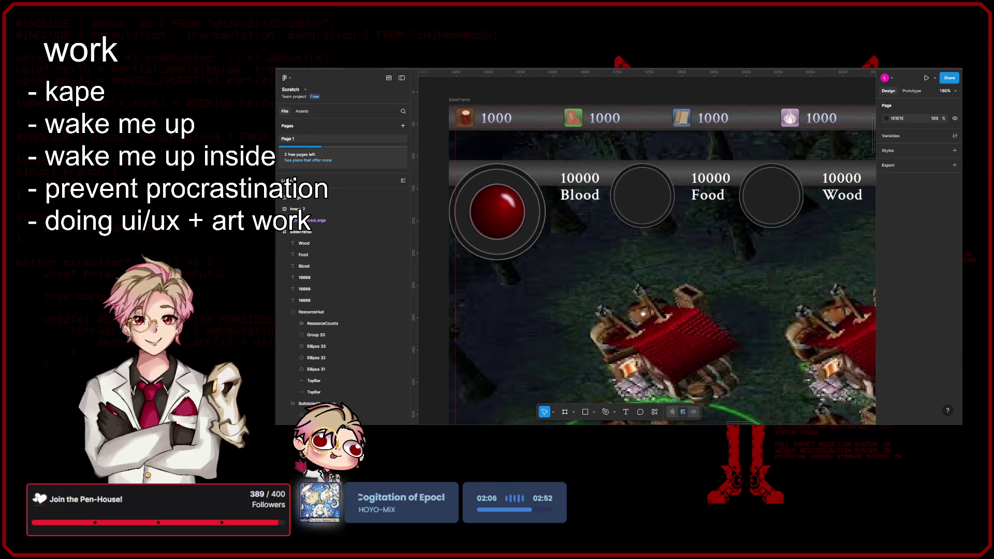
pyautogui.hscroll(2, 643, 314)
pyautogui.scroll(-5, 643, 313)
pyautogui.hscroll(-1, 655, 316)
pyautogui.hscroll(1, 662, 317)
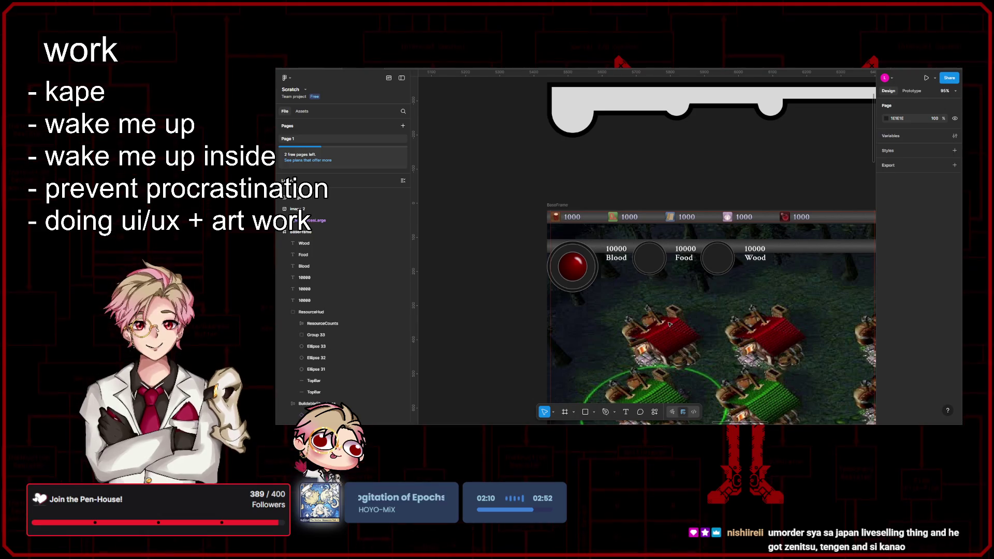
pyautogui.scroll(2, 669, 325)
pyautogui.scroll(2, 739, 324)
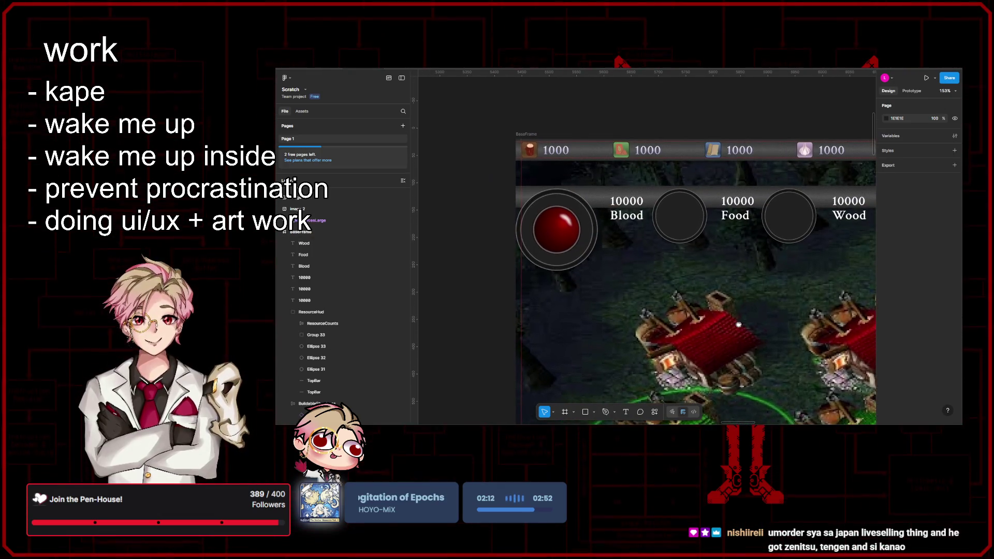
pyautogui.scroll(-1, 739, 298)
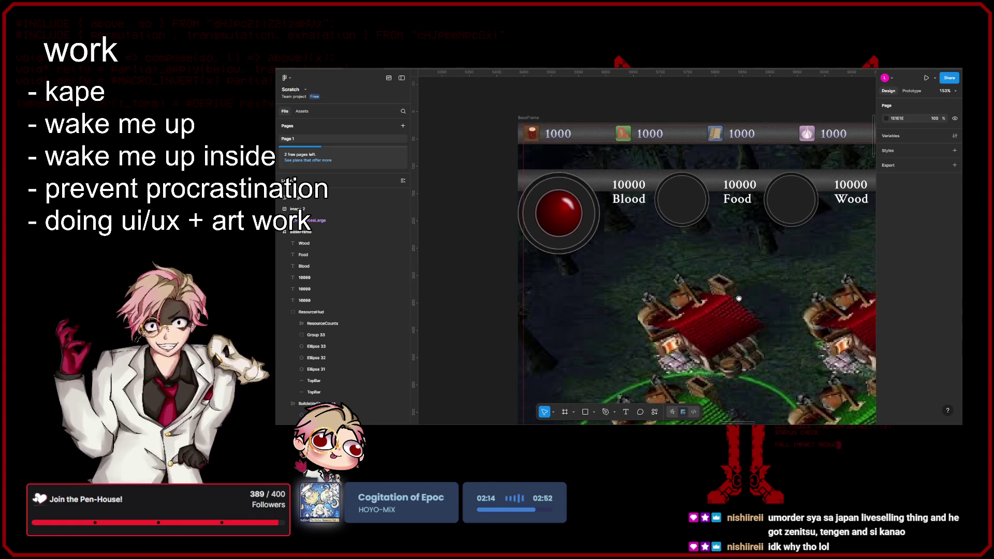
pyautogui.moveTo(739, 299); pyautogui.dragTo(758, 316)
pyautogui.moveTo(684, 320)
pyautogui.mouseDown()
pyautogui.moveTo(727, 316)
pyautogui.moveTo(694, 315)
pyautogui.mouseUp()
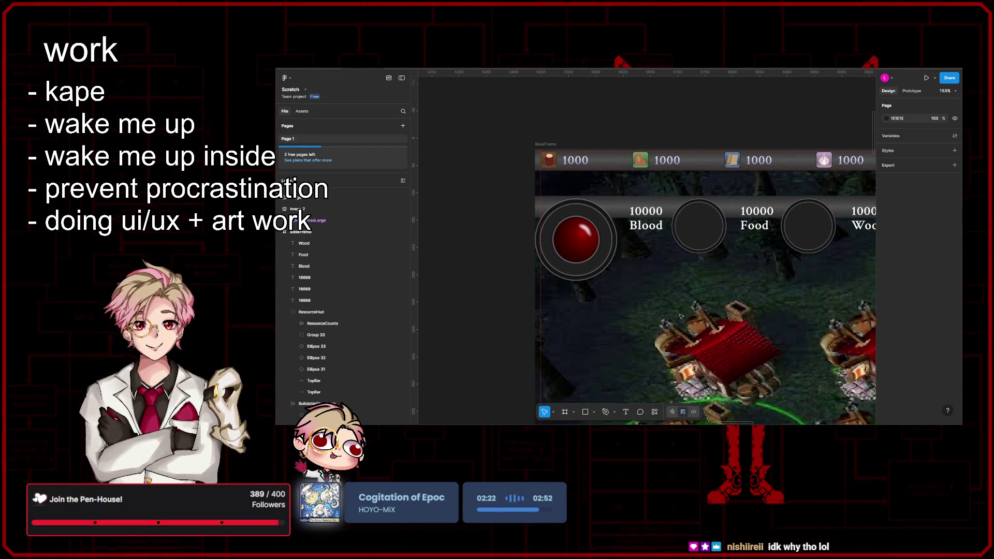
pyautogui.scroll(-5, 691, 314)
pyautogui.scroll(3, 689, 314)
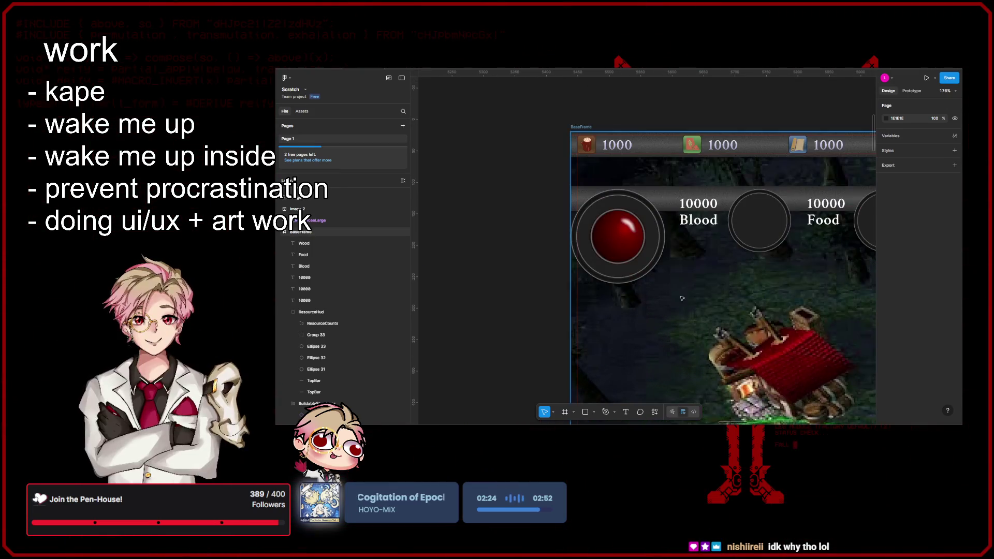
pyautogui.scroll(-3, 638, 291)
pyautogui.scroll(4, 639, 248)
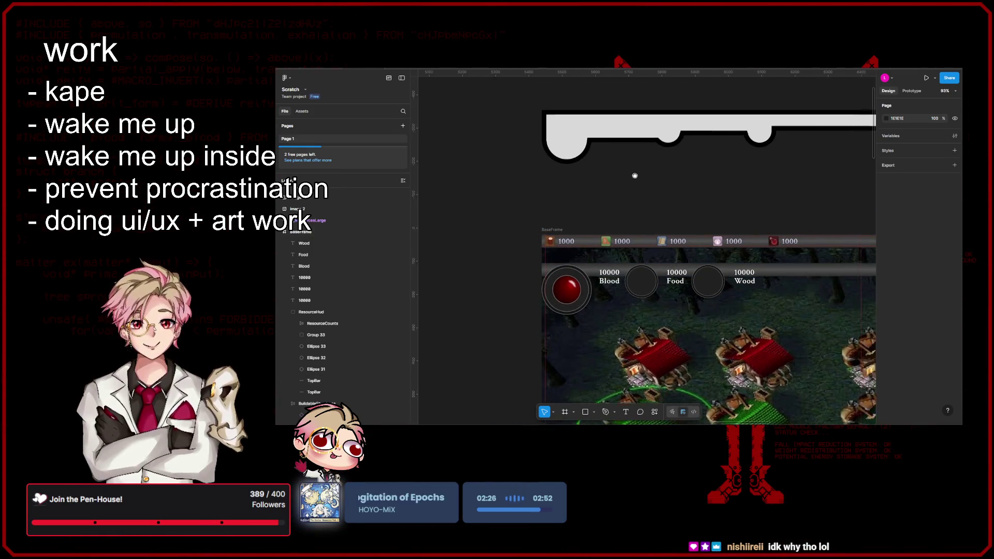
pyautogui.click(652, 135)
# - Drop a bar copy over the counter row, with Ellipse 33 at X 250 and Rectangle 117 294 wide
pyautogui.moveTo(651, 135); pyautogui.dragTo(660, 289)
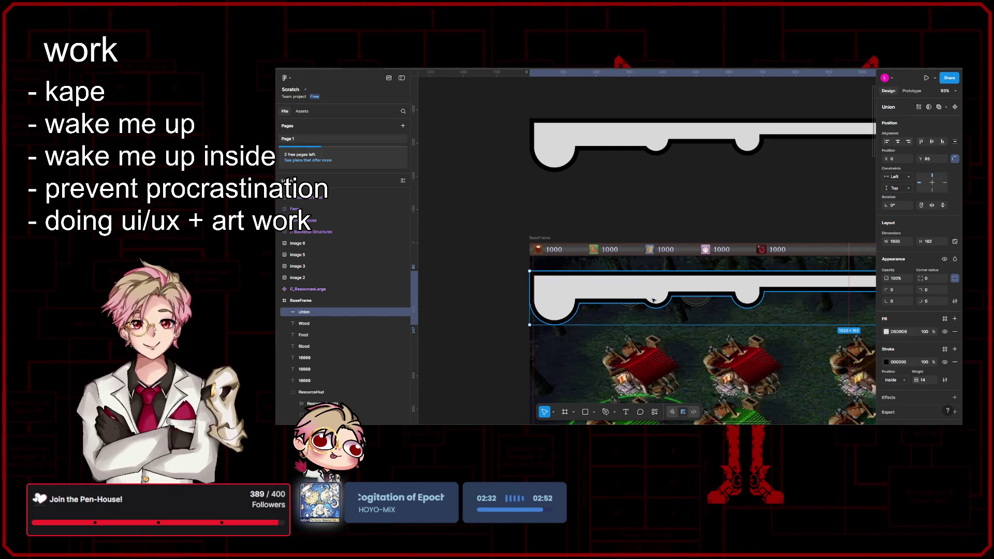
pyautogui.press('Return')
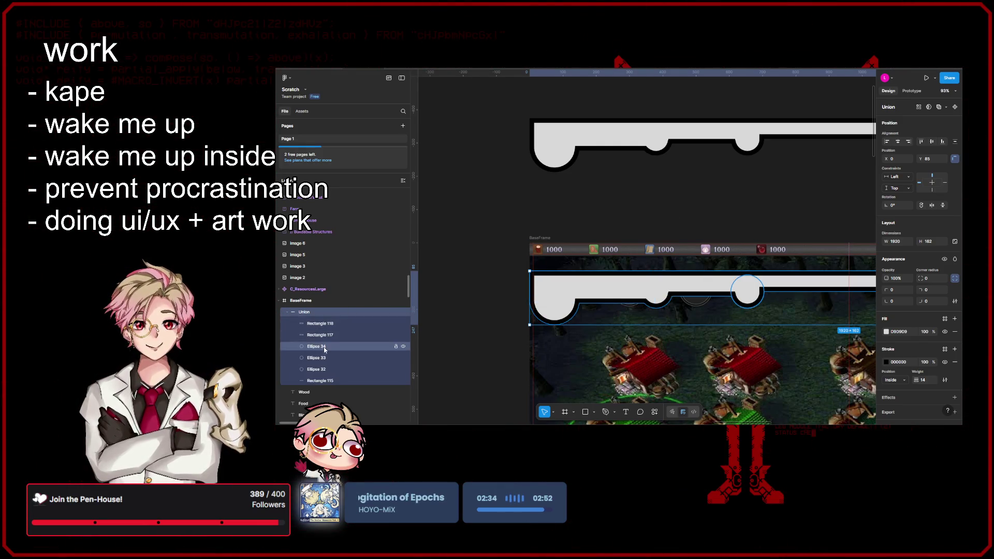
pyautogui.click(325, 346)
pyautogui.press('Tab')
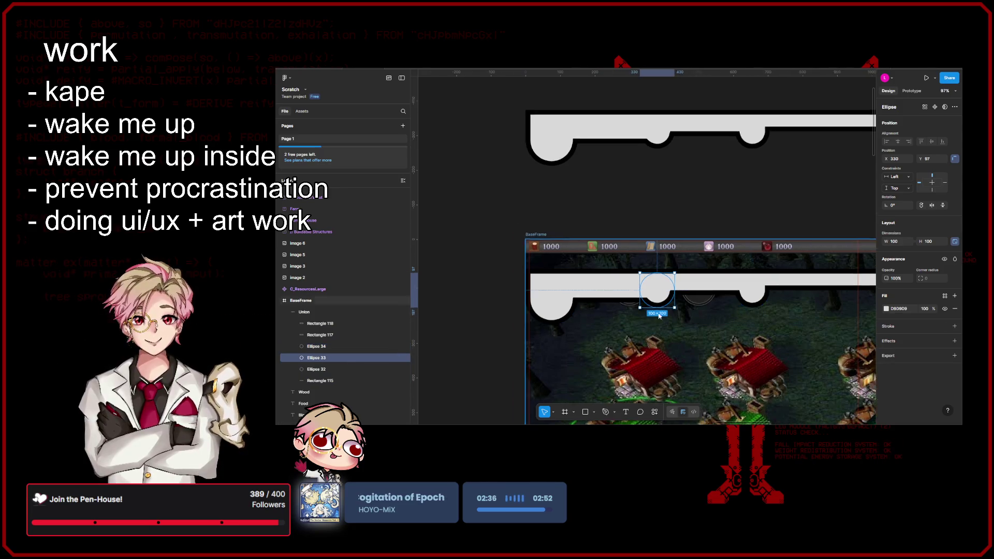
pyautogui.scroll(5, 646, 307)
pyautogui.moveTo(678, 264); pyautogui.dragTo(592, 260)
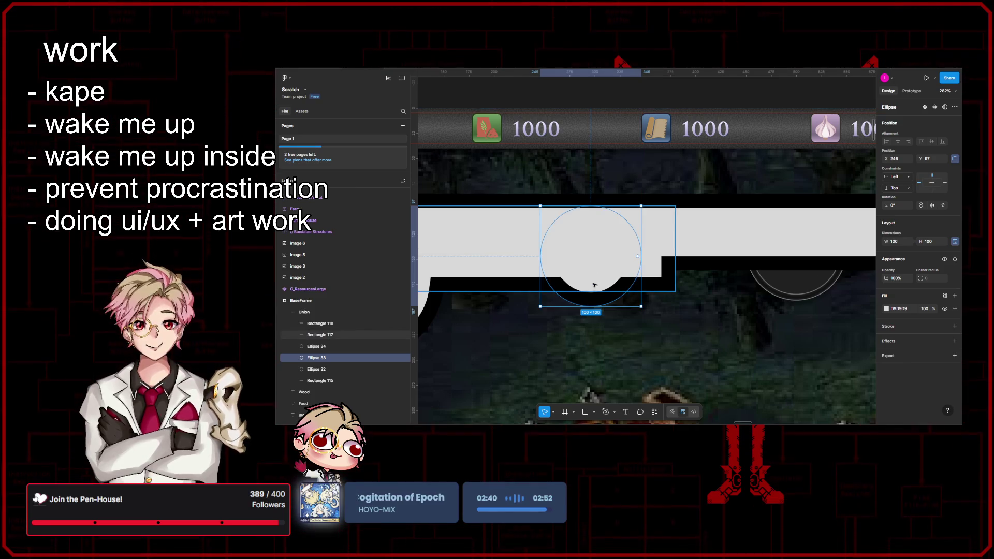
pyautogui.click(667, 286)
pyautogui.moveTo(676, 257); pyautogui.dragTo(518, 257)
pyautogui.click(602, 265)
pyautogui.moveTo(591, 263); pyautogui.dragTo(596, 264)
pyautogui.keyDown('ctrl'); pyautogui.scroll(-3, 616, 265); pyautogui.keyUp('ctrl')
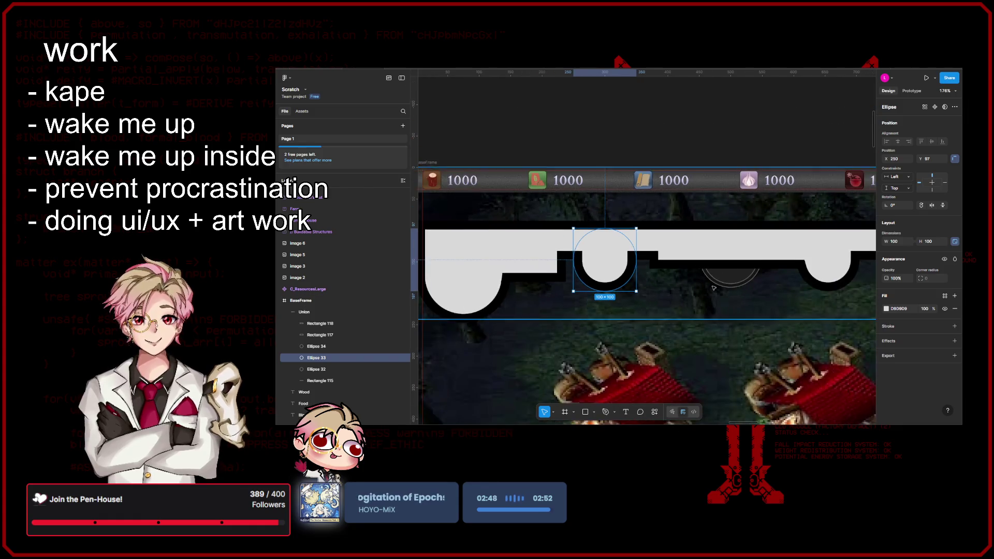
pyautogui.hscroll(-2, 725, 264)
# - Move Ellipse 34 to X 447, trim Rectangle 118 to 204 and widen Rectangle 117 to 300
pyautogui.click(775, 263)
pyautogui.click(776, 274)
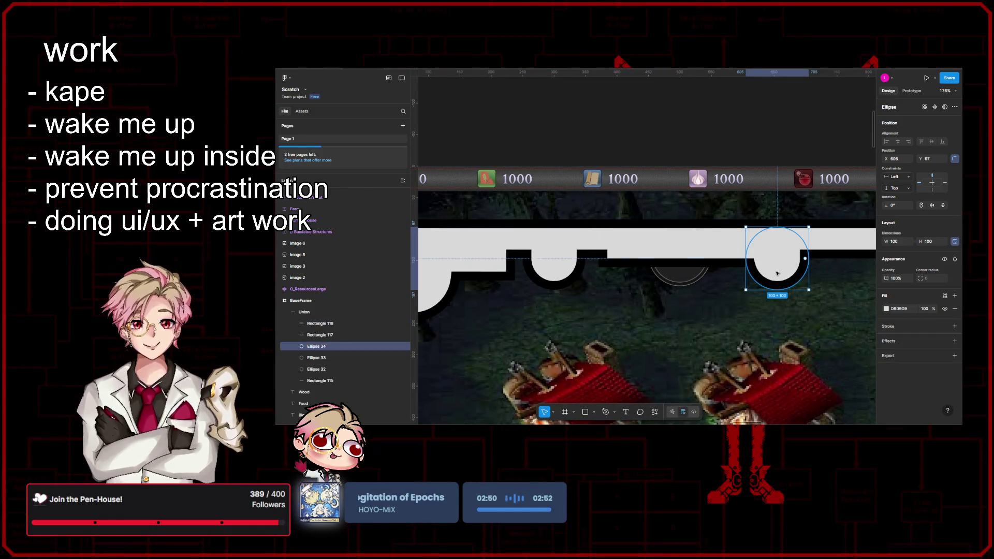
pyautogui.moveTo(794, 269)
pyautogui.mouseDown()
pyautogui.moveTo(697, 271)
pyautogui.moveTo(680, 252)
pyautogui.moveTo(654, 252)
pyautogui.mouseUp()
pyautogui.click(698, 251)
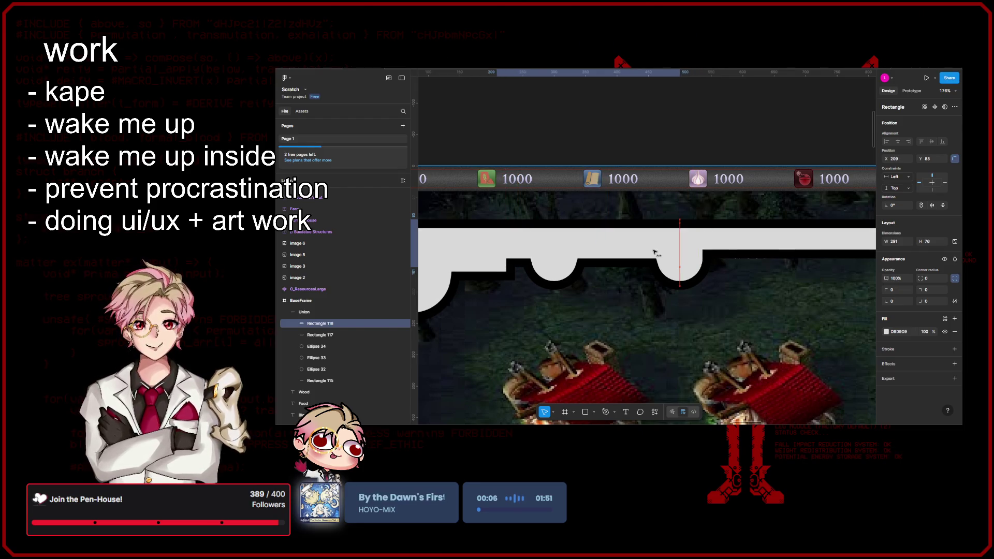
pyautogui.hscroll(-5, 592, 238)
pyautogui.moveTo(595, 238); pyautogui.dragTo(651, 242)
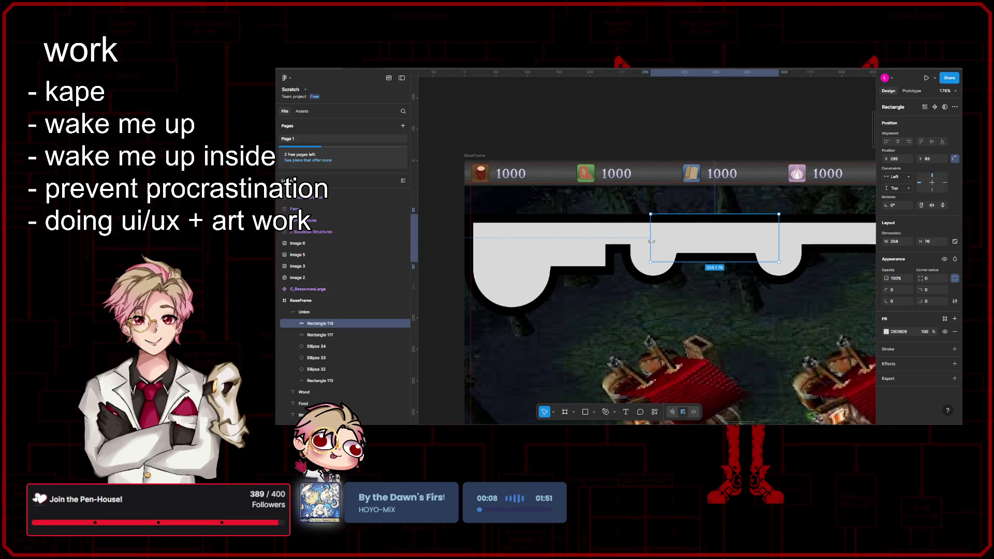
pyautogui.click(648, 242)
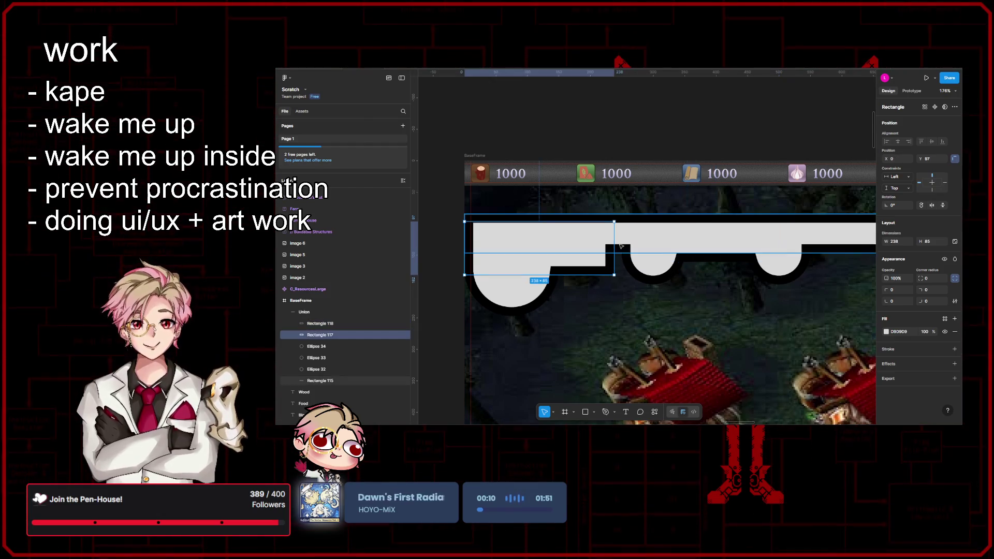
pyautogui.moveTo(648, 242); pyautogui.dragTo(654, 242)
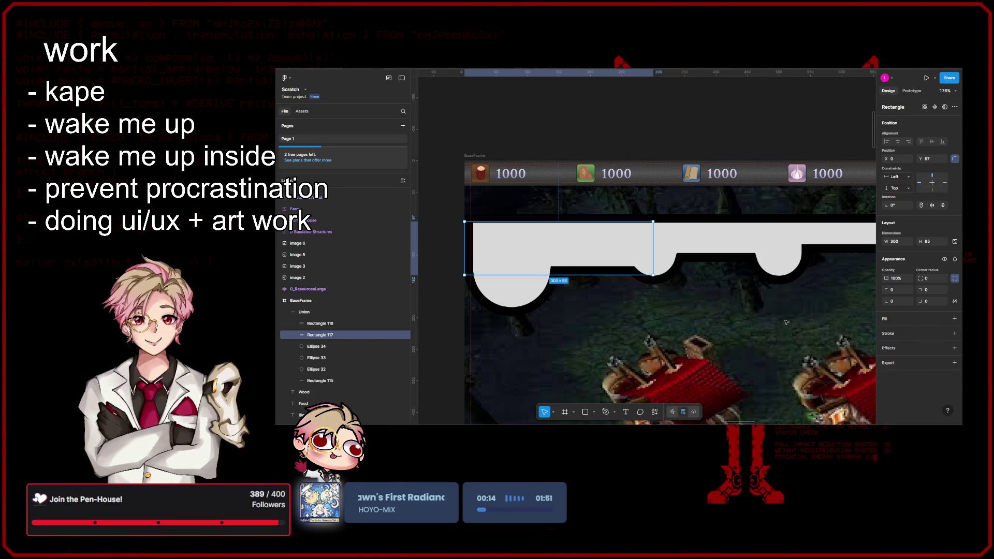
# - Remove the Union bar's grey fill so only its stroke remains
pyautogui.click(304, 312)
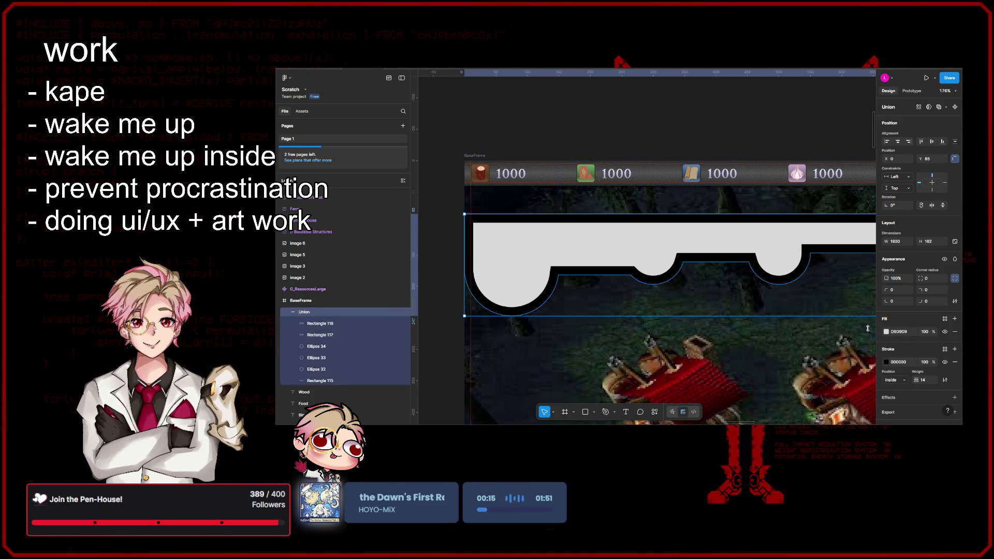
pyautogui.click(954, 331)
pyautogui.scroll(-5, 742, 328)
pyautogui.moveTo(741, 328)
pyautogui.mouseDown()
pyautogui.moveTo(610, 298)
pyautogui.moveTo(623, 294)
pyautogui.mouseUp()
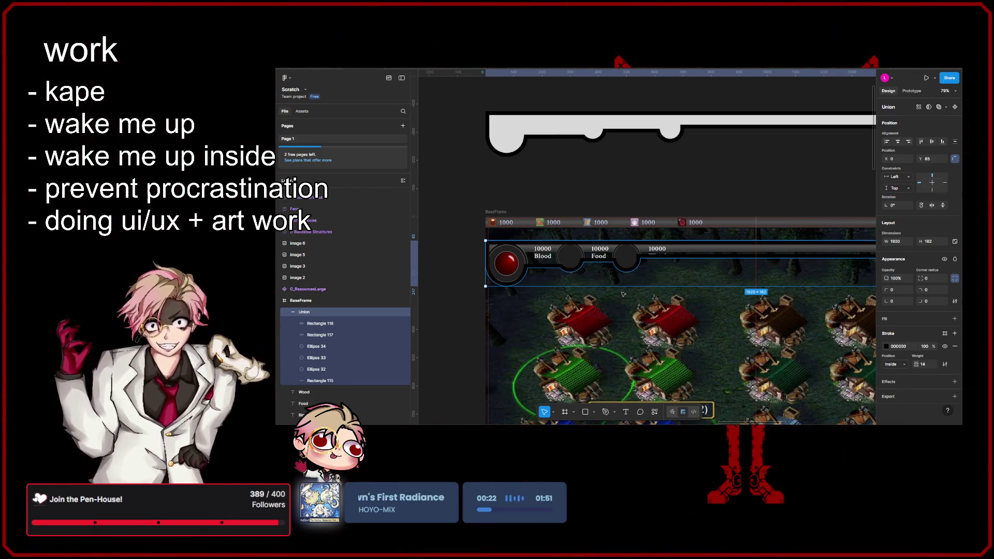
pyautogui.moveTo(559, 305); pyautogui.dragTo(628, 304)
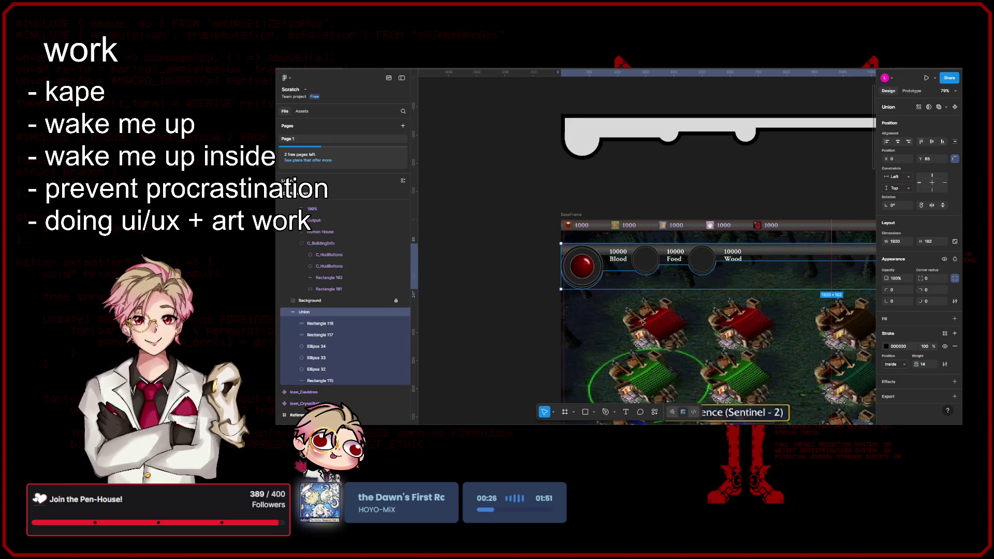
pyautogui.scroll(5, 639, 327)
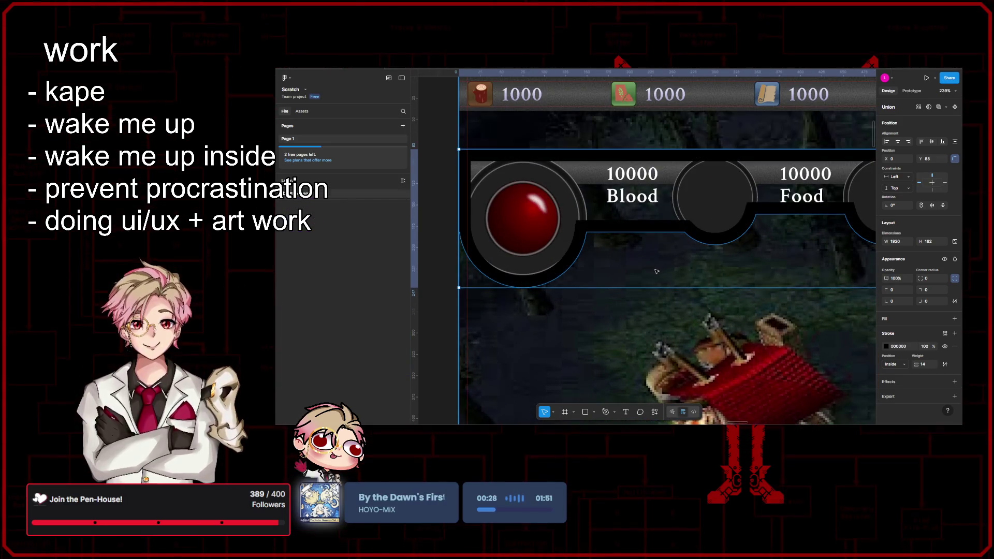
pyautogui.scroll(1, 659, 270)
pyautogui.scroll(2, 336, 275)
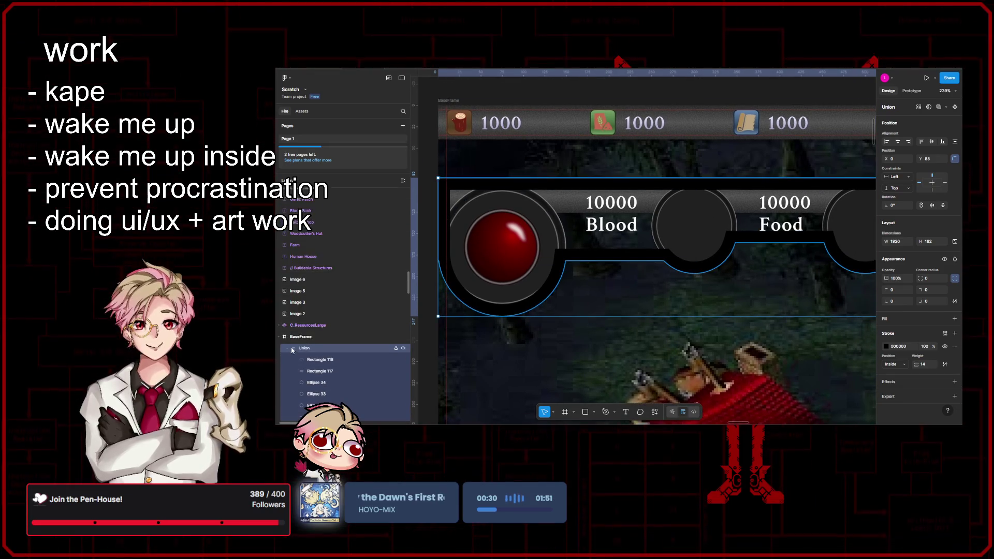
pyautogui.scroll(-1, 466, 344)
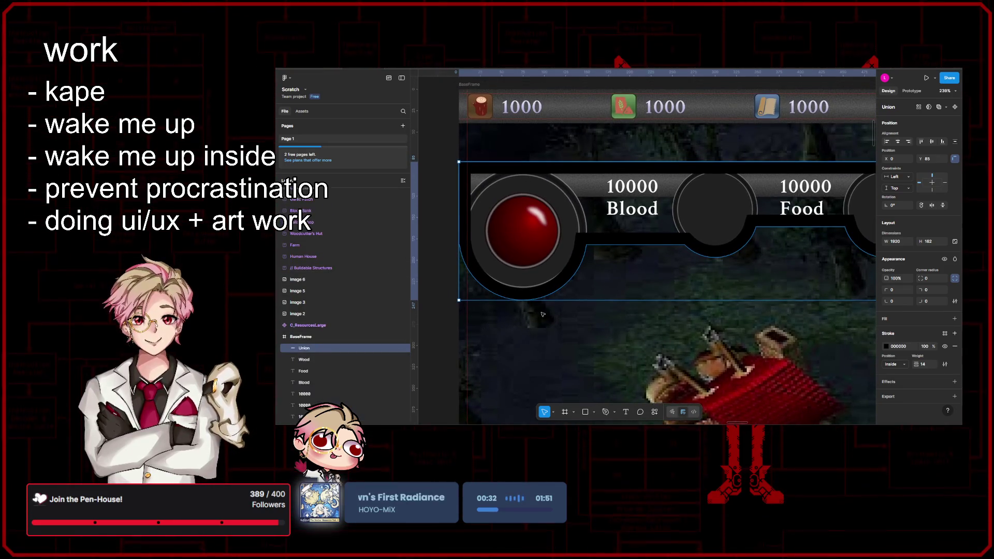
pyautogui.scroll(-1, 544, 327)
pyautogui.scroll(-1, 639, 307)
pyautogui.scroll(2, 643, 302)
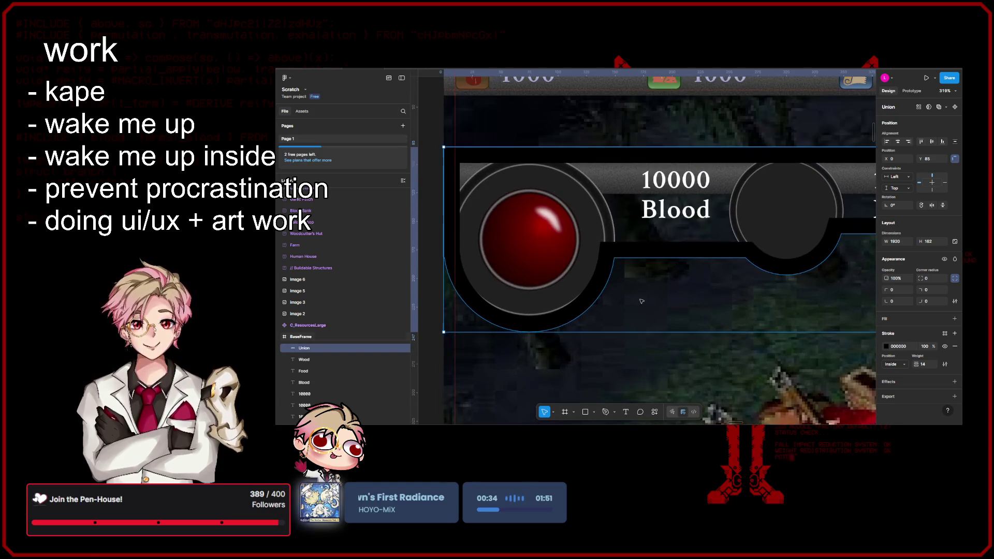
pyautogui.scroll(-1, 655, 308)
pyautogui.scroll(1, 660, 309)
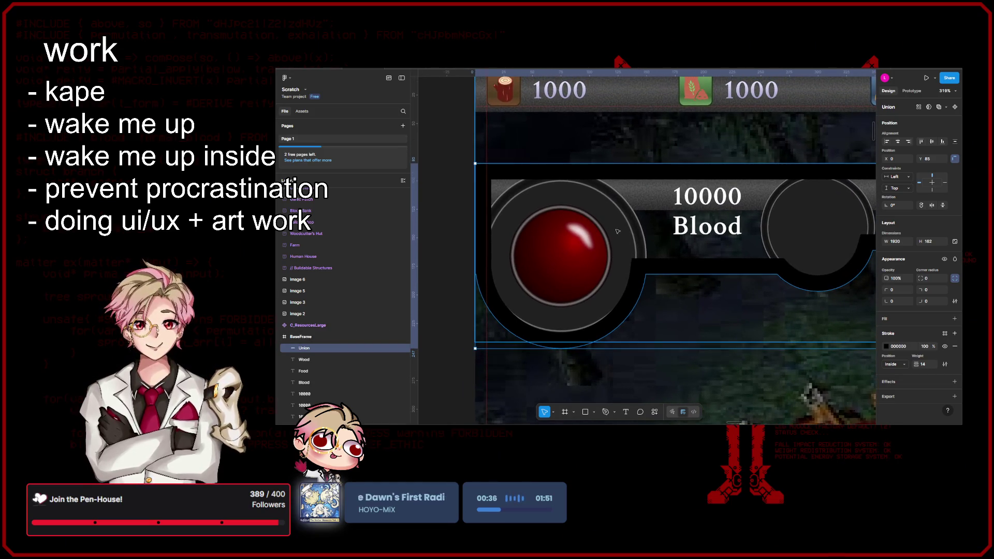
pyautogui.scroll(-5, 658, 301)
pyautogui.moveTo(647, 291); pyautogui.dragTo(636, 323)
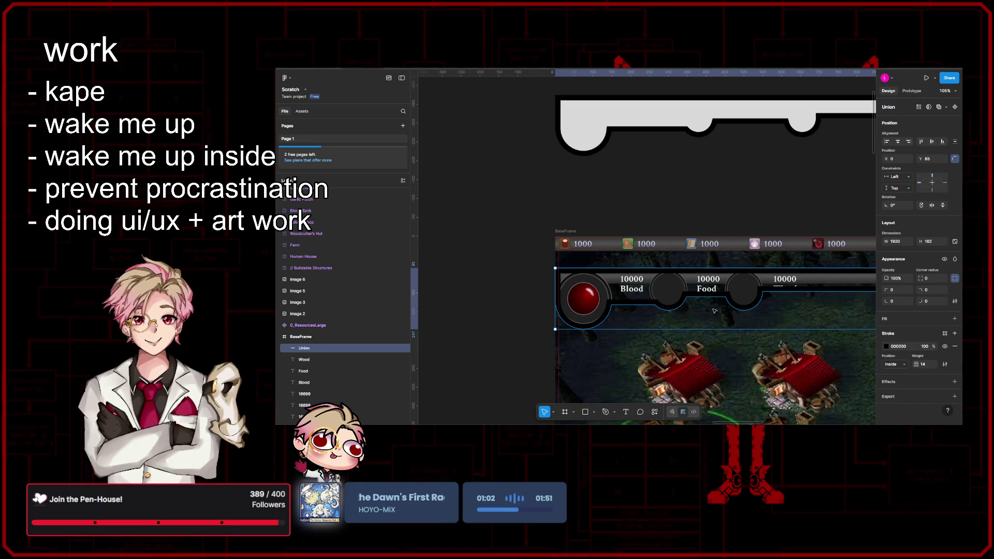
pyautogui.press('Escape')
pyautogui.scroll(-3, 694, 309)
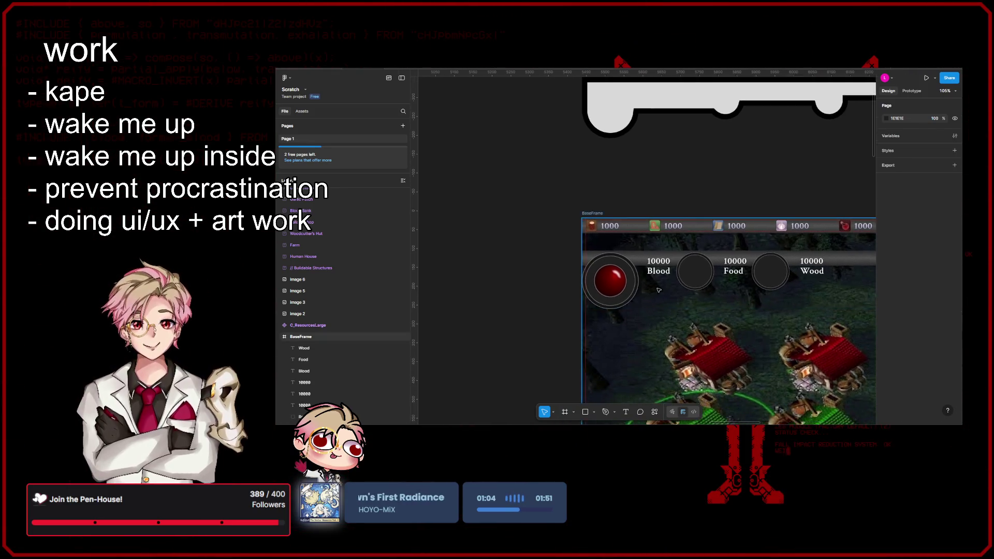
pyautogui.moveTo(675, 309); pyautogui.dragTo(679, 307)
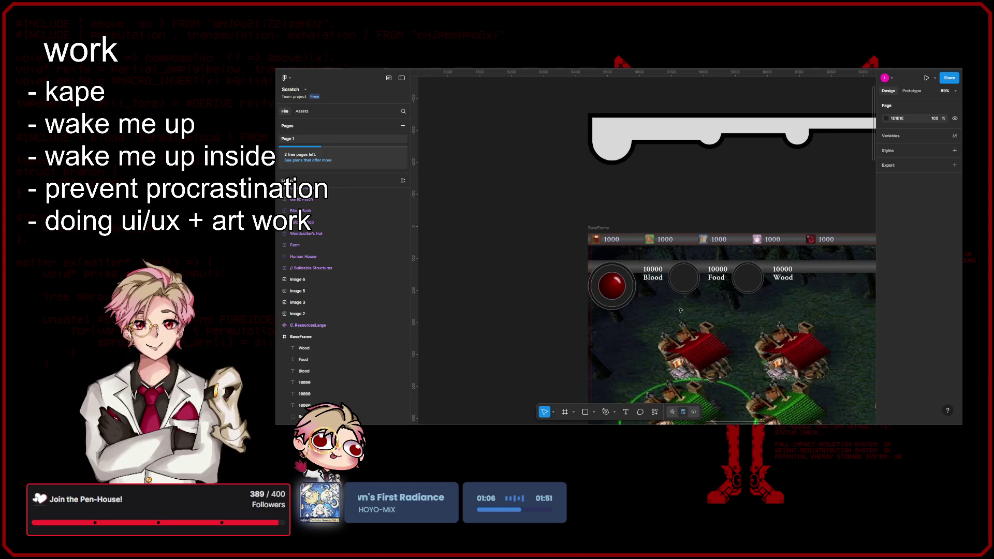
pyautogui.hscroll(5, 680, 309)
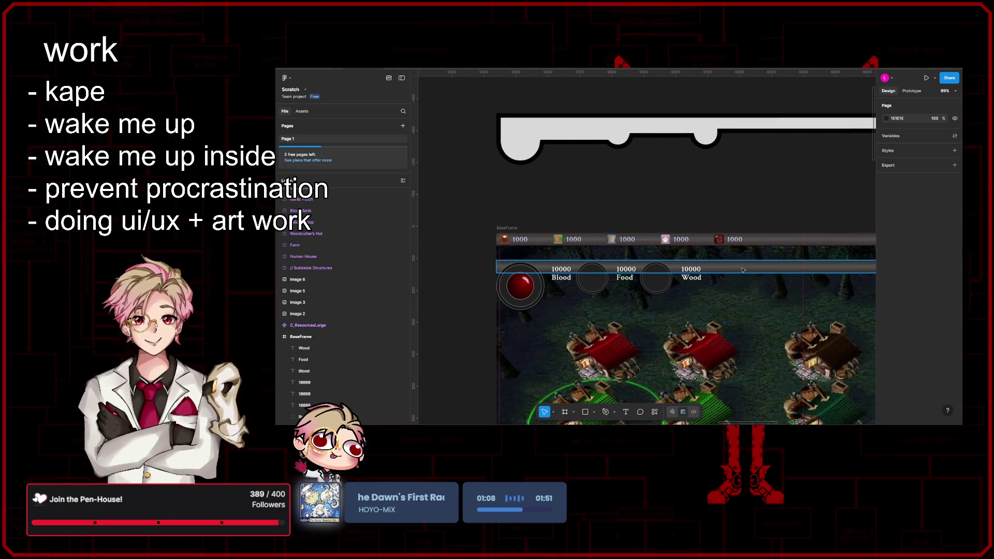
pyautogui.click(743, 270)
pyautogui.hscroll(-2, 735, 270)
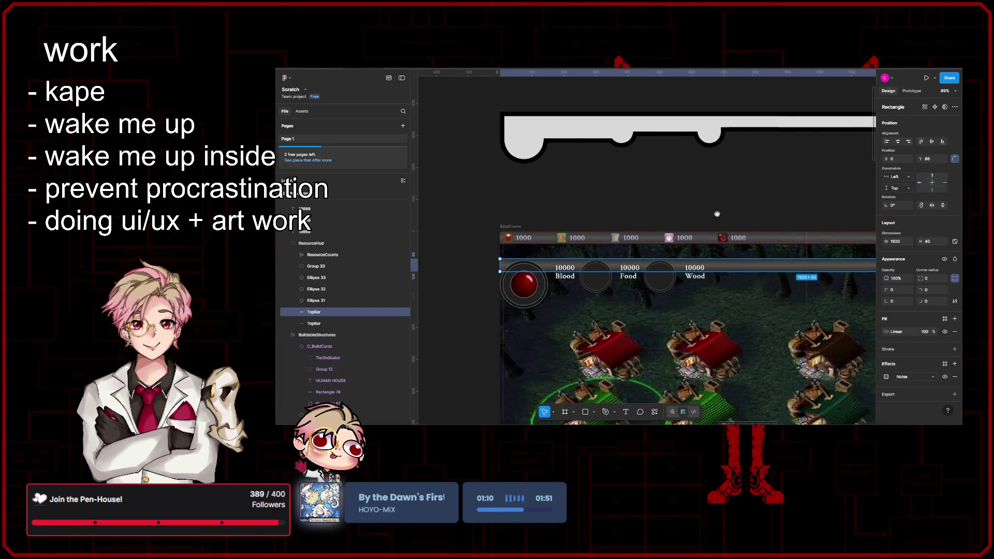
pyautogui.hscroll(4, 758, 255)
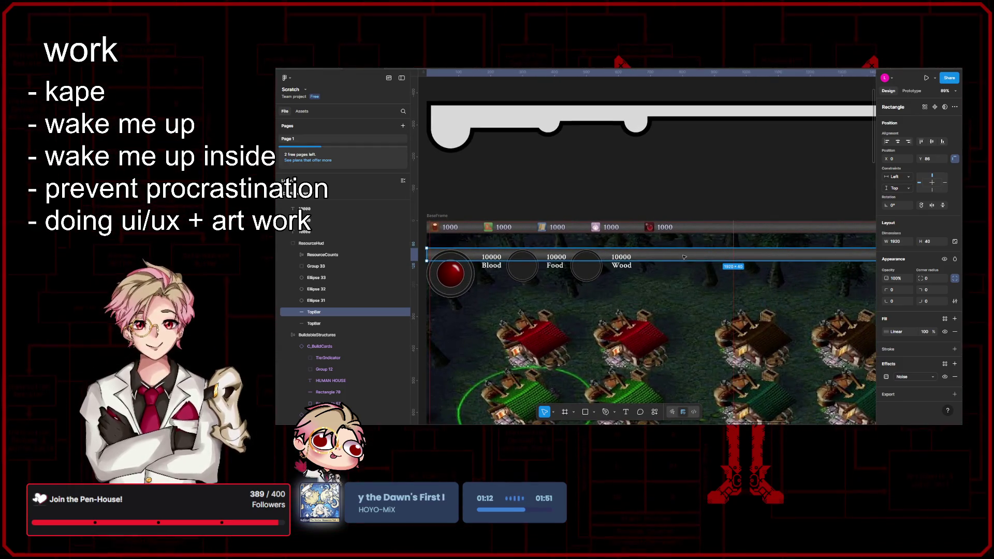
pyautogui.hscroll(-3, 725, 264)
pyautogui.moveTo(736, 252)
pyautogui.mouseDown()
pyautogui.moveTo(735, 282)
pyautogui.moveTo(736, 266)
pyautogui.mouseUp()
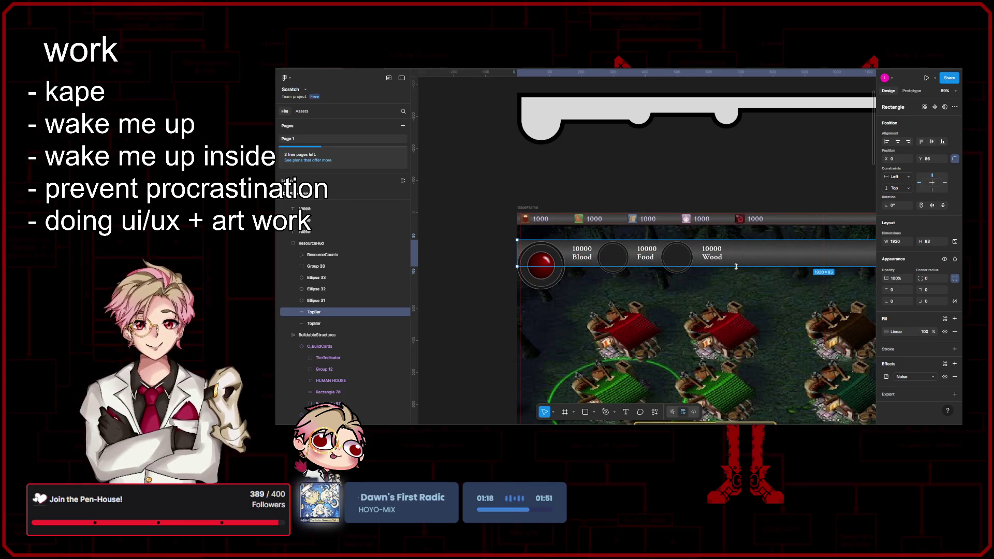
pyautogui.hotkey('ctrl', 'x')
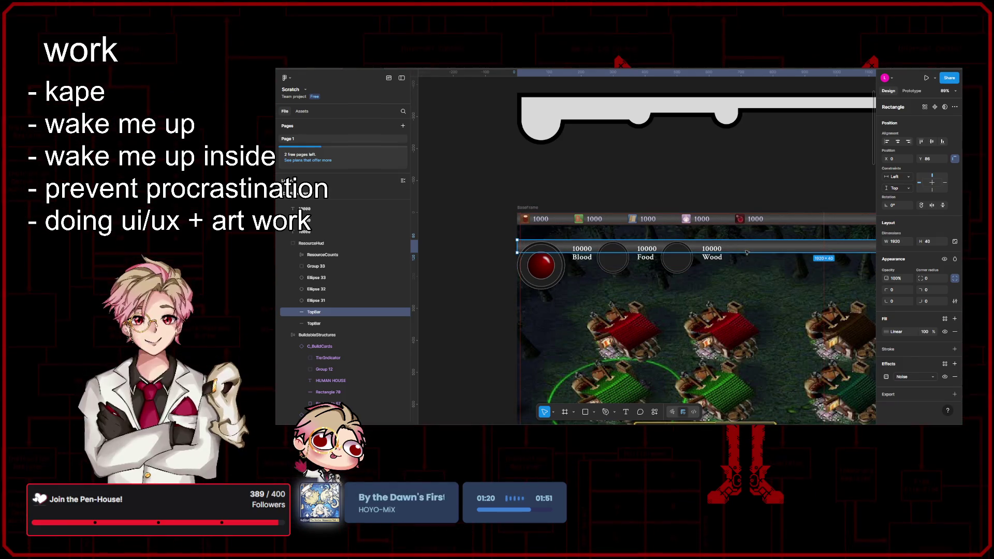
pyautogui.hotkey('ctrl', 'v')
pyautogui.hotkey('ctrl', 'z')
pyautogui.hotkey('ctrl', 'z')
pyautogui.press('Escape')
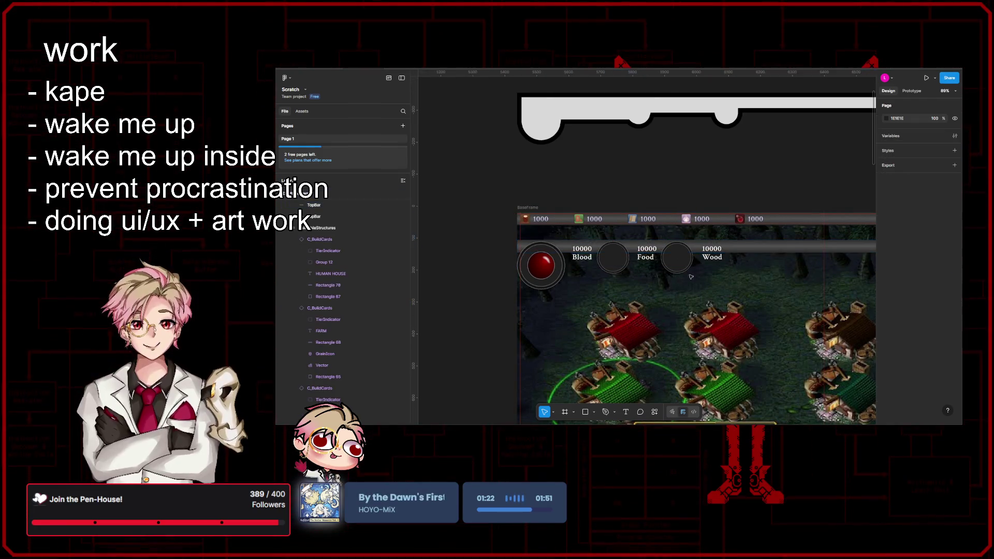
pyautogui.scroll(3, 669, 295)
pyautogui.scroll(2, 669, 295)
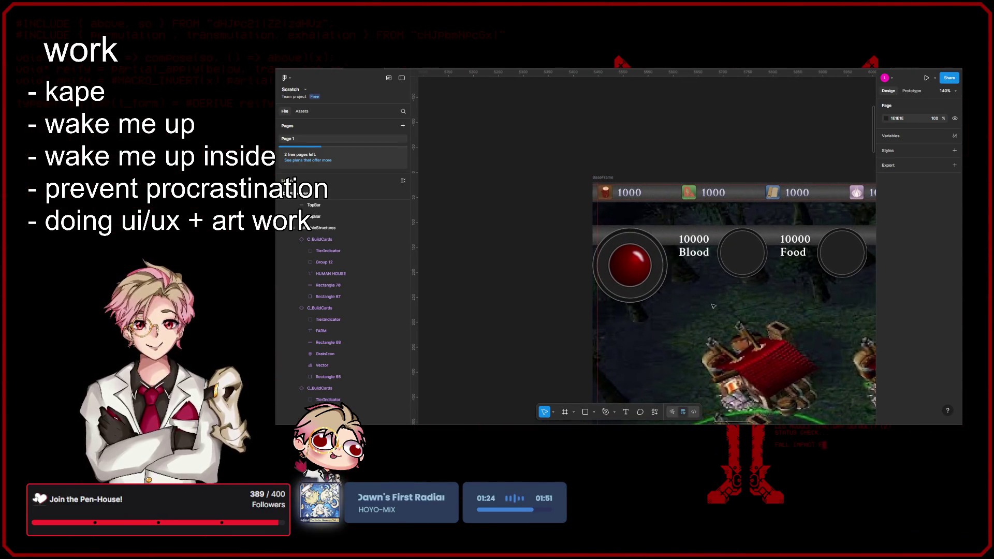
pyautogui.scroll(-5, 719, 303)
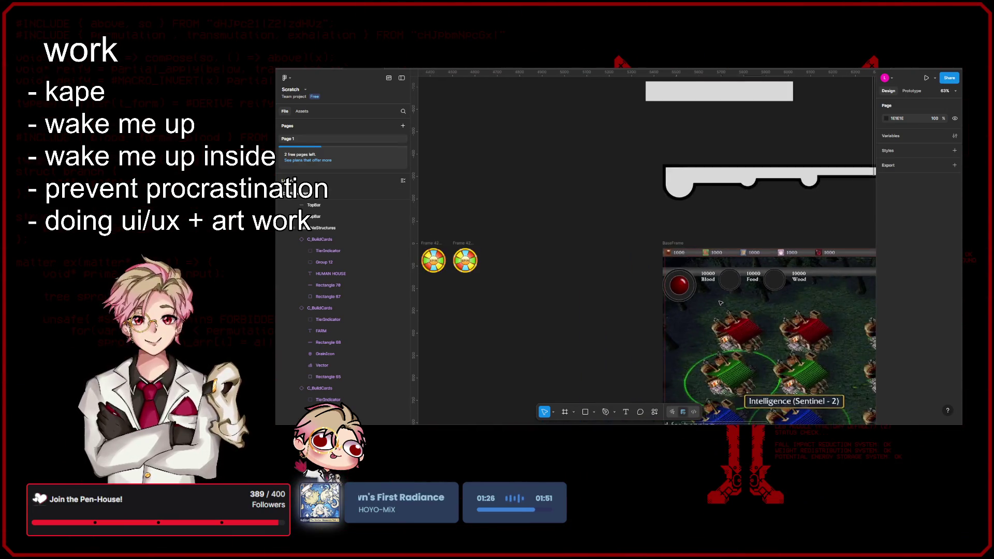
pyautogui.scroll(2, 717, 304)
pyautogui.moveTo(716, 304); pyautogui.dragTo(632, 301)
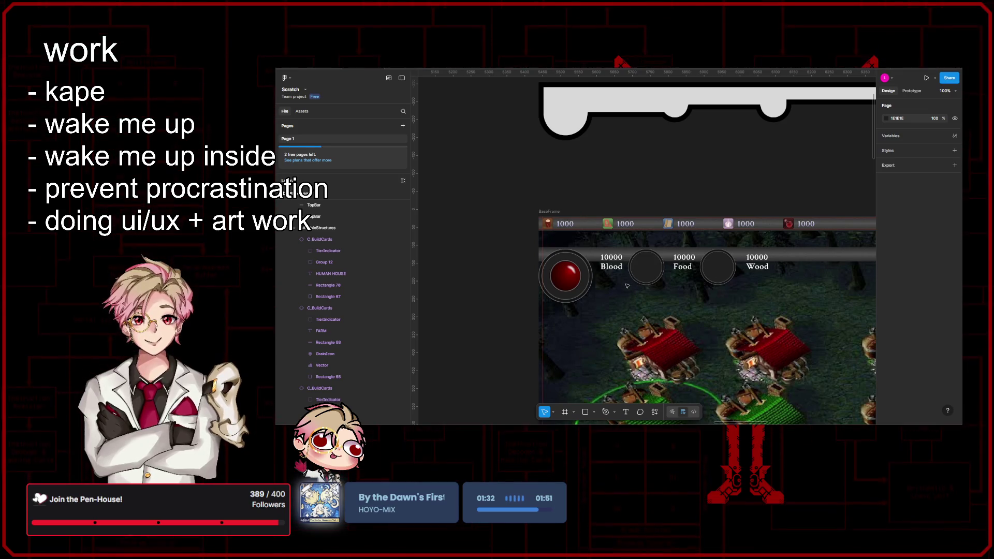
pyautogui.scroll(5, 631, 287)
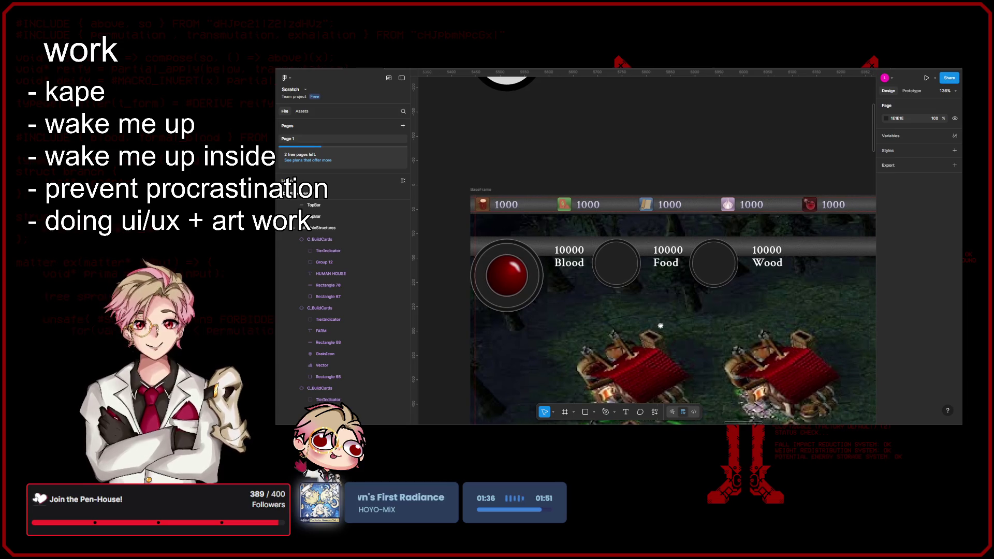
pyautogui.hscroll(2, 665, 323)
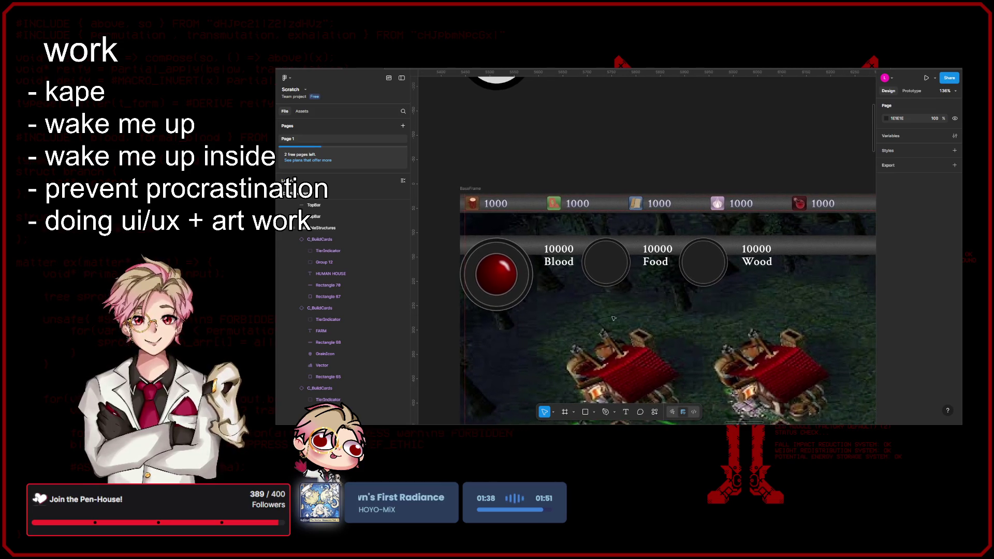
pyautogui.hscroll(-3, 647, 315)
pyautogui.hscroll(-3, 625, 308)
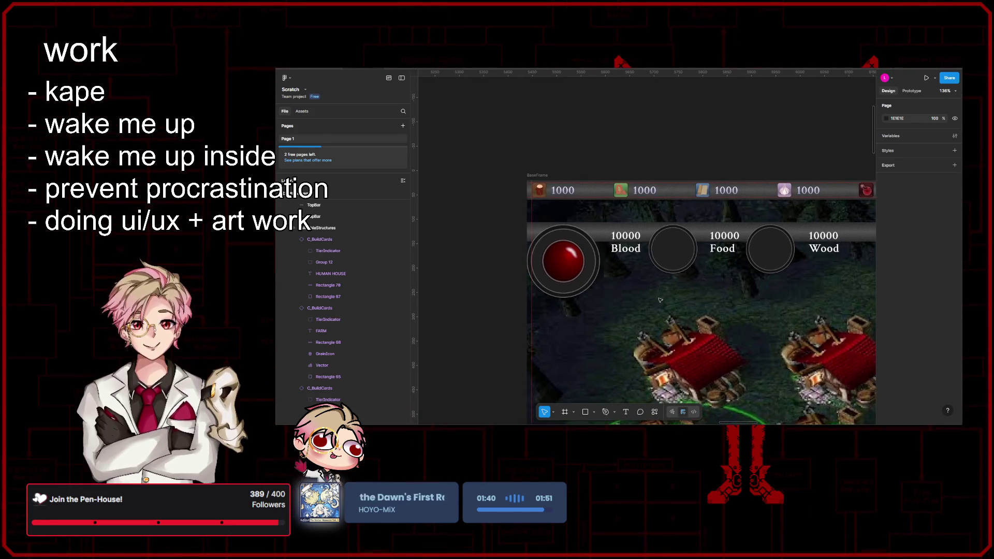
pyautogui.click(594, 413)
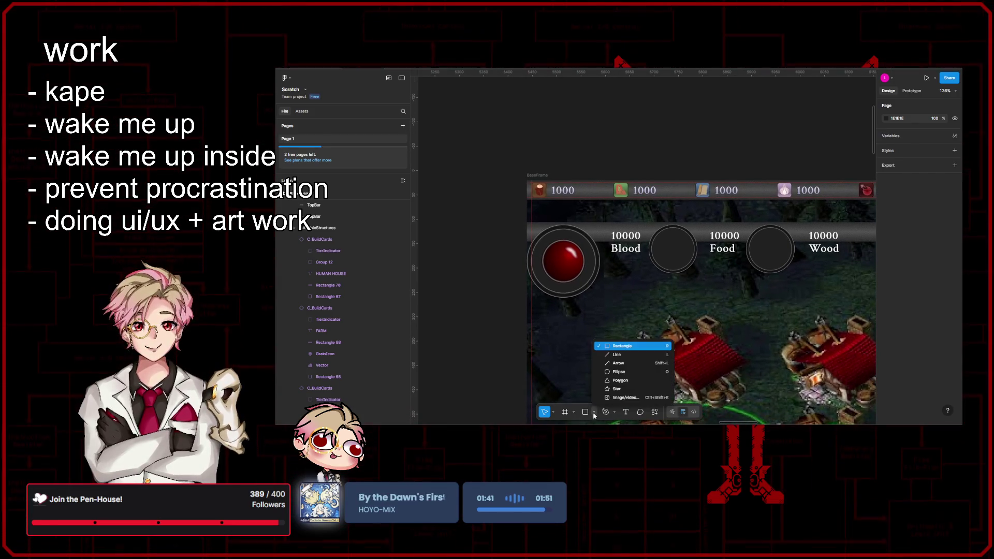
# - Place a 100×100 trial circle in the Blood ring, then delete it
pyautogui.click(624, 371)
pyautogui.click(611, 332)
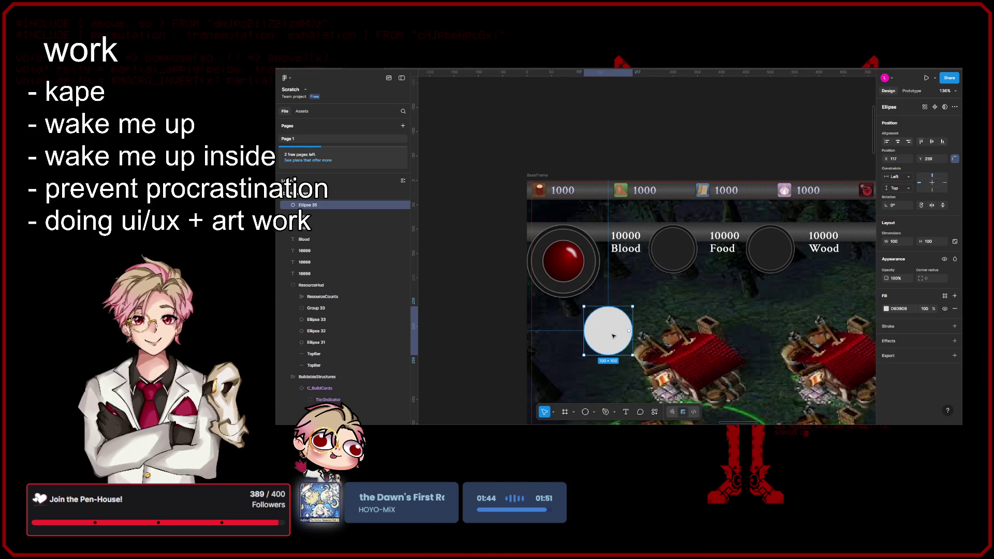
pyautogui.moveTo(614, 342)
pyautogui.mouseDown()
pyautogui.moveTo(561, 274)
pyautogui.moveTo(572, 273)
pyautogui.moveTo(559, 274)
pyautogui.moveTo(640, 353)
pyautogui.mouseUp()
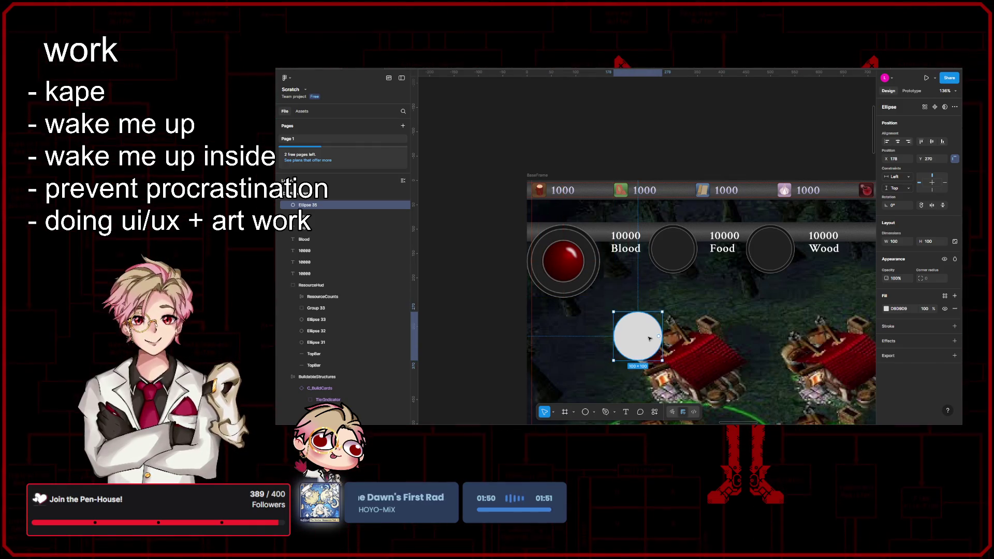
pyautogui.press('Delete')
# - Select the 1920 × 162 Union bar above the HUD
pyautogui.scroll(-3, 661, 321)
pyautogui.scroll(-5, 674, 187)
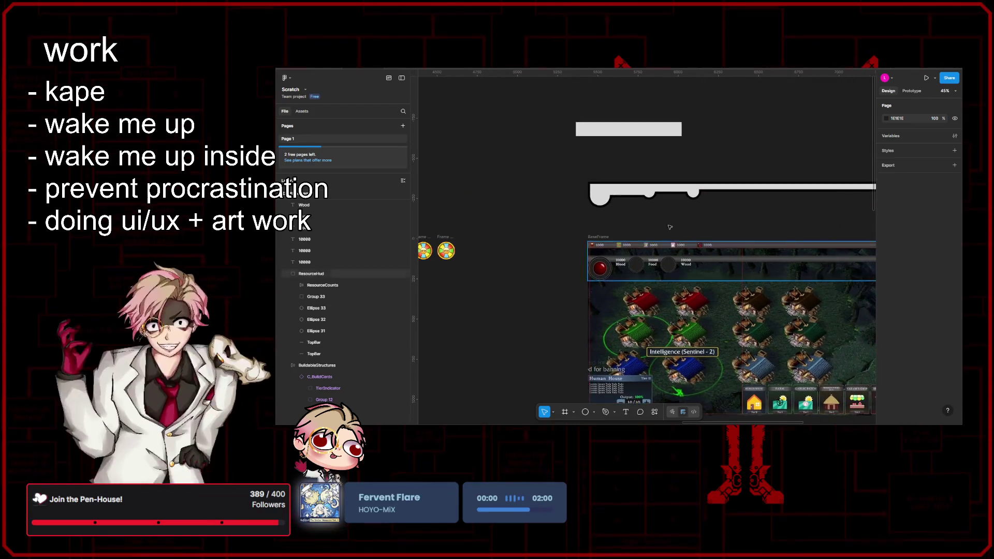
pyautogui.click(674, 187)
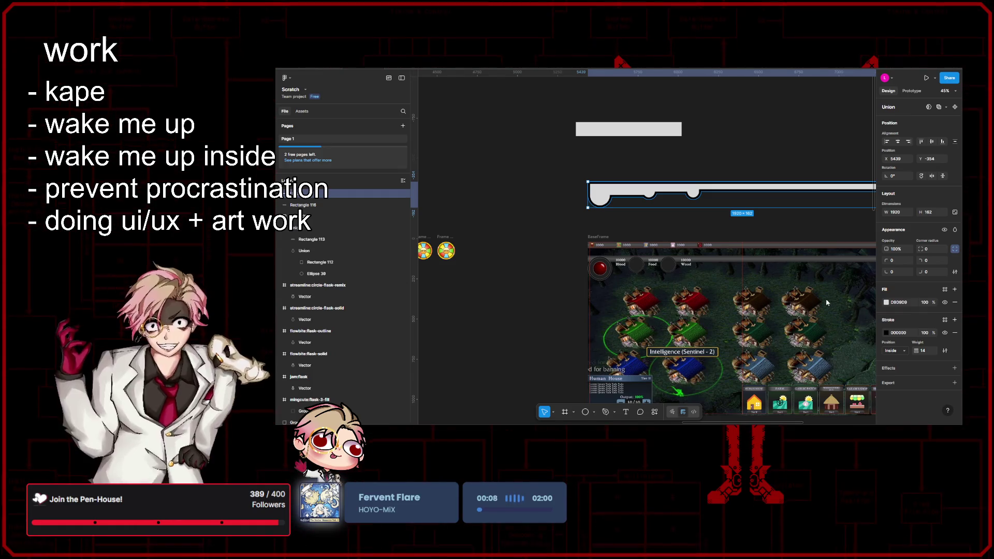
pyautogui.scroll(2, 799, 235)
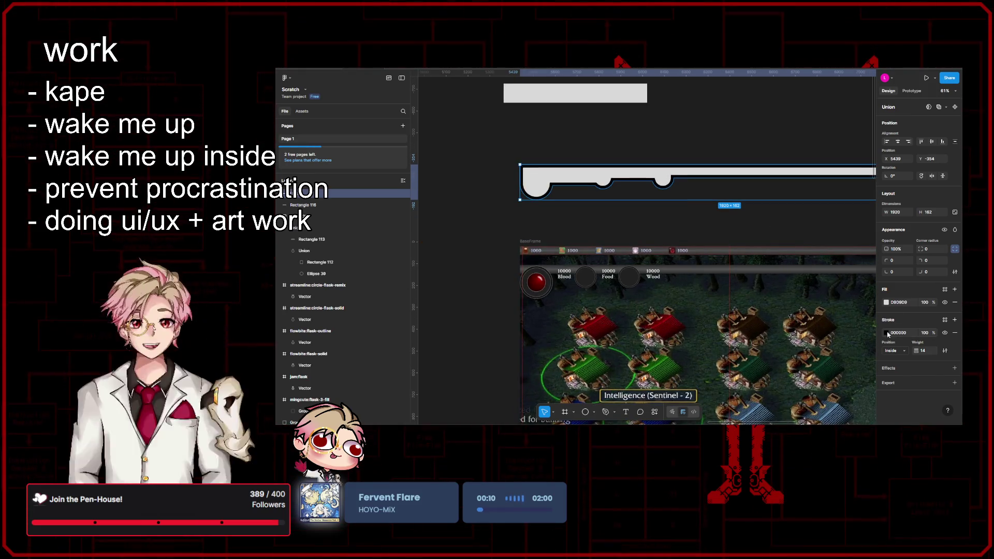
# - Switch the bar's outline stroke to a linear gradient
pyautogui.click(886, 332)
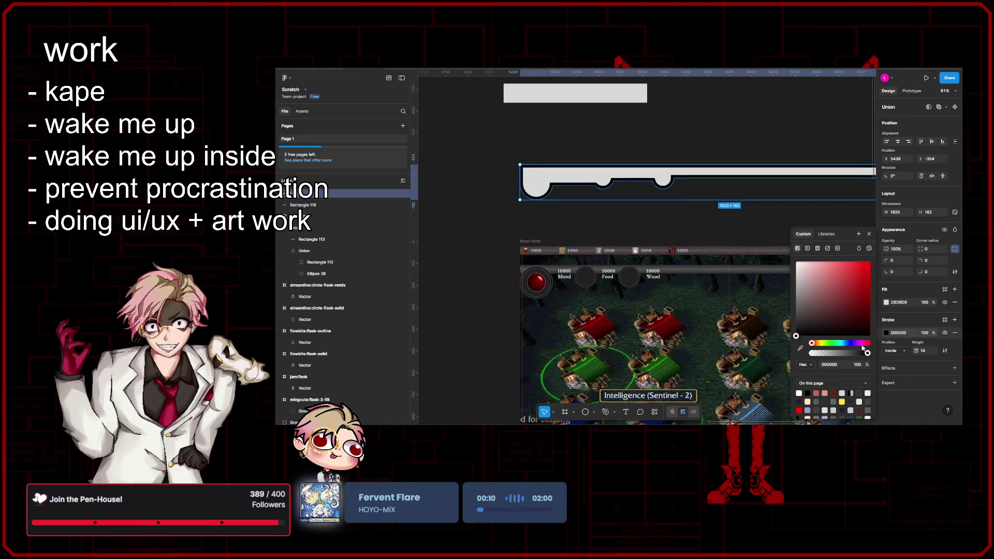
pyautogui.click(809, 249)
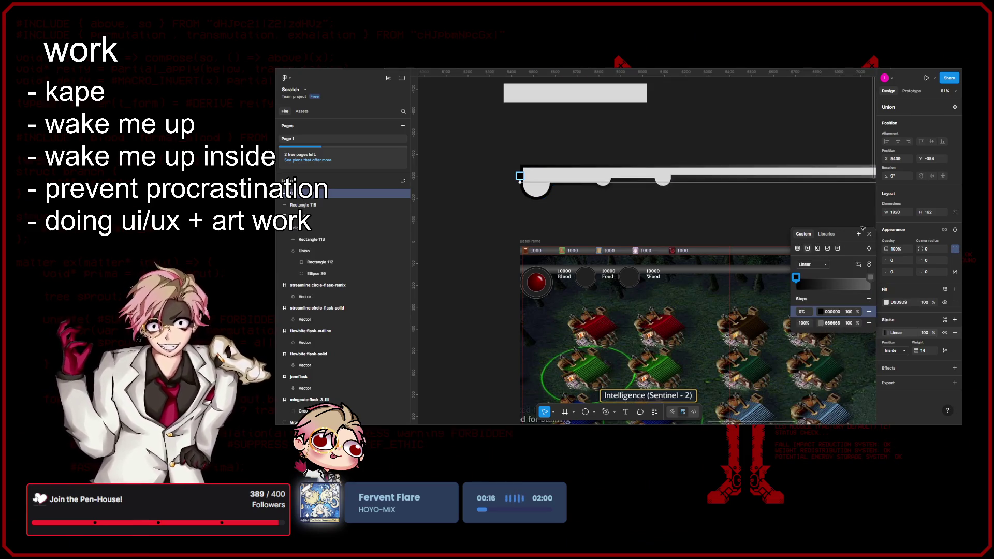
pyautogui.click(869, 234)
pyautogui.keyDown('ctrl'); pyautogui.scroll(-3, 868, 315); pyautogui.keyUp('ctrl')
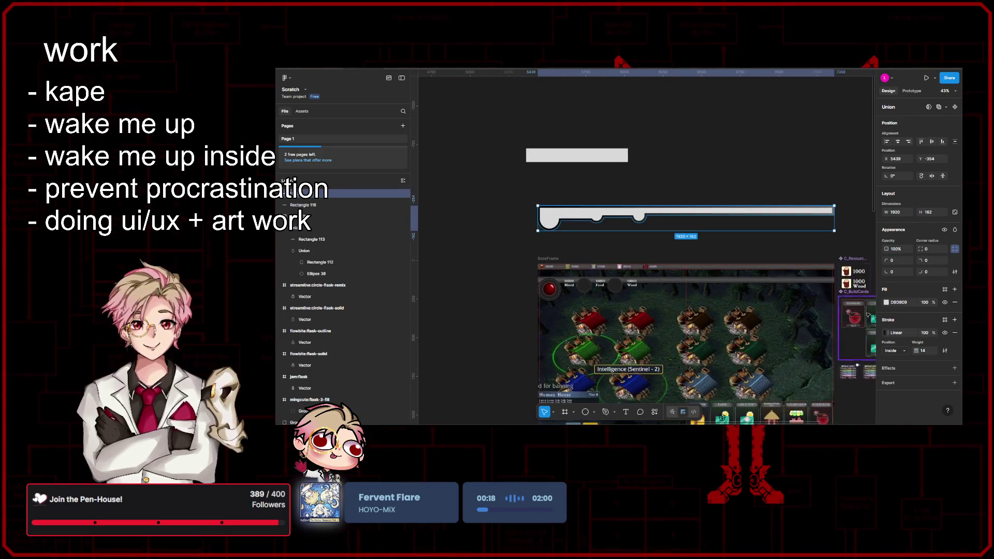
# - Lay the stroke gradient across the bar, end stop near 25%, and add a third stop near 82%
pyautogui.click(886, 333)
pyautogui.moveTo(537, 216); pyautogui.dragTo(583, 237)
pyautogui.moveTo(834, 212)
pyautogui.mouseDown()
pyautogui.moveTo(694, 213)
pyautogui.moveTo(704, 213)
pyautogui.mouseUp()
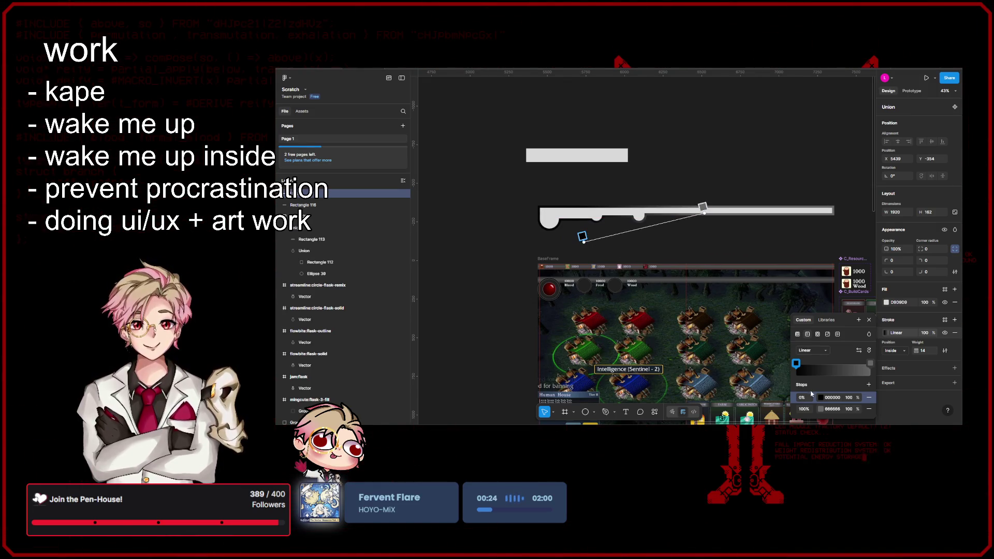
pyautogui.moveTo(583, 240)
pyautogui.mouseDown()
pyautogui.moveTo(588, 233)
pyautogui.moveTo(542, 226)
pyautogui.mouseUp()
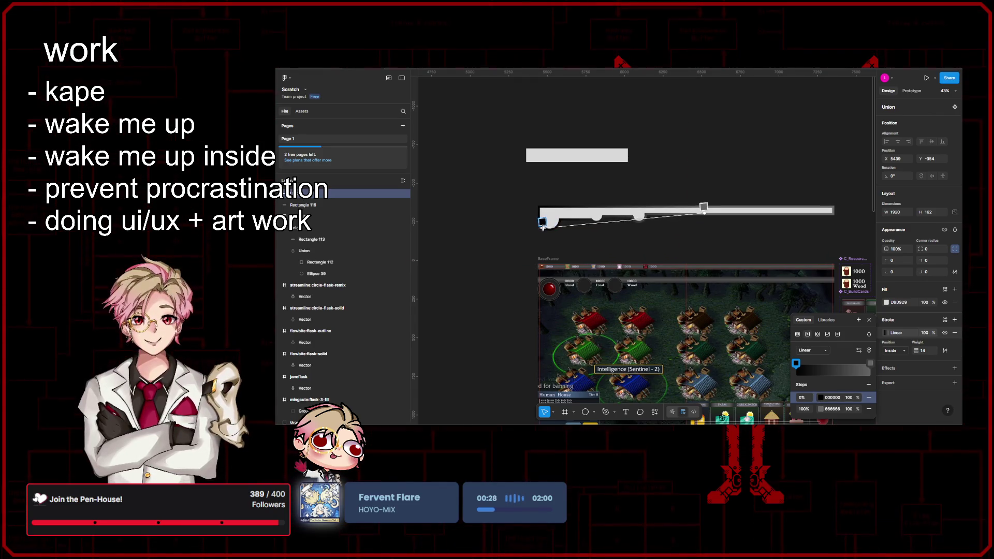
pyautogui.moveTo(703, 206); pyautogui.dragTo(583, 218)
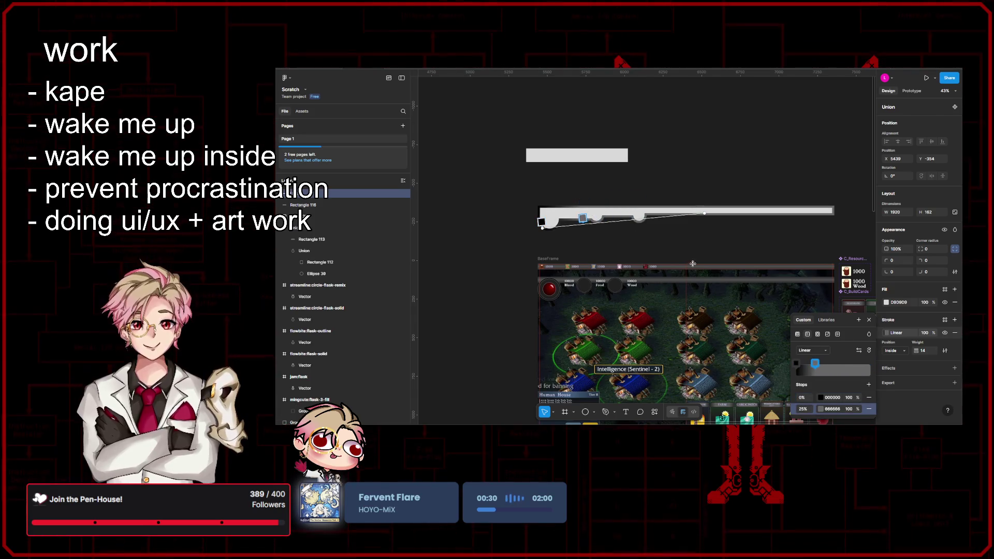
pyautogui.click(860, 369)
pyautogui.moveTo(683, 213); pyautogui.dragTo(683, 216)
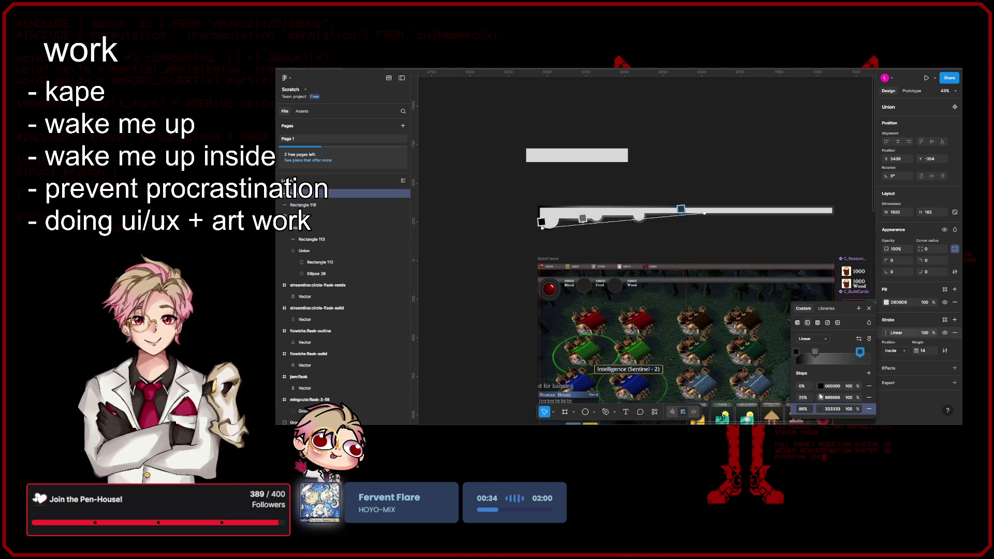
# - Tint the first stop dark gold 614700 and remove the bar's grey D9D9D9 fill
pyautogui.click(818, 386)
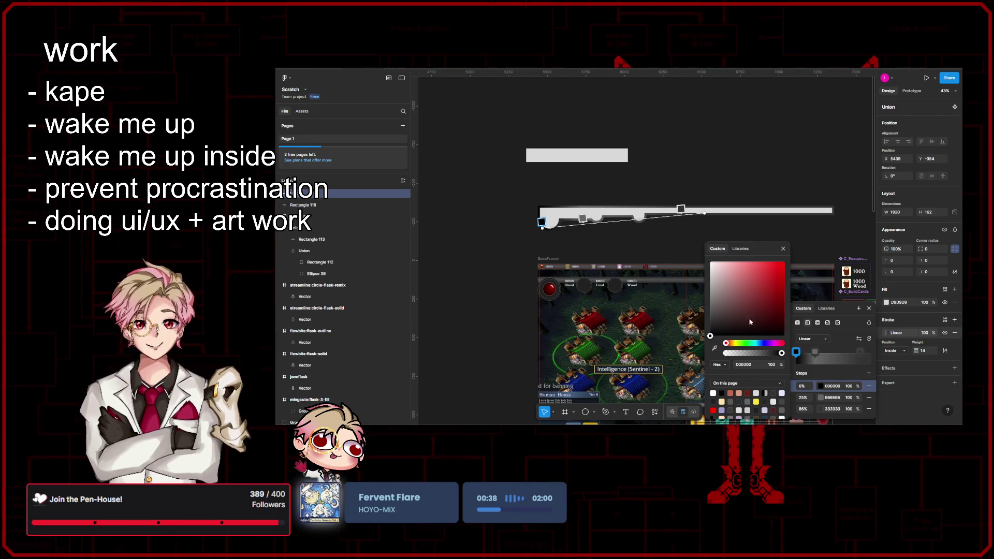
pyautogui.click(733, 344)
pyautogui.moveTo(752, 301); pyautogui.dragTo(794, 308)
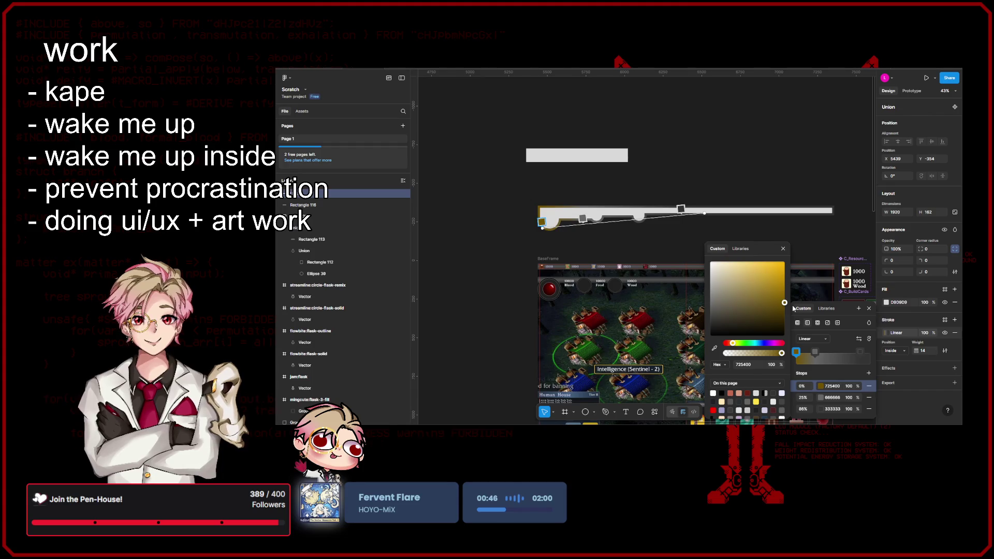
pyautogui.click(955, 302)
pyautogui.click(954, 303)
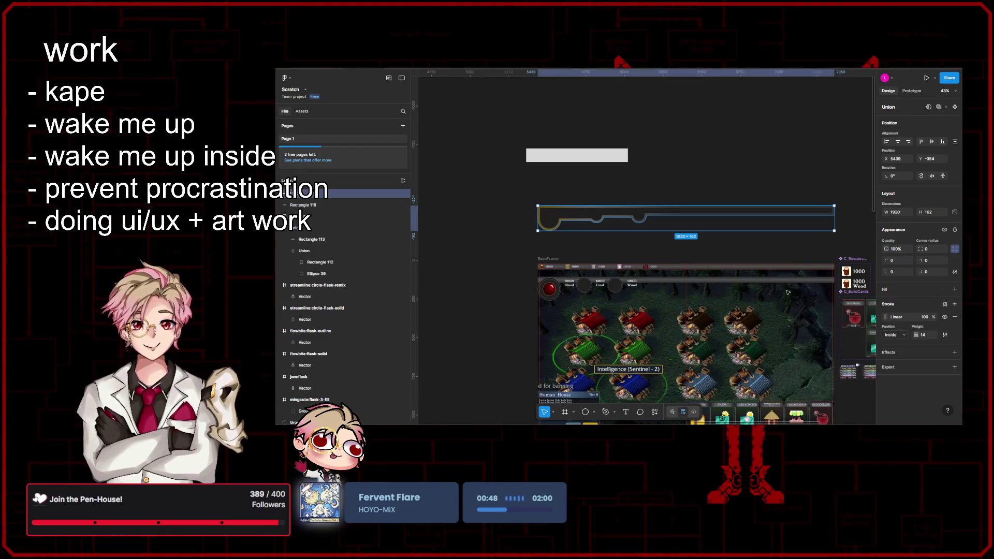
# - Recolour the 25% stop to gold C59100 and slide it to about 80%
pyautogui.click(887, 317)
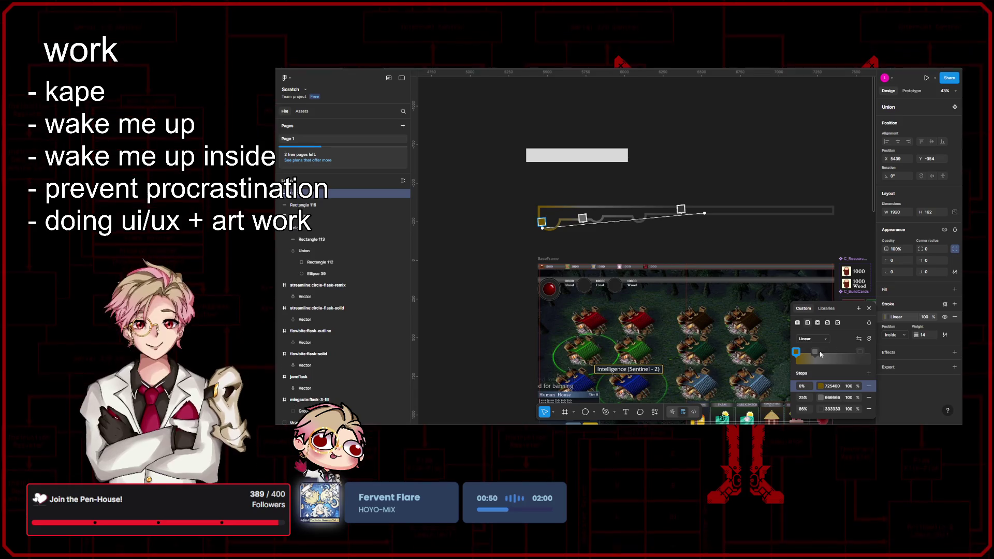
pyautogui.click(831, 397)
pyautogui.write('725400')
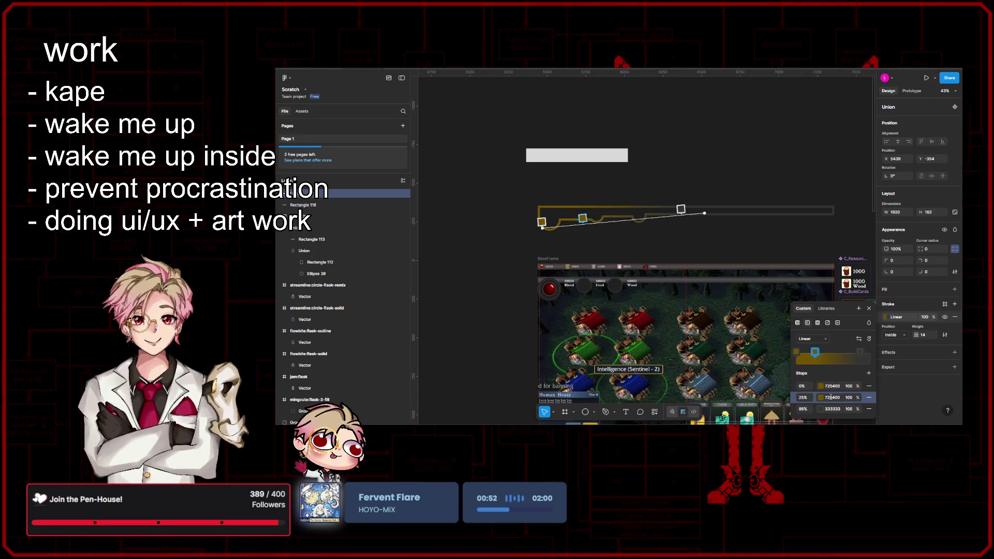
pyautogui.click(821, 386)
pyautogui.moveTo(784, 304); pyautogui.dragTo(791, 281)
pyautogui.hotkey('ctrl', 'z')
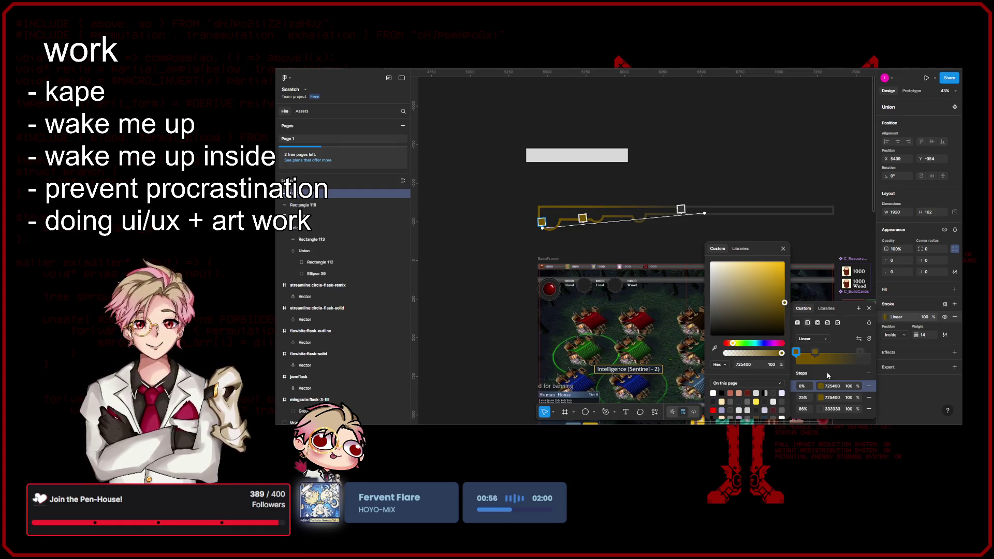
pyautogui.click(822, 398)
pyautogui.moveTo(784, 303); pyautogui.dragTo(790, 283)
pyautogui.moveTo(583, 218); pyautogui.dragTo(672, 211)
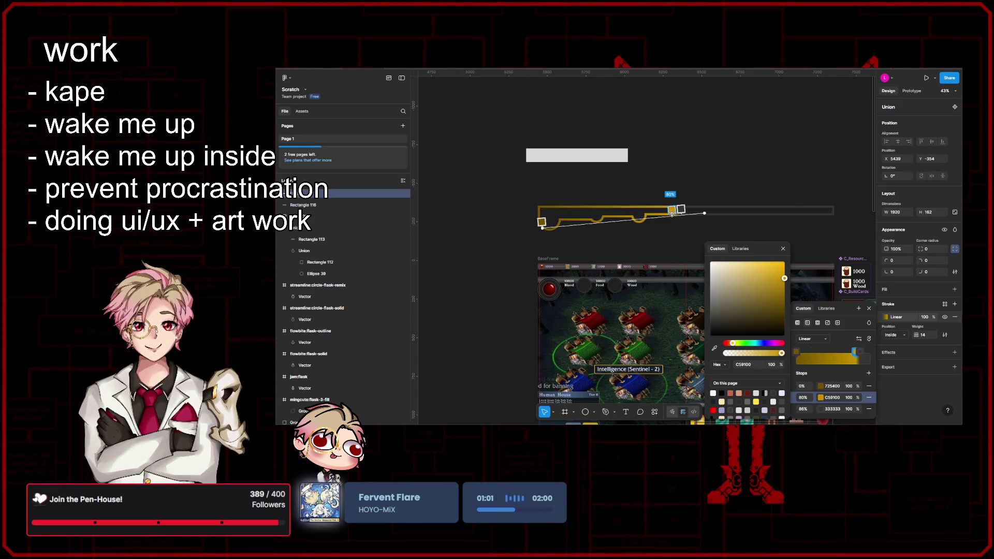
# - Copy gold C59100 onto the 86% stop and stretch the gradient to the bar's right end
pyautogui.click(832, 398)
pyautogui.hotkey('ctrl', 'c')
pyautogui.click(833, 409)
pyautogui.hotkey('ctrl', 'v')
pyautogui.press('Return')
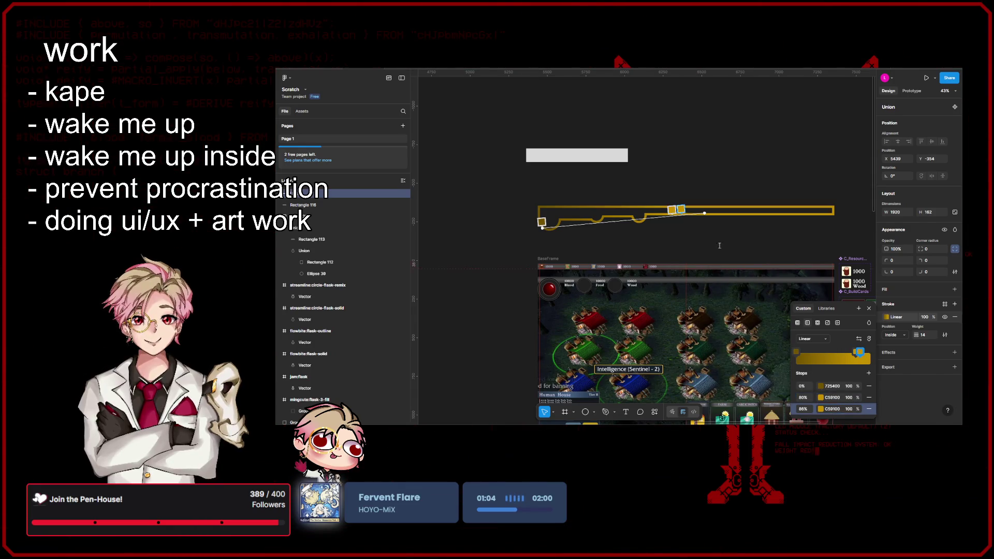
pyautogui.moveTo(680, 209)
pyautogui.mouseDown()
pyautogui.moveTo(837, 209)
pyautogui.moveTo(581, 219)
pyautogui.mouseUp()
pyautogui.moveTo(834, 201); pyautogui.dragTo(545, 229)
# - Reverse the stops, move them to about 35% and 45%, and add a 9C7300 end stop
pyautogui.click(859, 342)
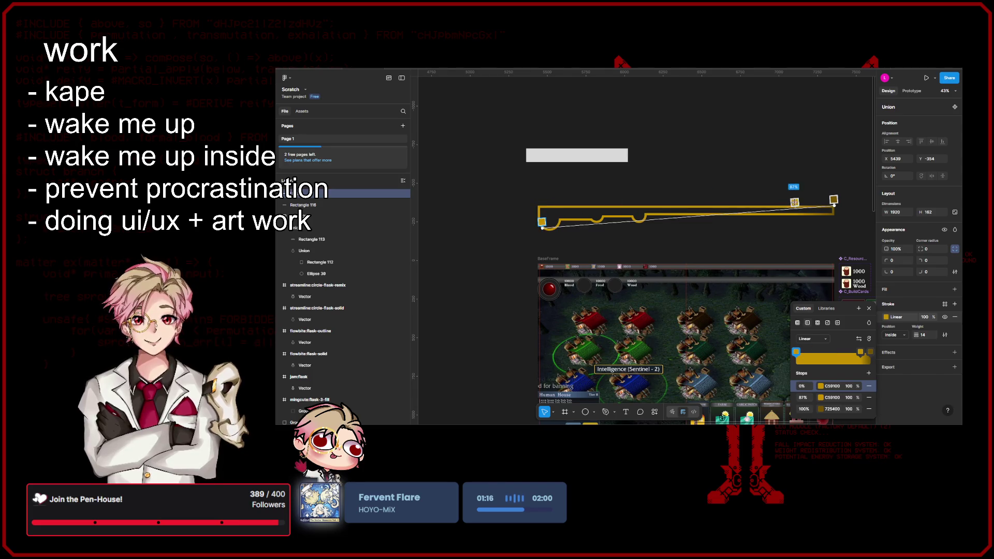
pyautogui.moveTo(795, 202); pyautogui.dragTo(643, 214)
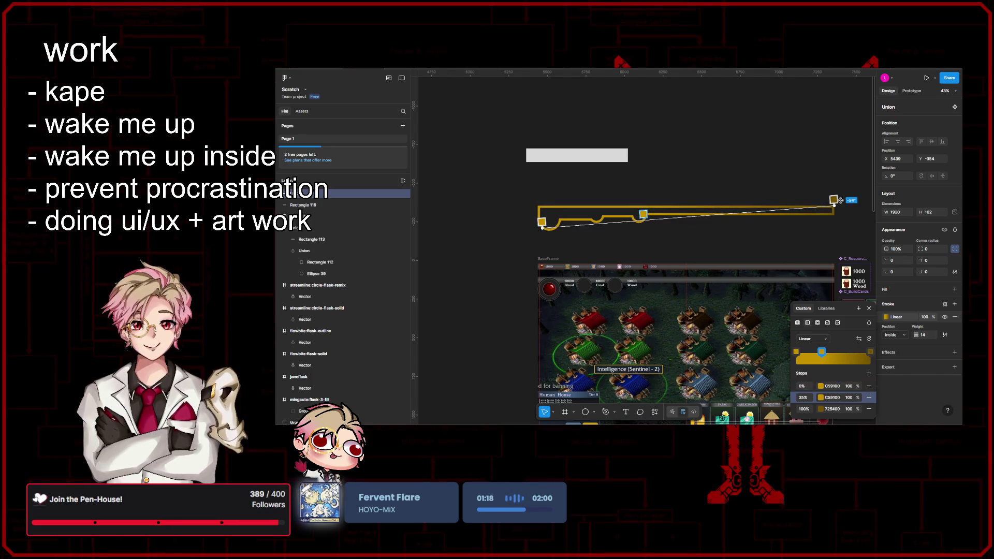
pyautogui.moveTo(834, 200)
pyautogui.mouseDown()
pyautogui.moveTo(674, 223)
pyautogui.moveTo(695, 210)
pyautogui.moveTo(660, 212)
pyautogui.mouseUp()
pyautogui.click(835, 353)
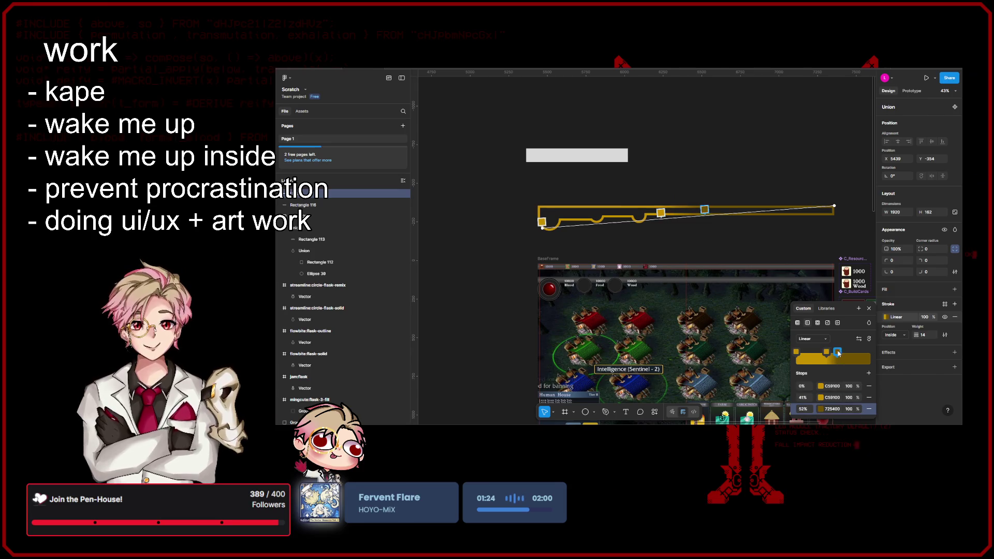
pyautogui.click(869, 372)
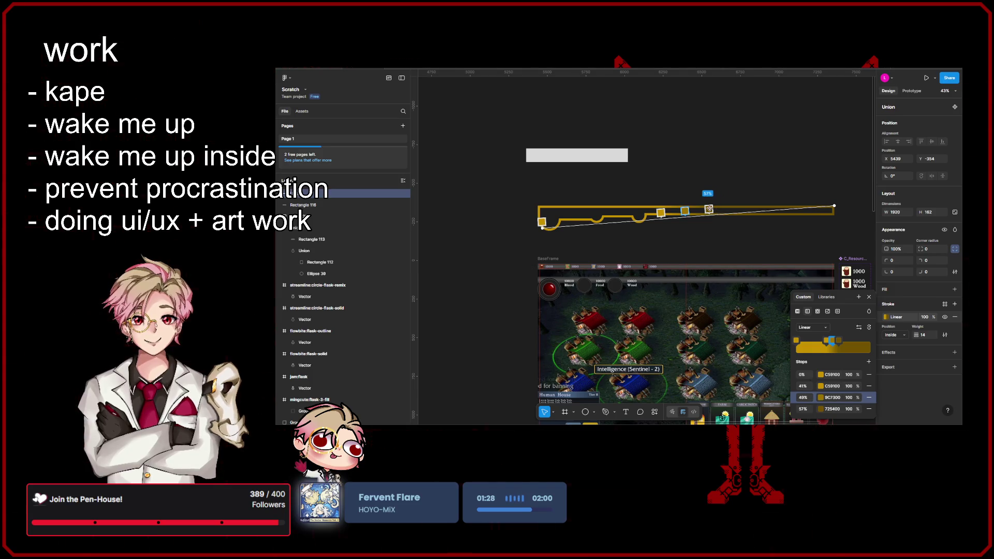
pyautogui.moveTo(683, 212); pyautogui.dragTo(833, 199)
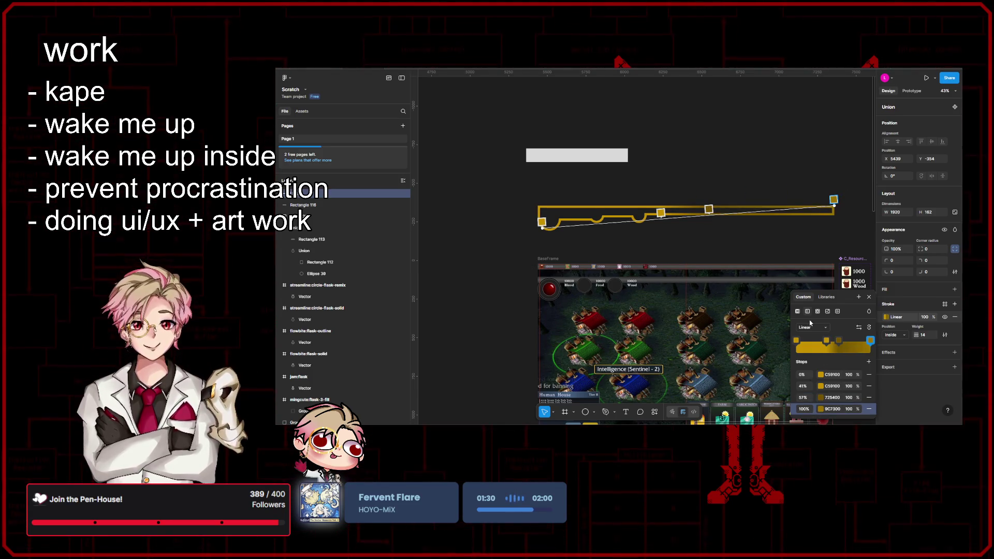
pyautogui.moveTo(698, 213); pyautogui.dragTo(693, 210)
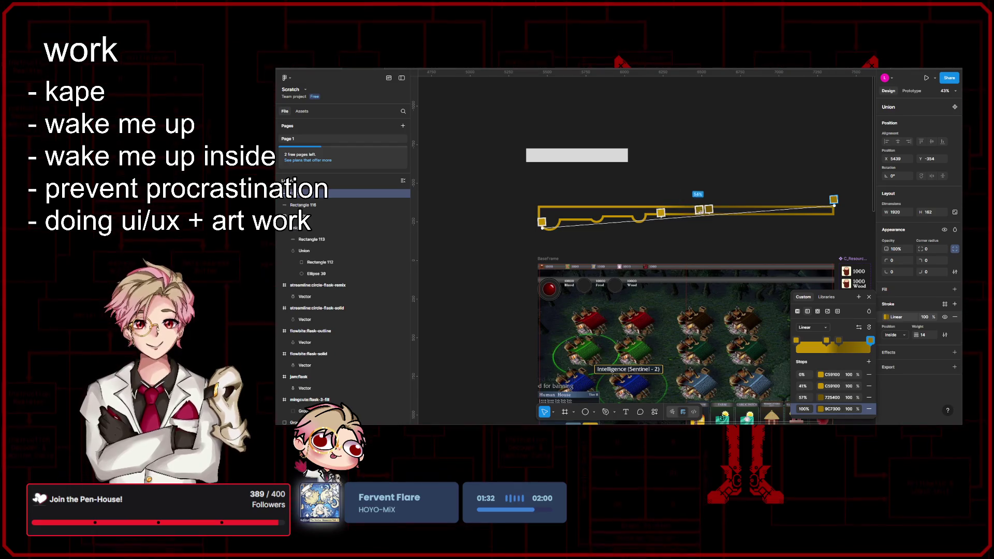
# - Darken the 9C7300 end stop to deep brown and finish the stroke gradient
pyautogui.click(821, 410)
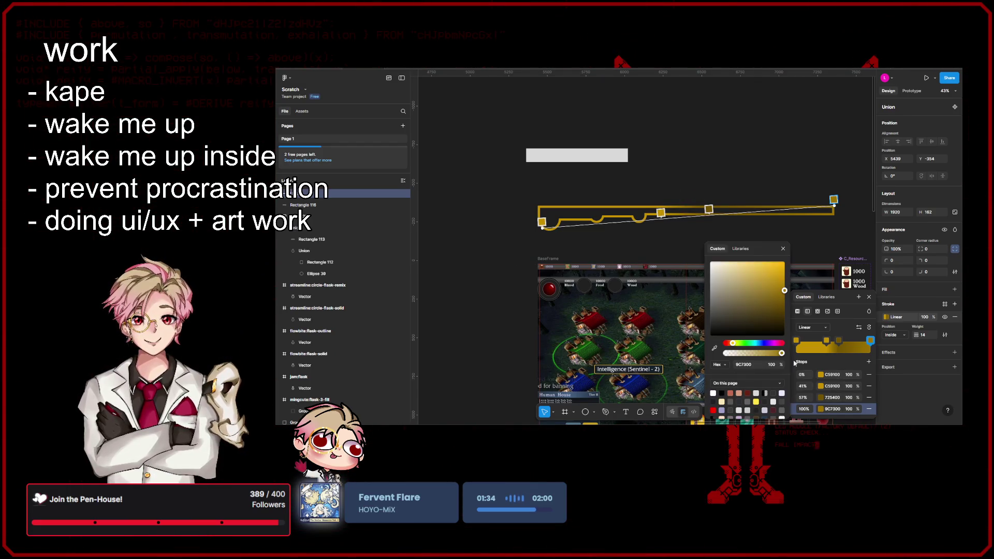
pyautogui.moveTo(780, 307)
pyautogui.mouseDown()
pyautogui.moveTo(790, 330)
pyautogui.moveTo(794, 318)
pyautogui.mouseUp()
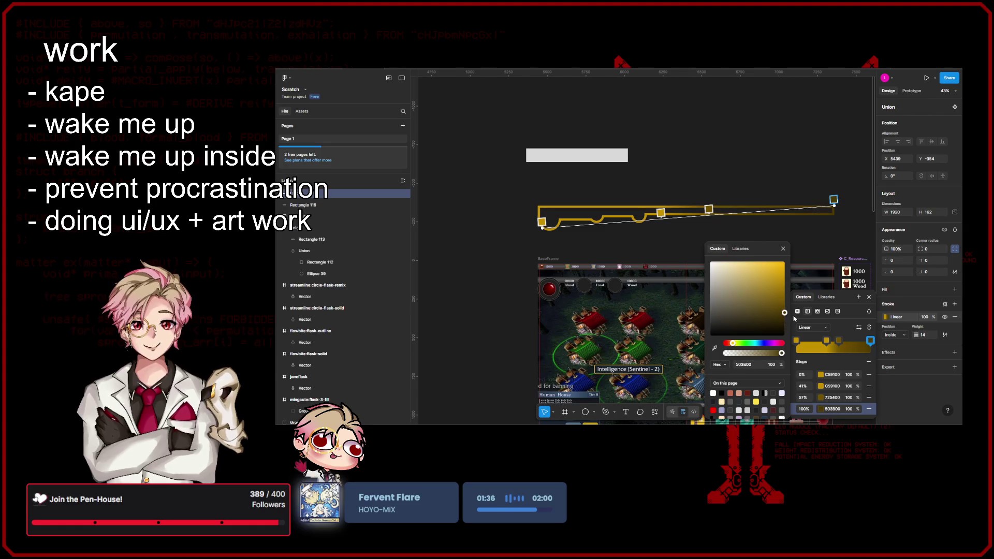
pyautogui.press('Escape')
pyautogui.keyDown('ctrl'); pyautogui.scroll(-4, 775, 194); pyautogui.keyUp('ctrl')
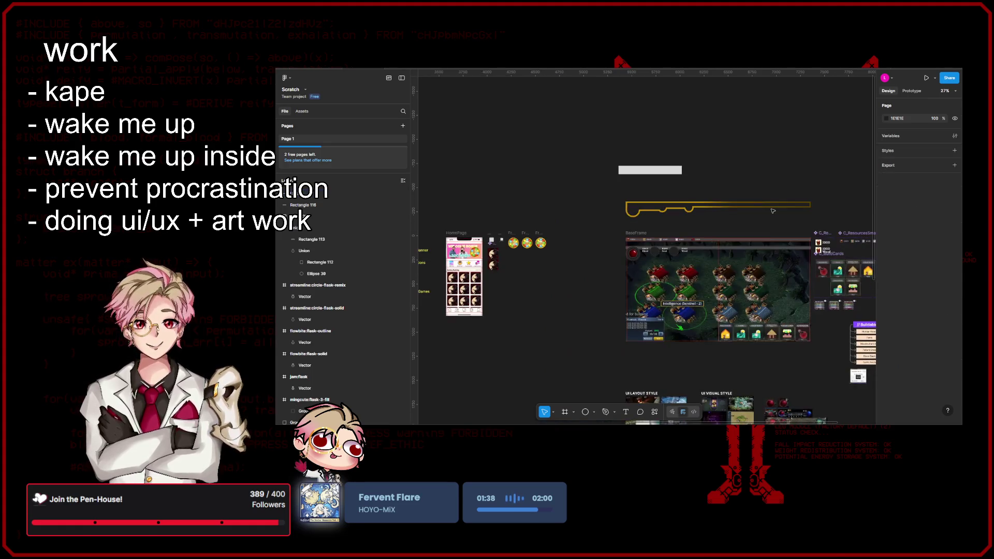
# - Drag the gold bar into BaseFrame and back out, then deselect it
pyautogui.scroll(3, 713, 216)
pyautogui.moveTo(713, 210)
pyautogui.mouseDown()
pyautogui.moveTo(700, 279)
pyautogui.moveTo(694, 271)
pyautogui.mouseUp()
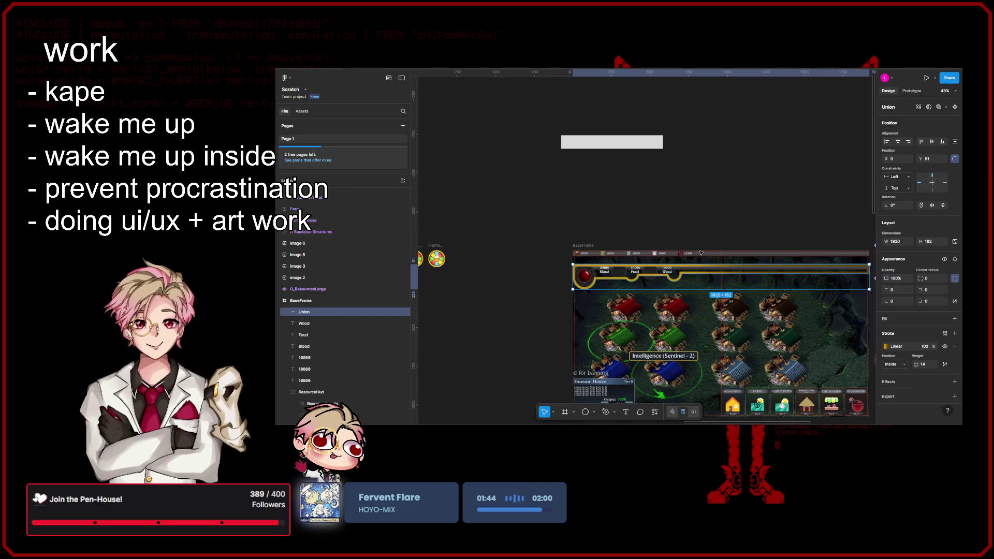
pyautogui.moveTo(701, 274); pyautogui.dragTo(694, 207)
pyautogui.scroll(3, 668, 207)
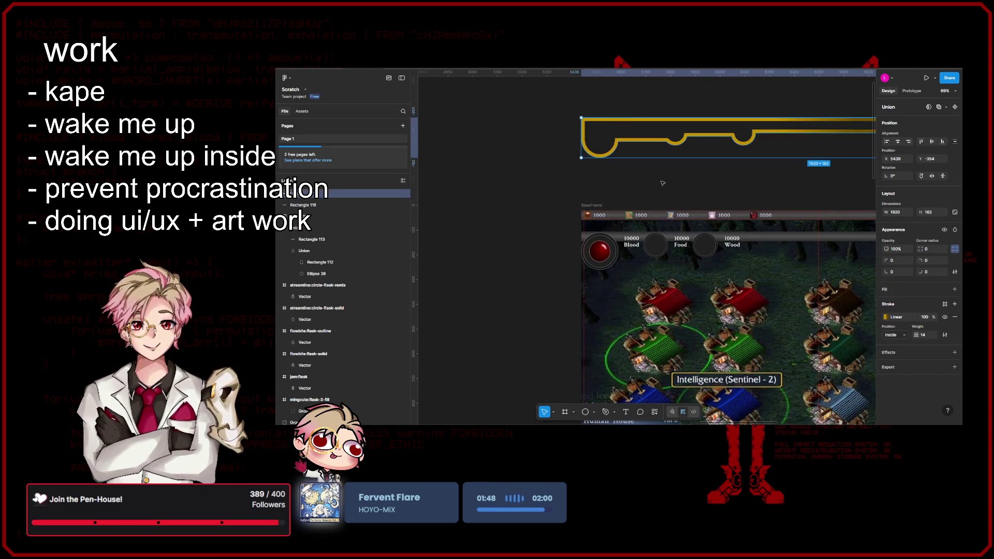
pyautogui.hscroll(-3, 683, 176)
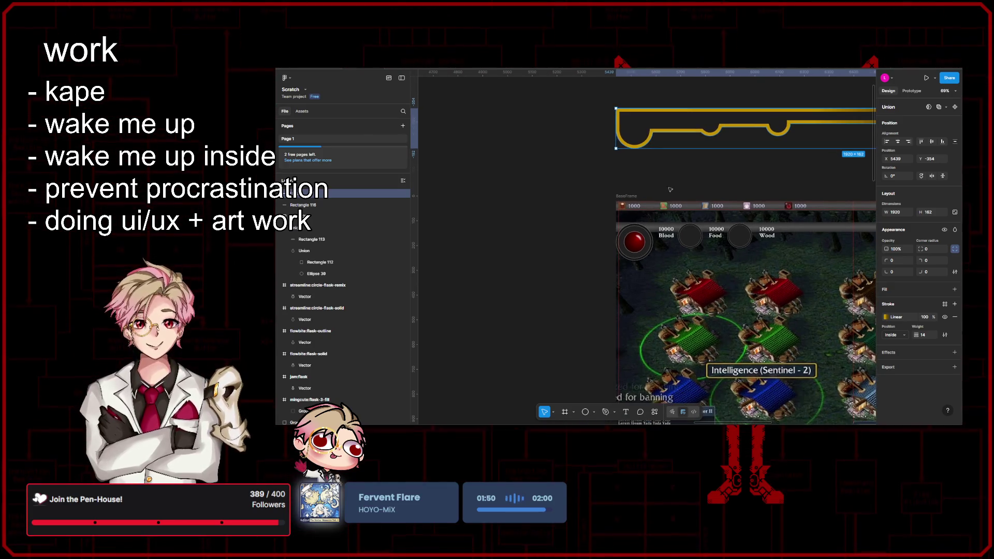
pyautogui.click(693, 183)
# - Draw a 100×100 rectangle on the empty canvas beside BaseFrame
pyautogui.scroll(-1, 692, 182)
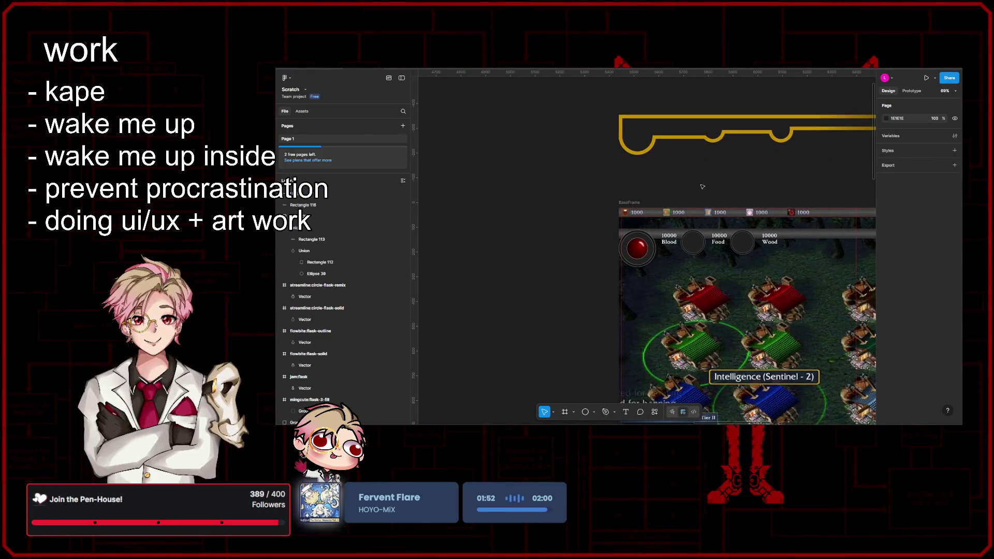
pyautogui.hscroll(2, 694, 192)
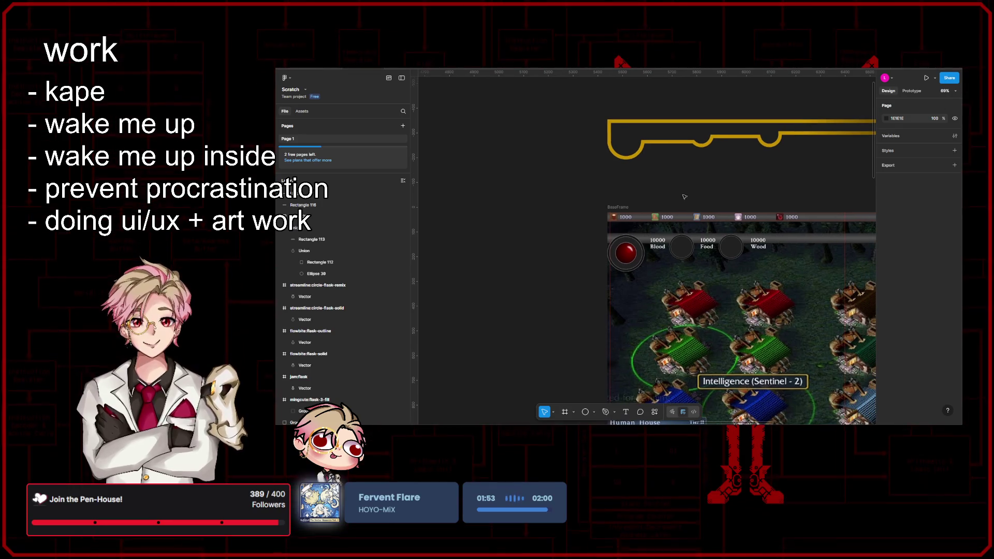
pyautogui.click(682, 248)
pyautogui.scroll(4, 668, 255)
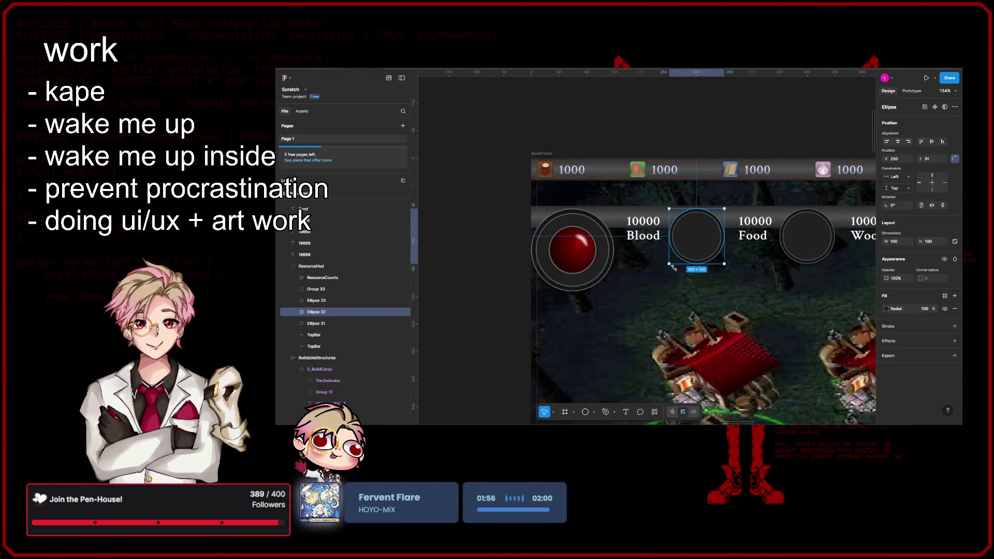
pyautogui.hscroll(-5, 622, 251)
pyautogui.click(564, 247)
pyautogui.hscroll(-3, 564, 247)
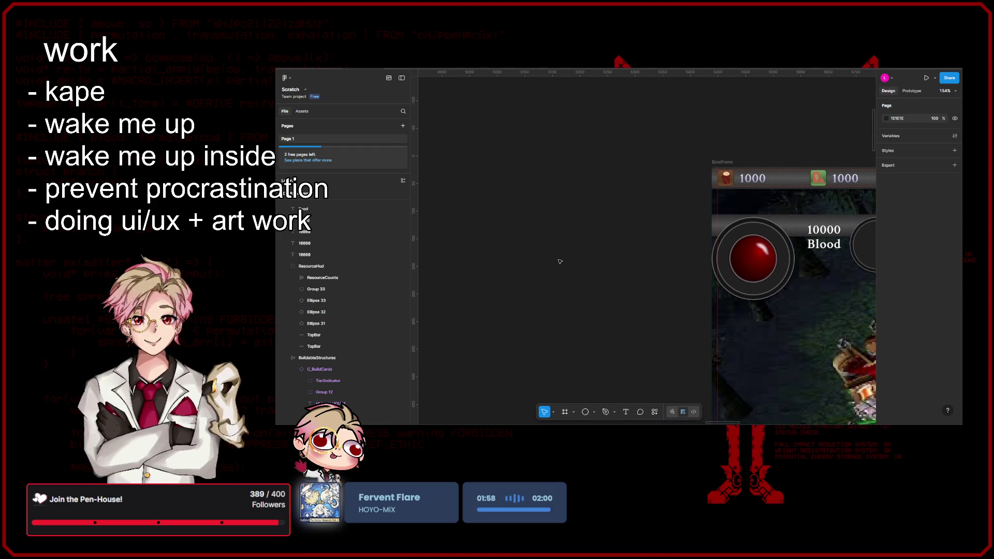
pyautogui.hscroll(-2, 584, 259)
pyautogui.press('r')
pyautogui.click(519, 221)
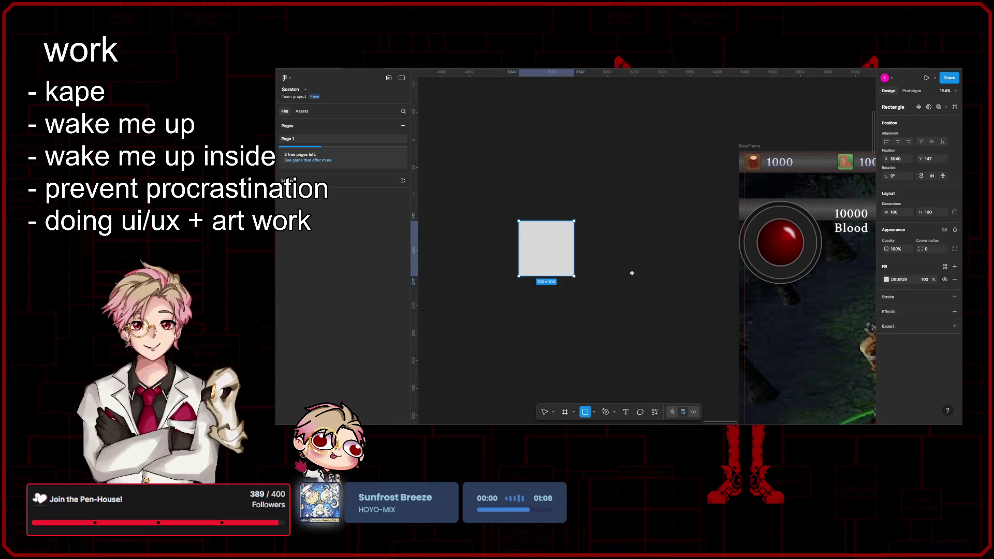
# - Move the new rectangle into BaseFrame next to the Blood label, about 89 wide
pyautogui.moveTo(549, 243); pyautogui.dragTo(631, 222)
pyautogui.hscroll(2, 621, 228)
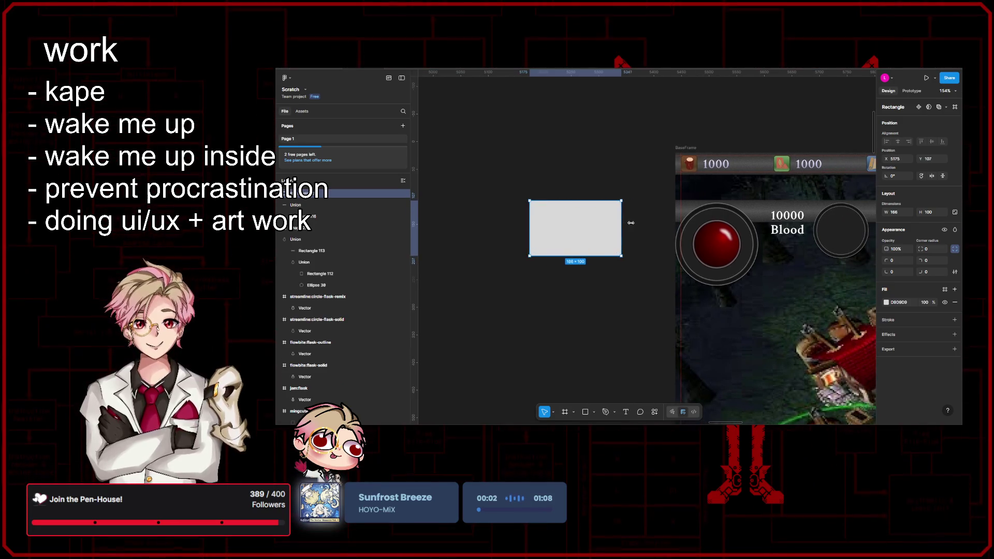
pyautogui.moveTo(562, 224)
pyautogui.mouseDown()
pyautogui.moveTo(783, 233)
pyautogui.moveTo(794, 225)
pyautogui.mouseUp()
pyautogui.moveTo(856, 242)
pyautogui.mouseDown()
pyautogui.moveTo(793, 239)
pyautogui.moveTo(810, 237)
pyautogui.mouseUp()
pyautogui.scroll(5, 811, 237)
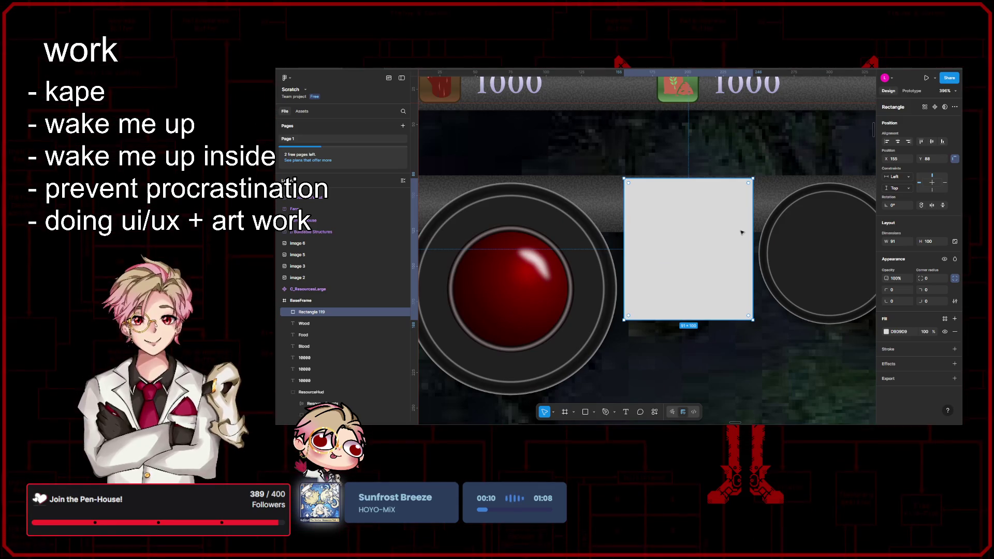
# - Shorten the rectangle and position it over the 10000 Blood counter
pyautogui.moveTo(723, 178); pyautogui.dragTo(724, 187)
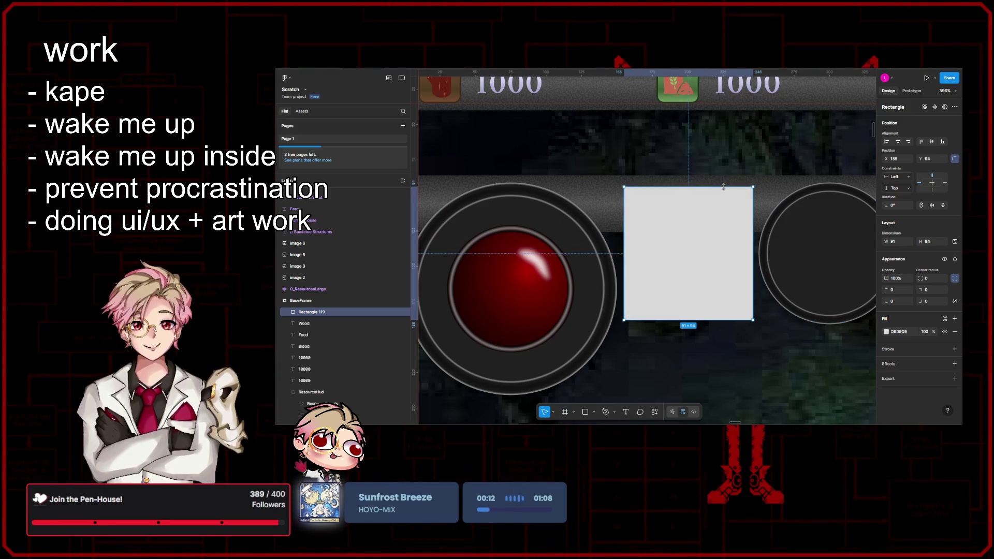
pyautogui.scroll(3, 723, 186)
pyautogui.hscroll(-3, 723, 187)
pyautogui.moveTo(762, 268); pyautogui.dragTo(767, 142)
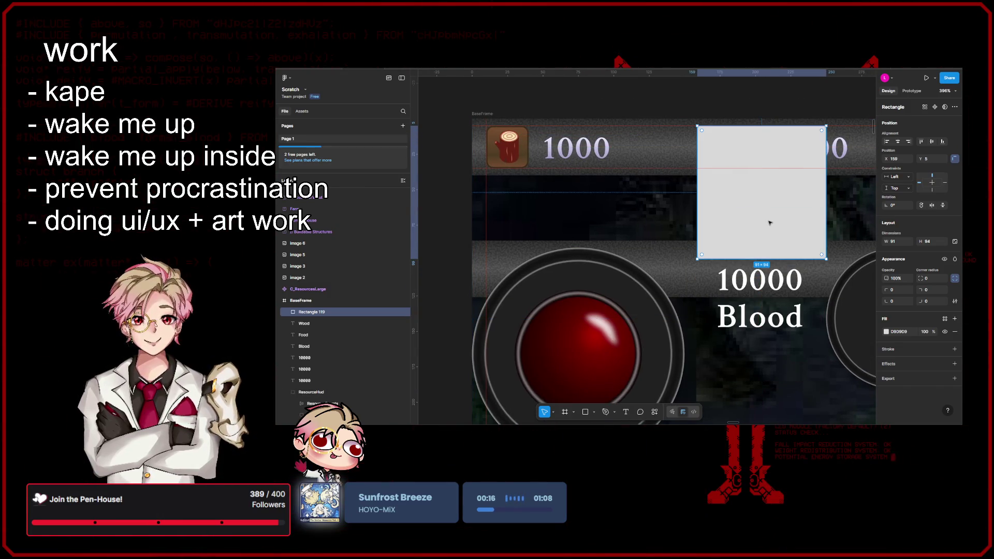
pyautogui.moveTo(770, 204)
pyautogui.mouseDown()
pyautogui.moveTo(761, 304)
pyautogui.moveTo(772, 326)
pyautogui.moveTo(764, 326)
pyautogui.mouseUp()
pyautogui.scroll(-2, 779, 313)
pyautogui.hscroll(3, 779, 313)
# - Layer the rectangle just behind the 10000 Blood text and reduce its height
pyautogui.press('[')
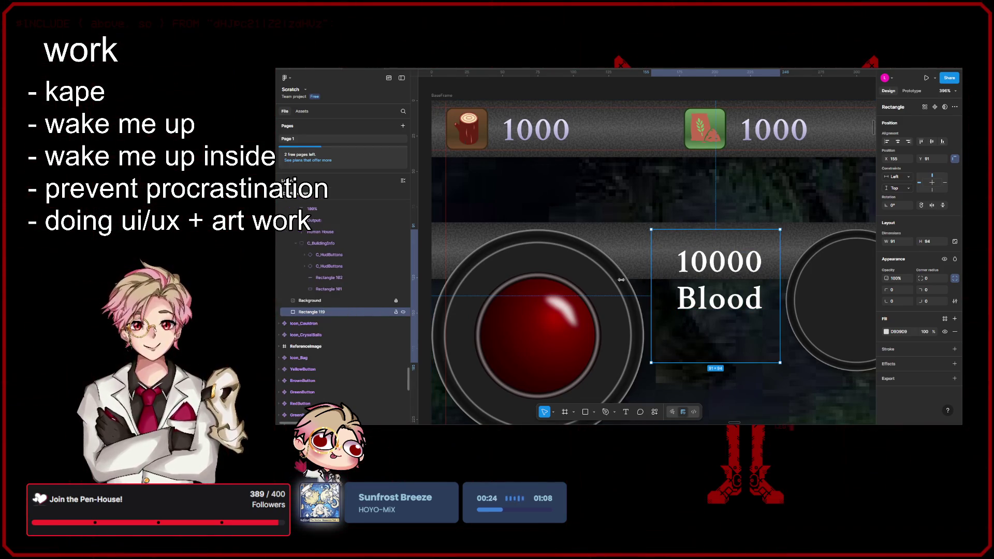
pyautogui.press(']')
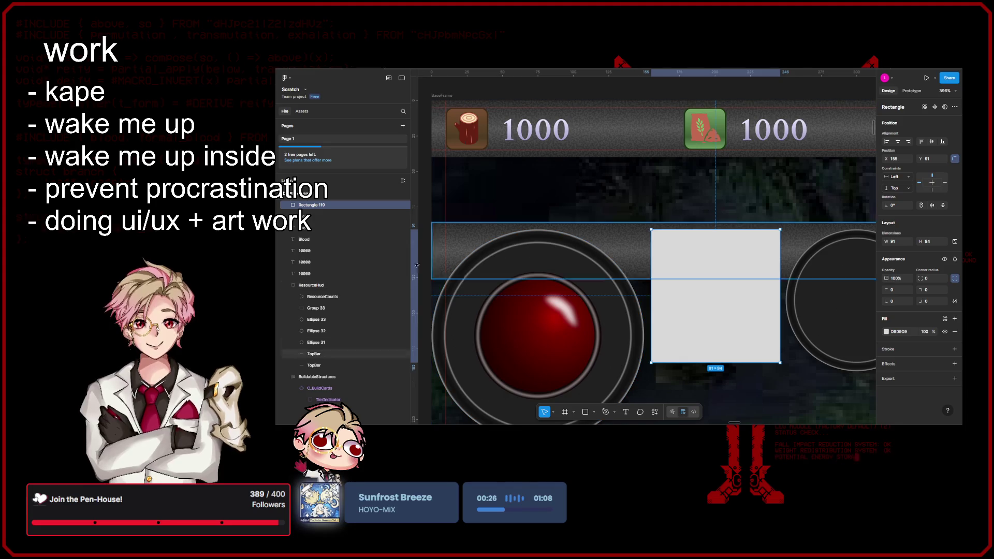
pyautogui.press('[')
pyautogui.hotkey('ctrl', ']')
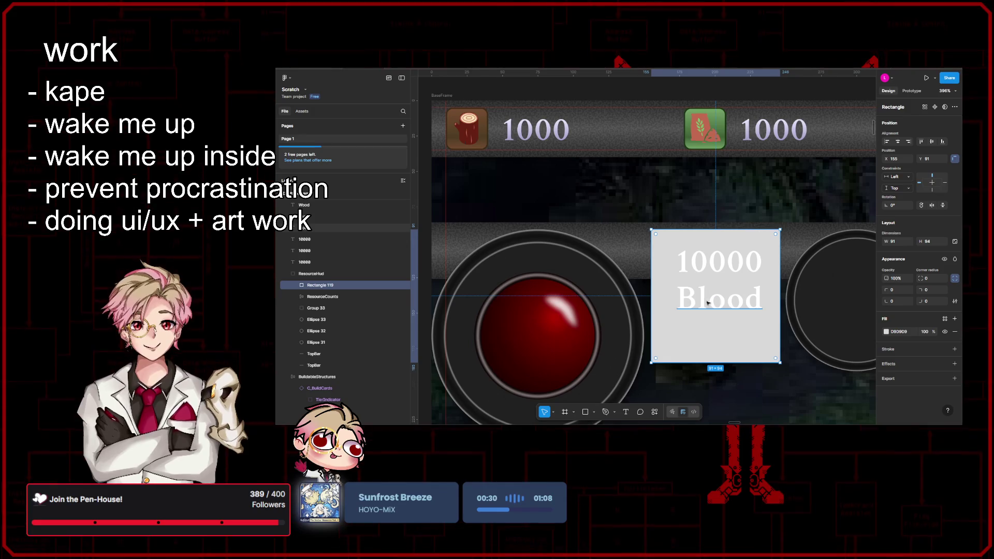
pyautogui.scroll(-3, 703, 293)
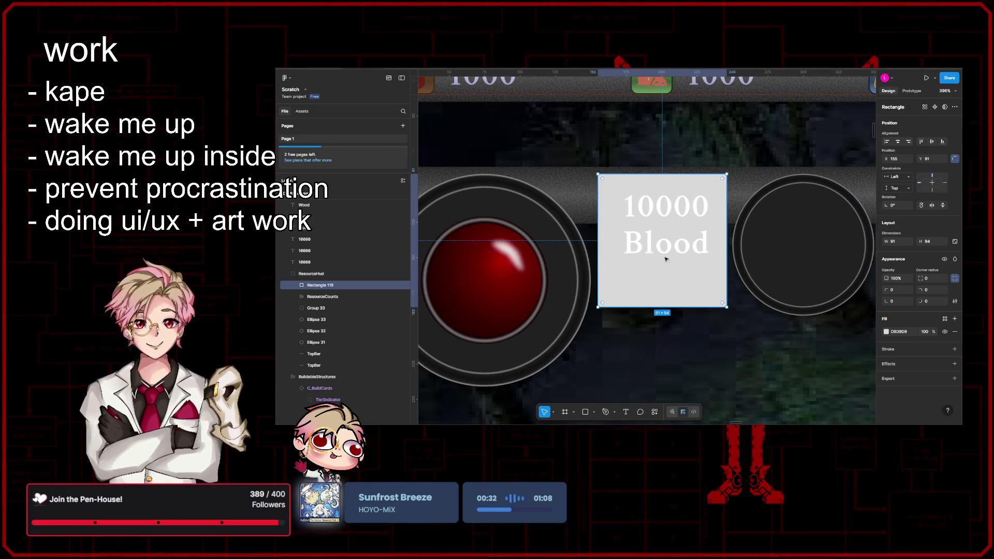
pyautogui.moveTo(666, 308)
pyautogui.mouseDown()
pyautogui.moveTo(686, 263)
pyautogui.moveTo(686, 276)
pyautogui.moveTo(651, 253)
pyautogui.moveTo(666, 260)
pyautogui.mouseUp()
# - Shift the 10000 and Blood texts left and slightly up inside the box
pyautogui.scroll(-5, 678, 269)
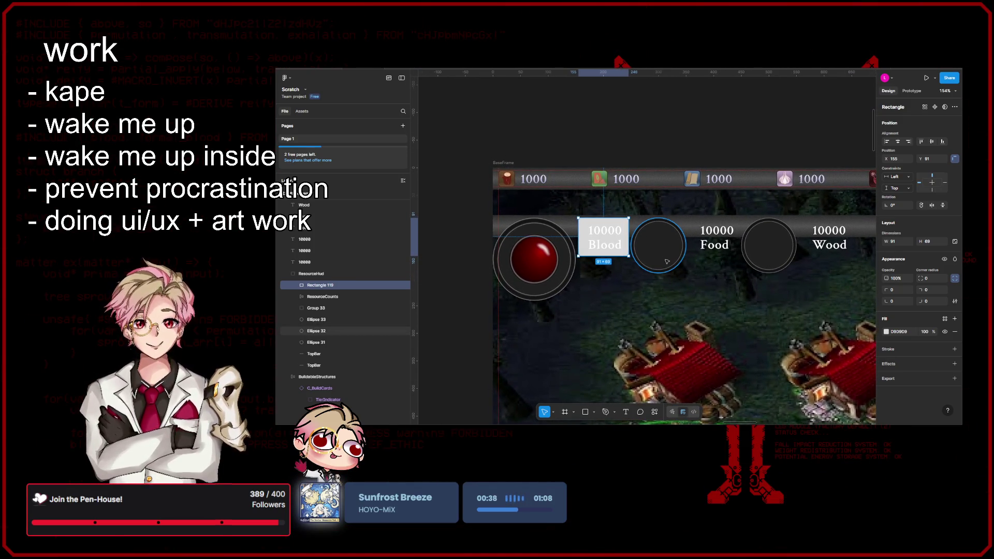
pyautogui.scroll(5, 667, 261)
pyautogui.scroll(-4, 636, 228)
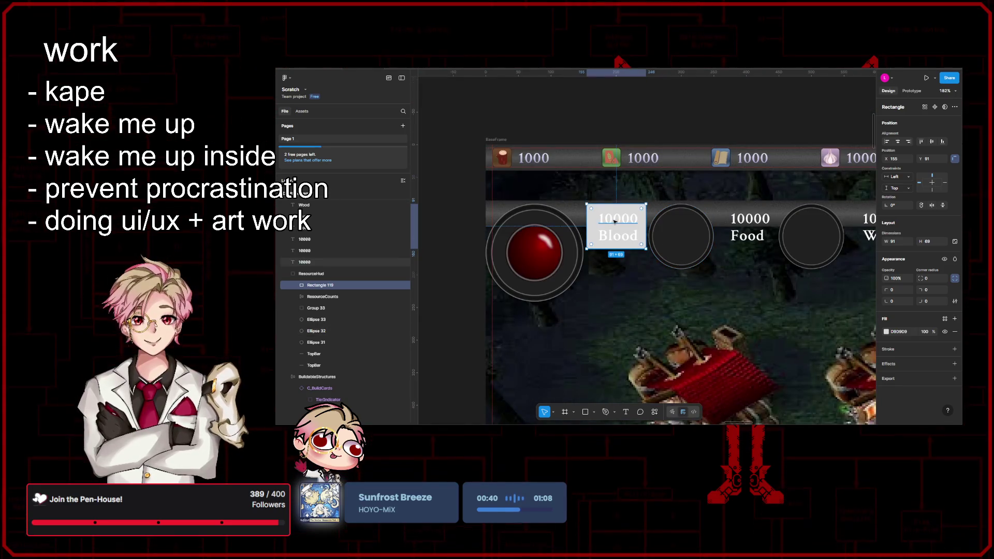
pyautogui.scroll(-1, 634, 221)
pyautogui.scroll(2, 634, 222)
pyautogui.click(611, 241)
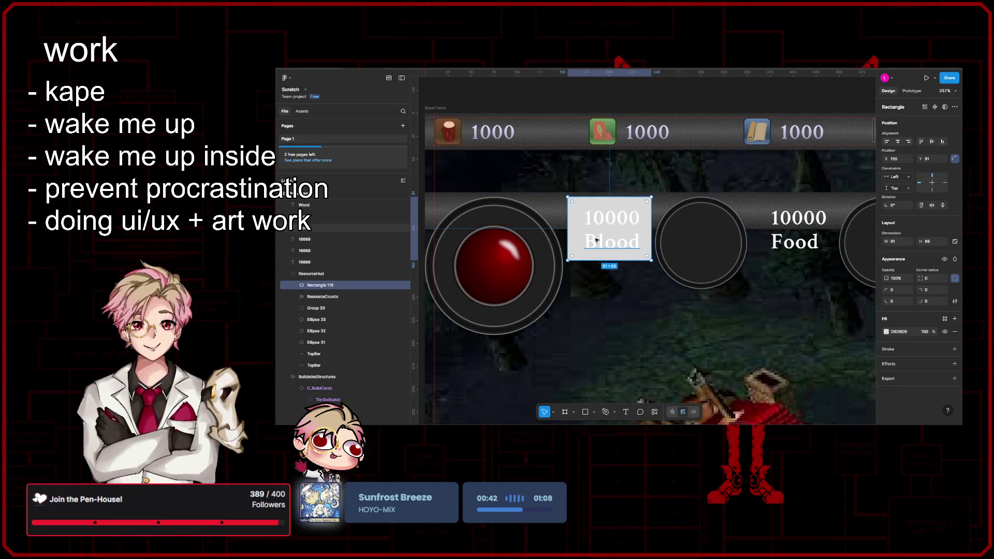
pyautogui.keyDown('shift'); pyautogui.click(608, 219); pyautogui.keyUp('shift')
pyautogui.hotkey('shift', 'Left')
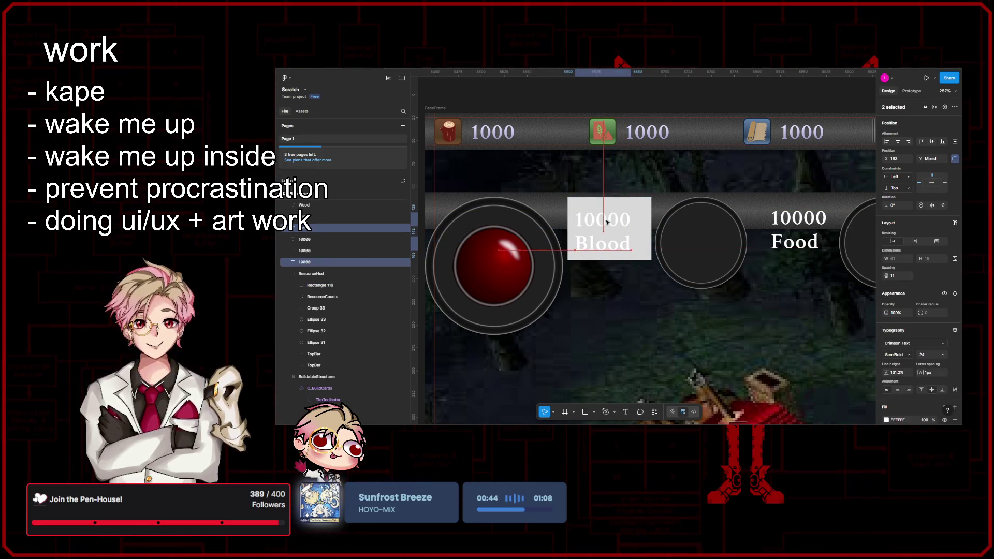
pyautogui.moveTo(608, 221); pyautogui.dragTo(604, 218)
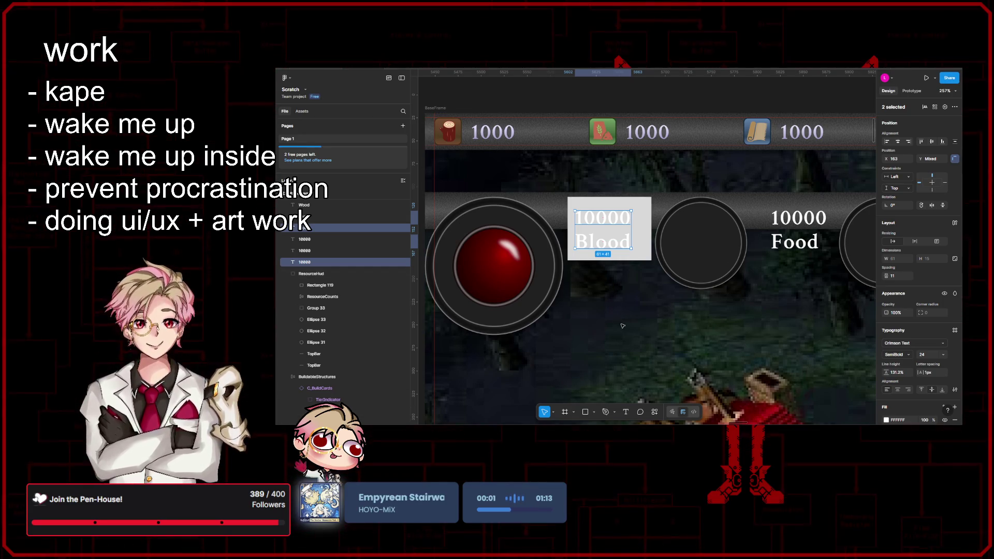
pyautogui.hscroll(-3, 634, 324)
pyautogui.scroll(-2, 633, 324)
pyautogui.scroll(-8, 634, 324)
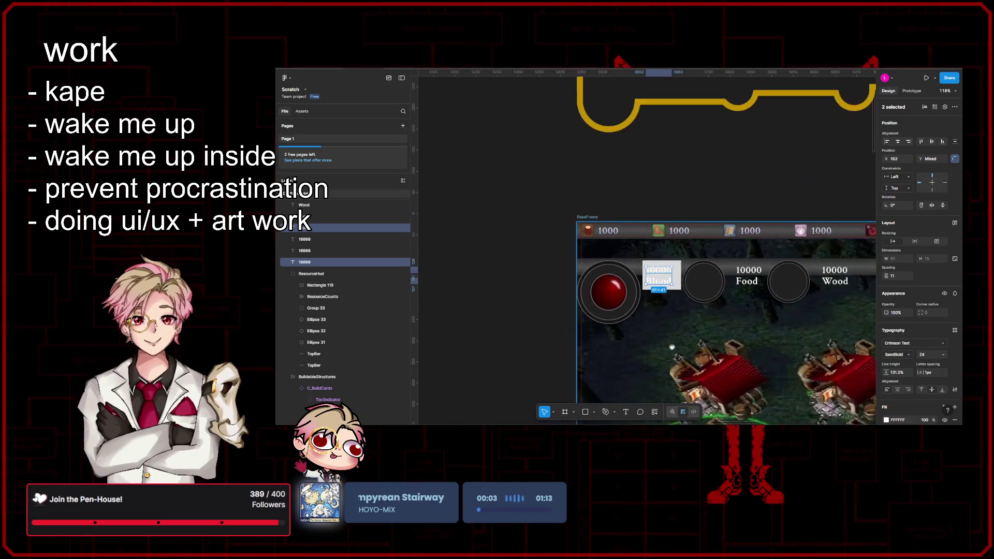
pyautogui.scroll(-4, 631, 159)
pyautogui.scroll(-5, 631, 160)
pyautogui.scroll(10, 568, 239)
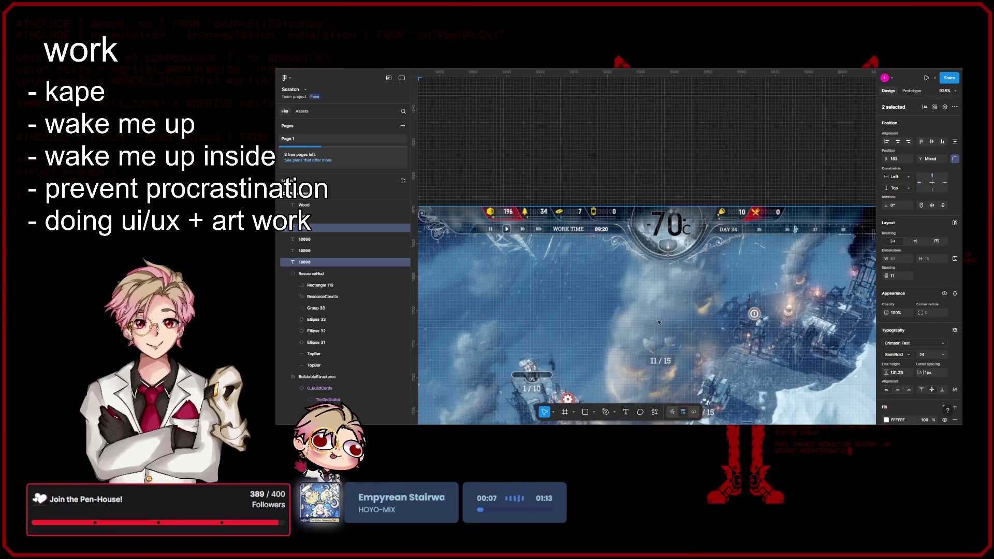
pyautogui.scroll(-10, 652, 307)
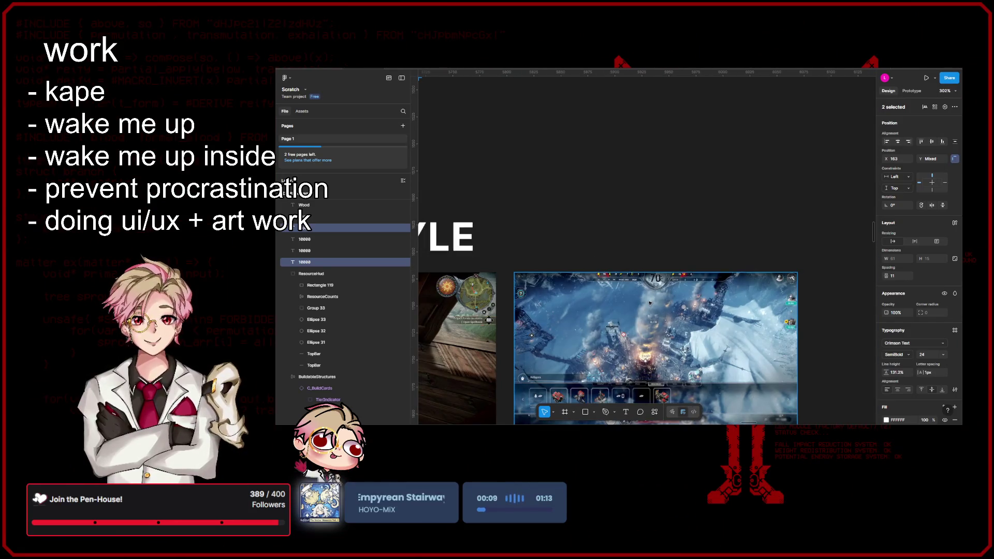
pyautogui.scroll(5, 551, 279)
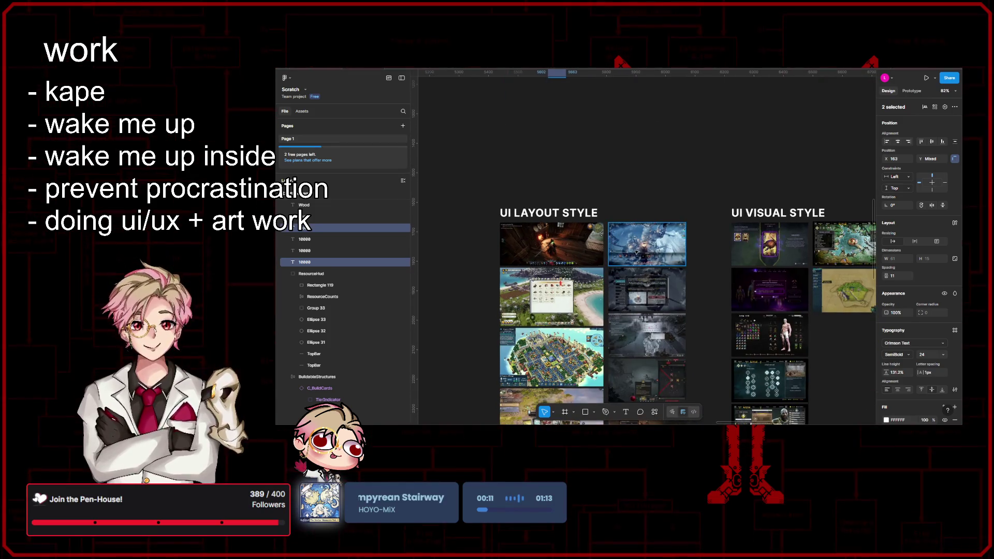
pyautogui.scroll(-5, 550, 280)
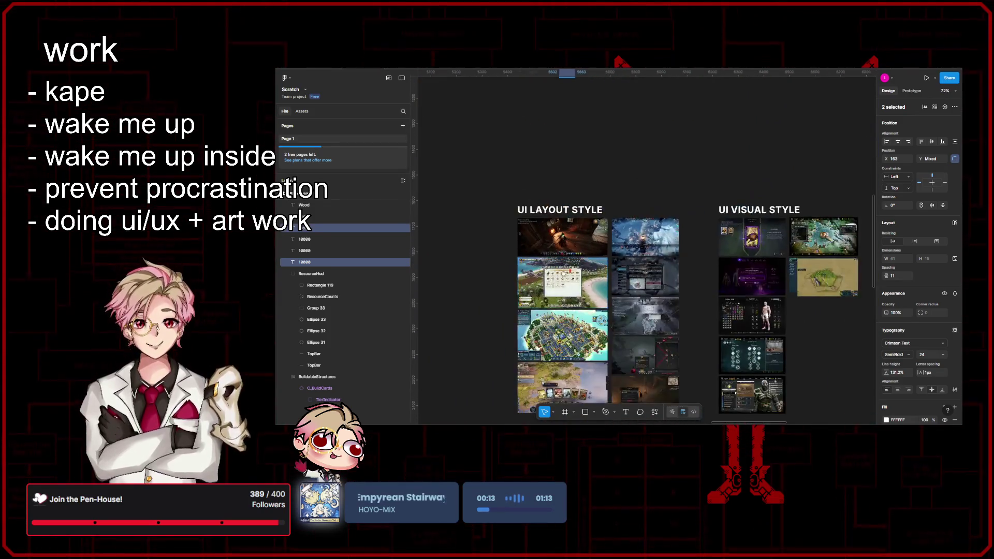
pyautogui.scroll(3, 535, 306)
pyautogui.scroll(4, 534, 306)
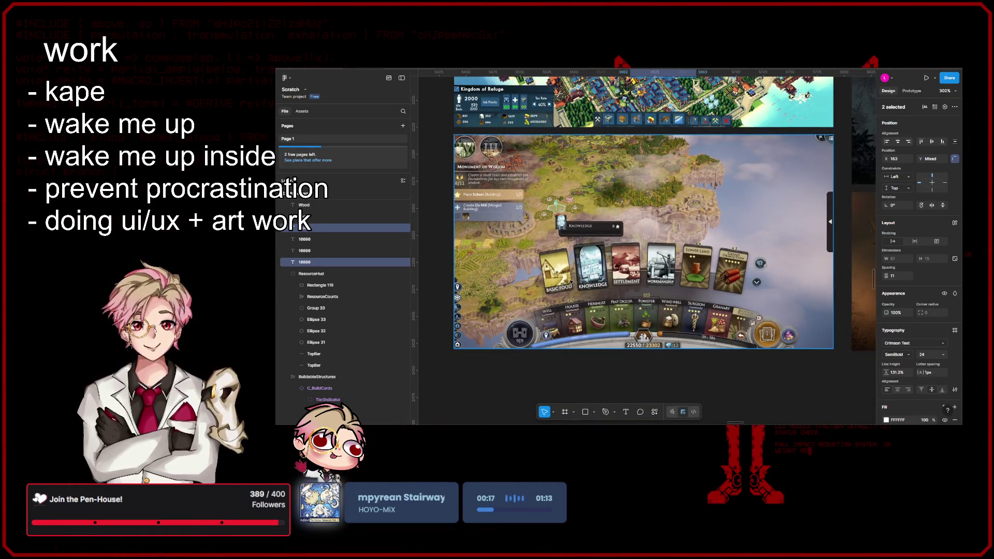
pyautogui.scroll(-3, 571, 282)
pyautogui.scroll(4, 535, 276)
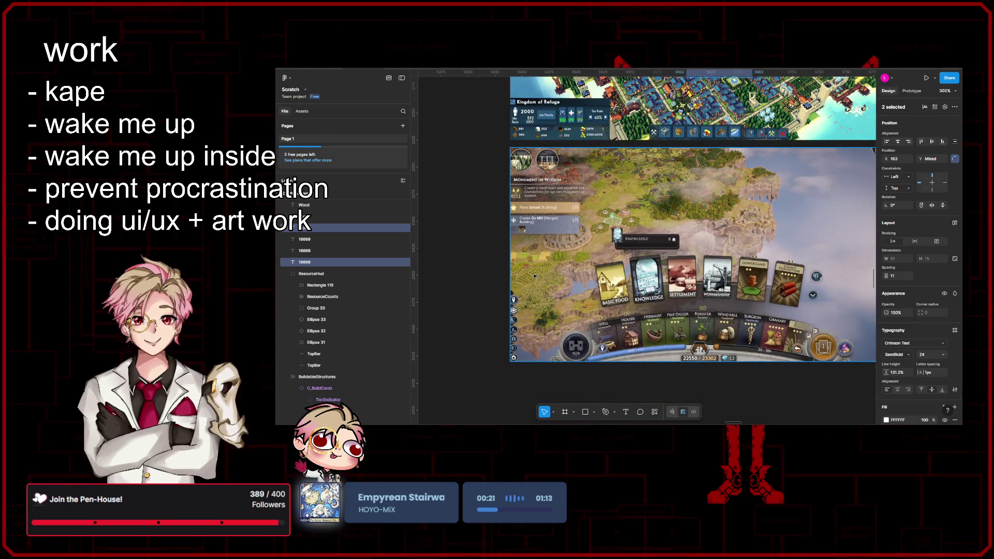
pyautogui.scroll(-3, 535, 276)
pyautogui.hscroll(5, 692, 274)
pyautogui.scroll(5, 556, 257)
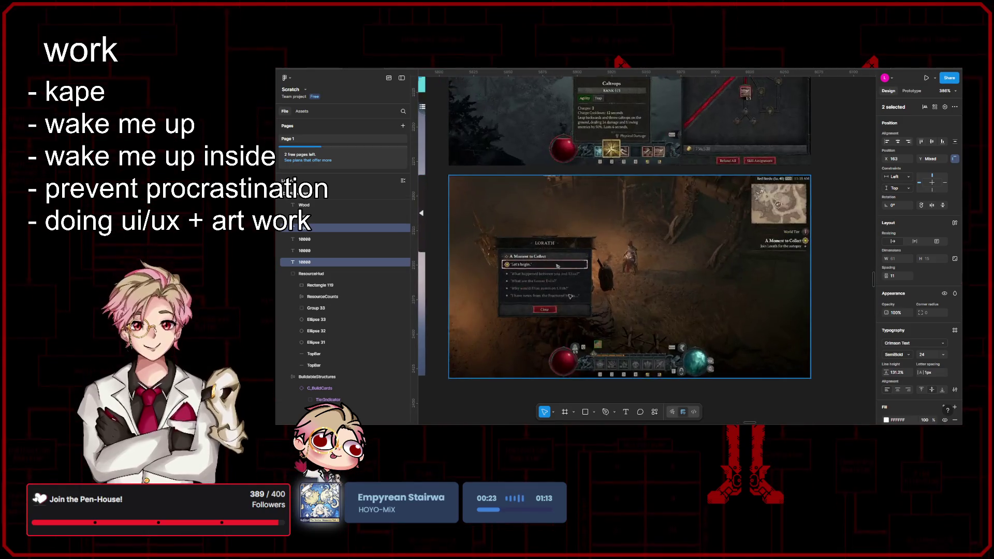
pyautogui.scroll(-2, 584, 310)
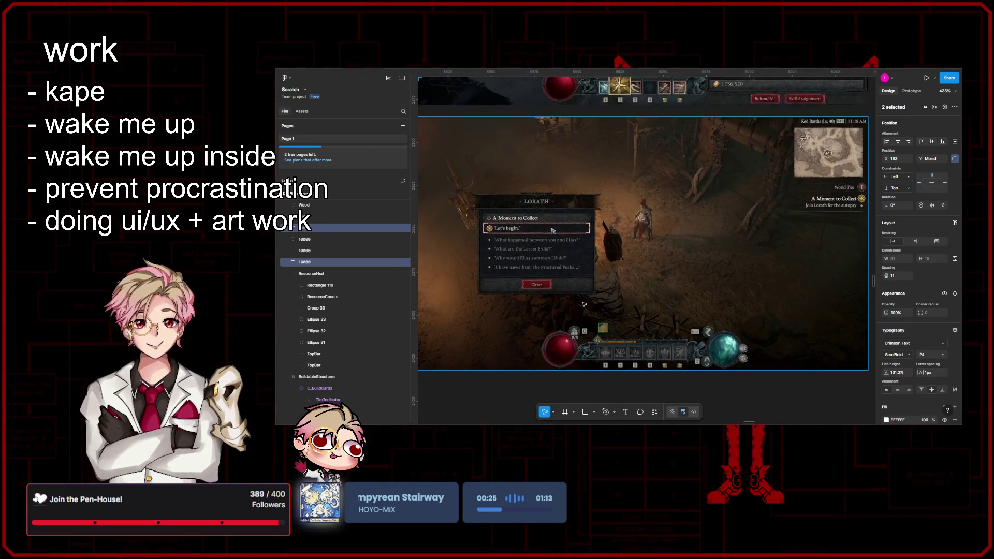
pyautogui.scroll(-6, 584, 303)
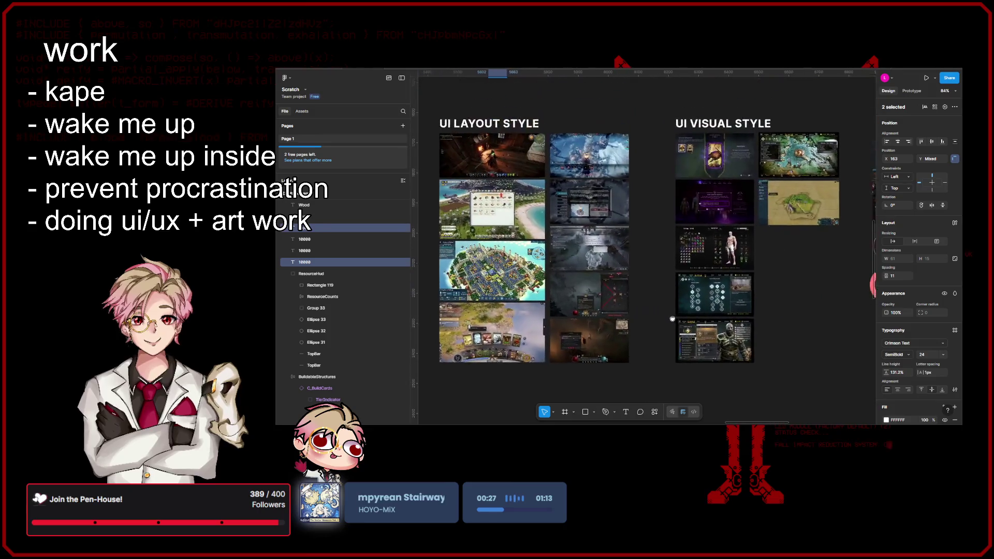
pyautogui.scroll(3, 596, 313)
pyautogui.scroll(4, 595, 313)
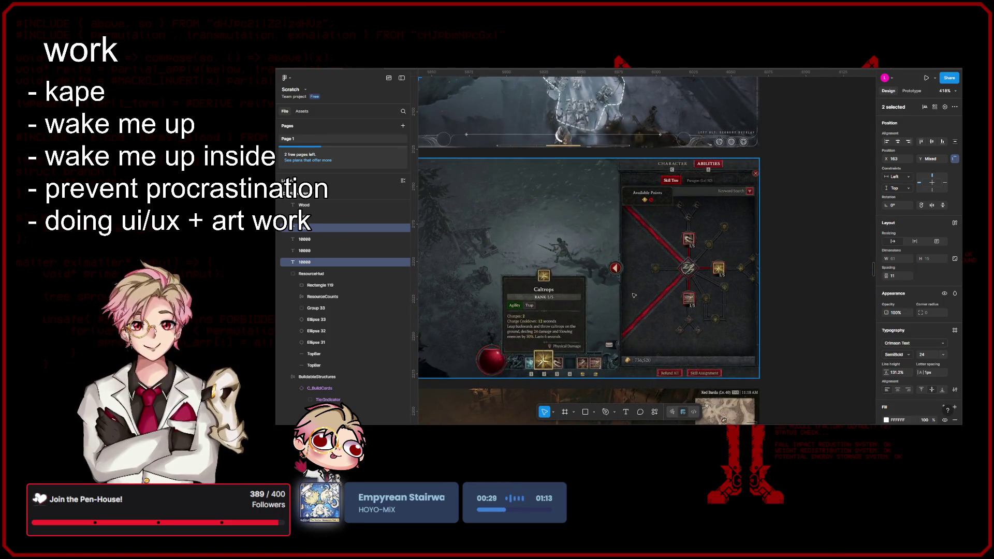
pyautogui.scroll(-1, 634, 295)
pyautogui.scroll(-3, 626, 252)
pyautogui.scroll(5, 637, 279)
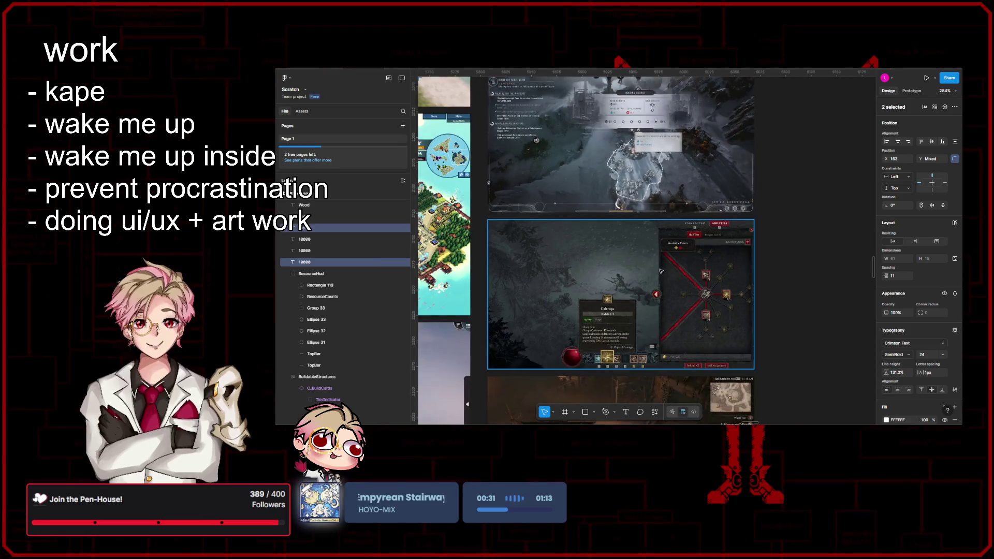
pyautogui.scroll(2, 637, 256)
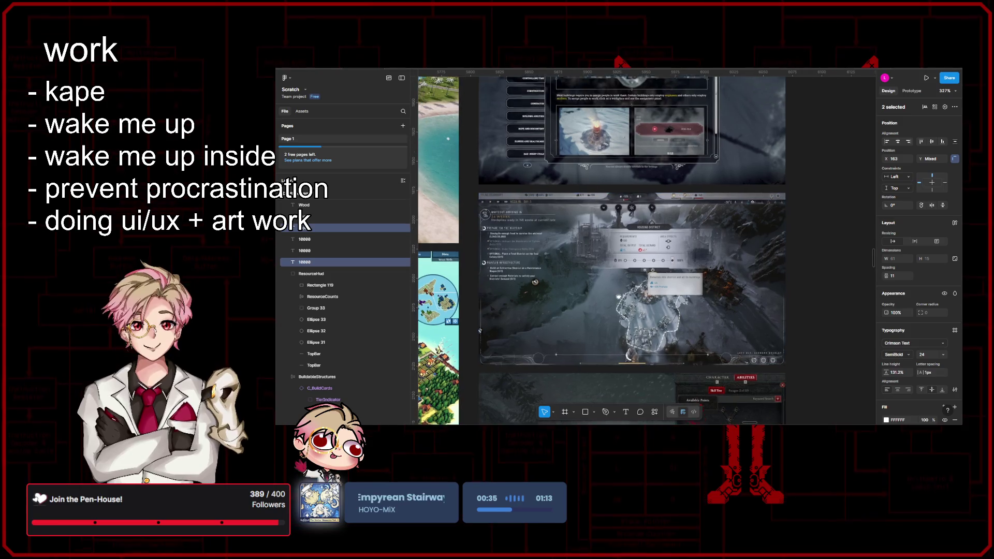
pyautogui.scroll(3, 634, 249)
pyautogui.scroll(-2, 593, 222)
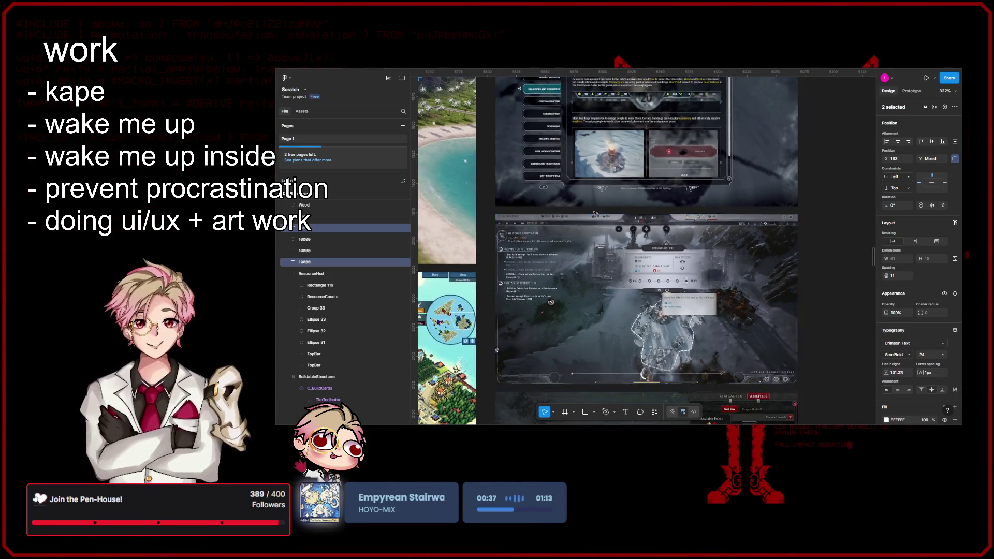
pyautogui.hscroll(10, 581, 246)
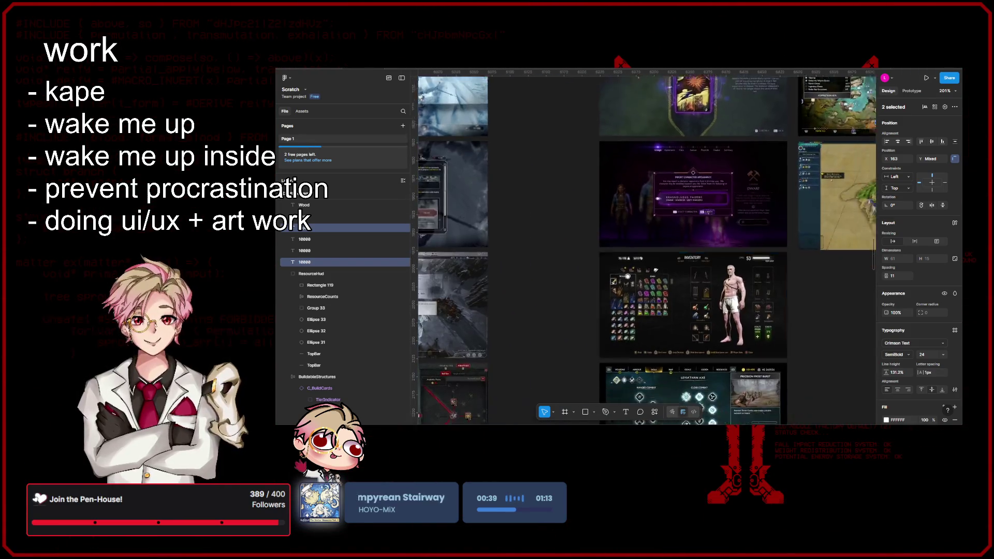
pyautogui.scroll(2, 581, 246)
pyautogui.scroll(-5, 582, 244)
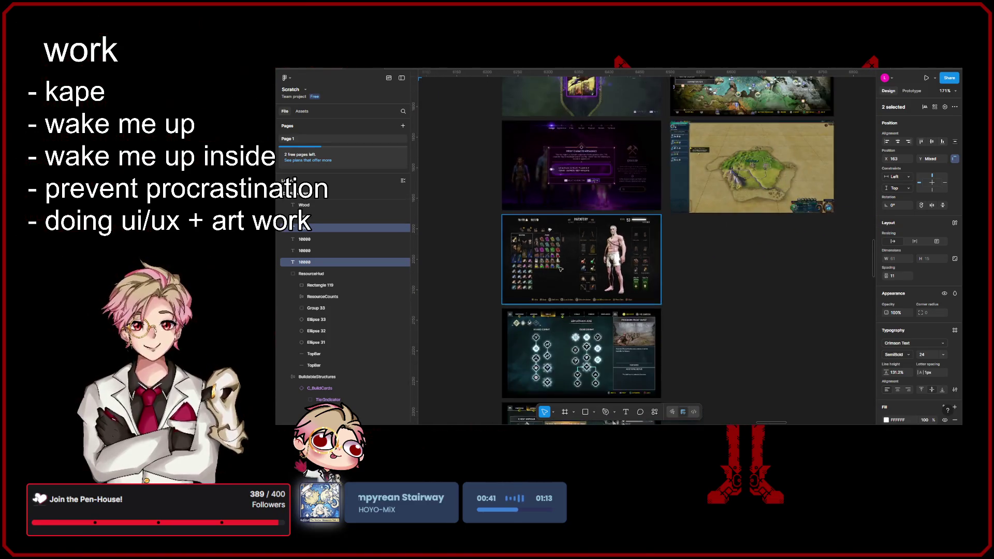
pyautogui.scroll(5, 597, 256)
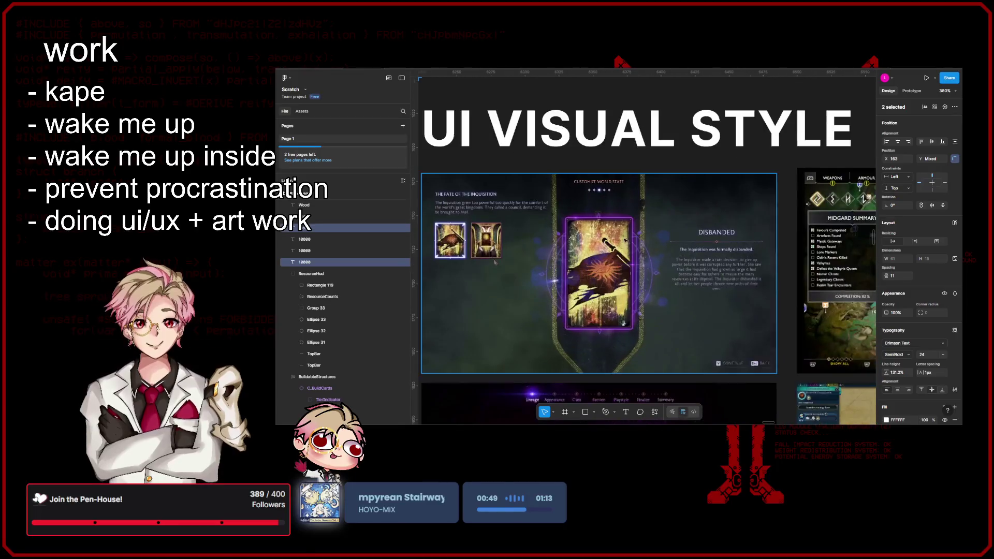
pyautogui.hscroll(5, 622, 269)
pyautogui.scroll(10, 612, 400)
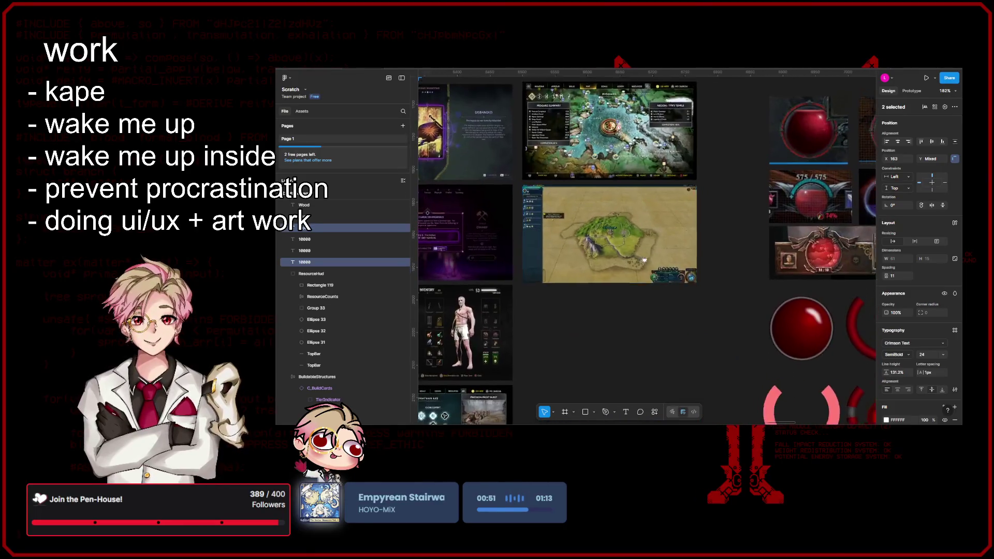
pyautogui.scroll(-10, 612, 400)
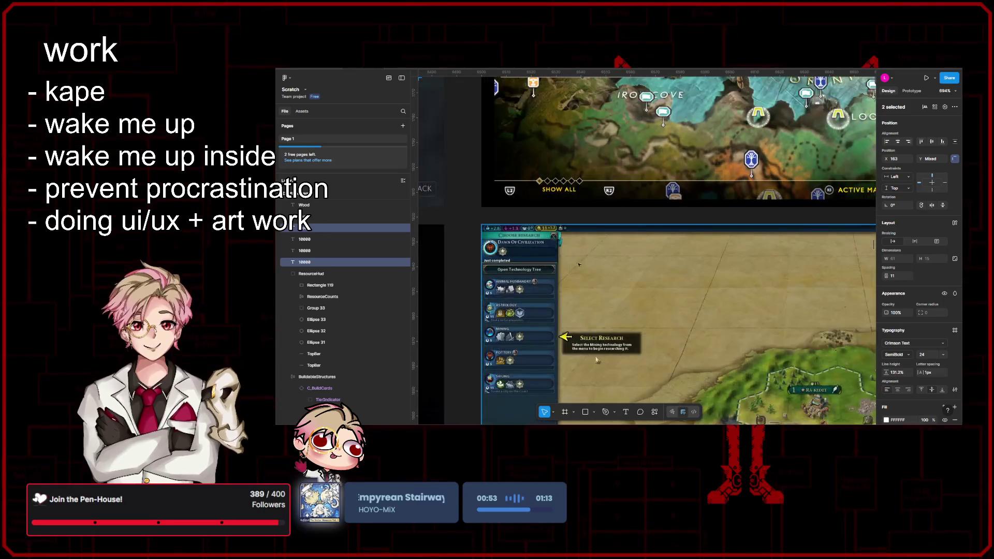
pyautogui.scroll(10, 618, 250)
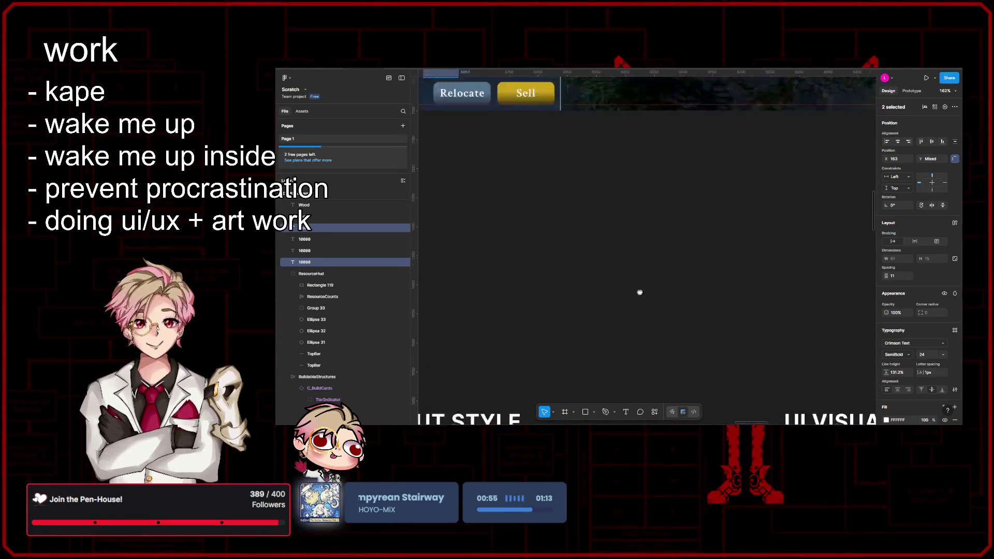
pyautogui.scroll(5, 659, 361)
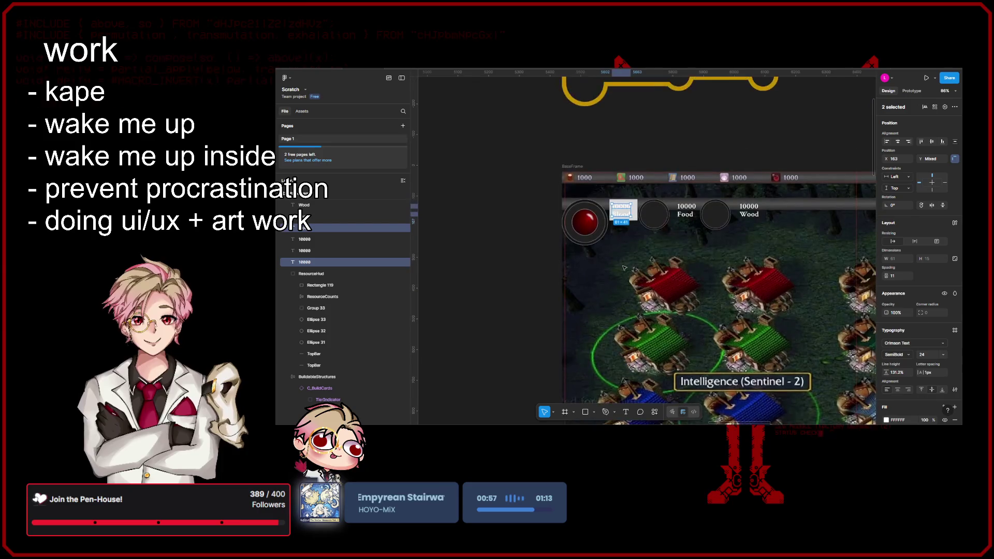
# - Set Rectangle 119's fill behind the 10000 Blood counter to dark grey 2A2A2A
pyautogui.scroll(5, 655, 286)
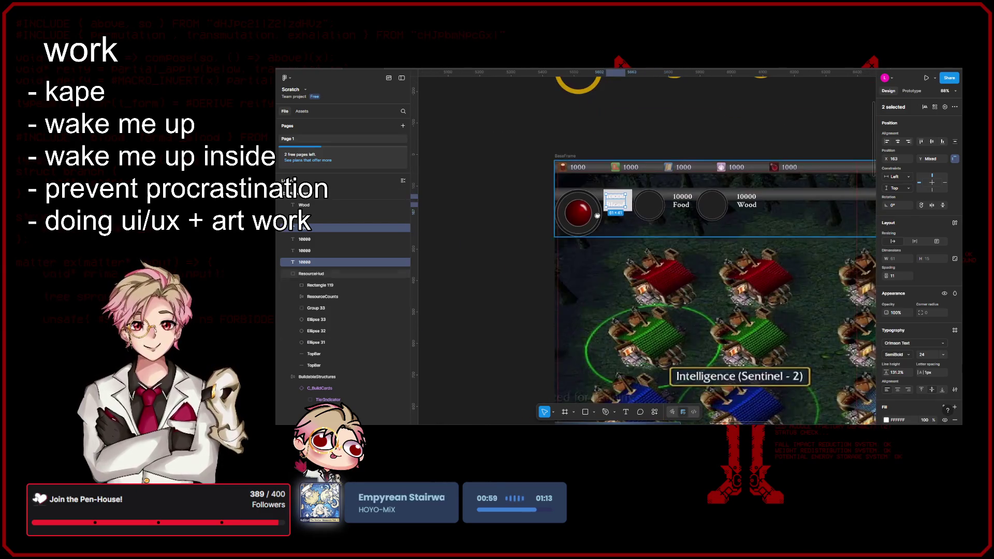
pyautogui.press('Escape')
pyautogui.scroll(4, 649, 253)
pyautogui.click(665, 252)
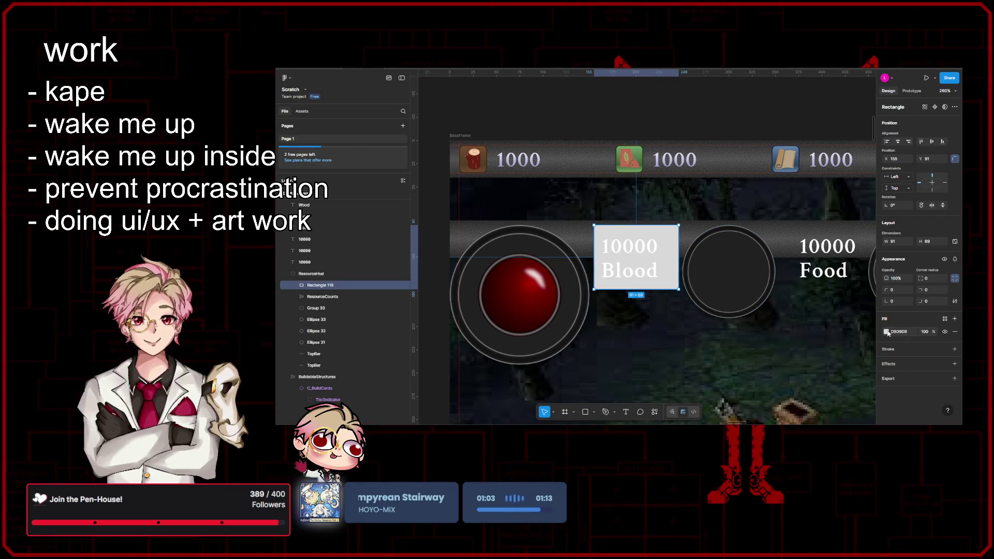
pyautogui.click(887, 332)
pyautogui.moveTo(796, 273); pyautogui.dragTo(764, 323)
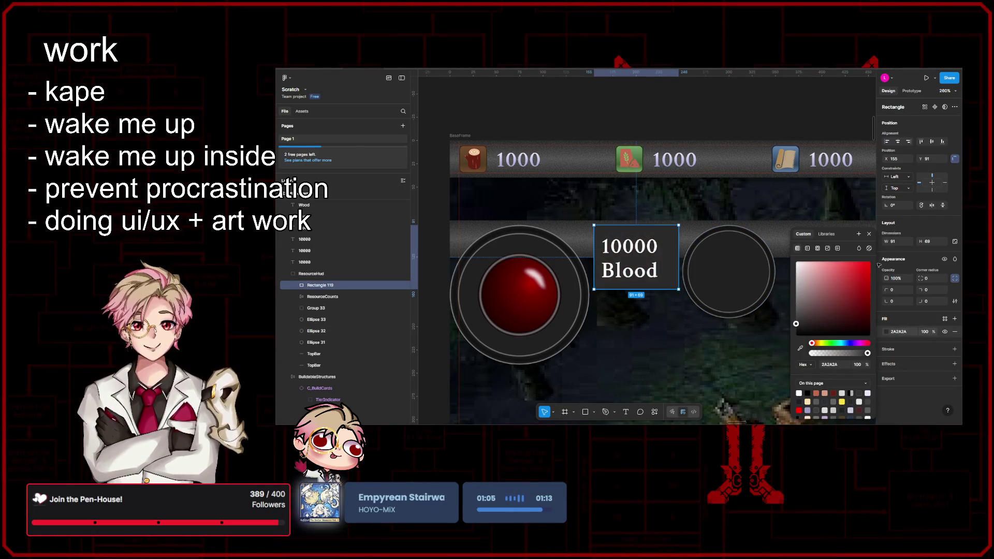
# - Make the box fill a linear gradient with extra stops at 22% and about 49%
pyautogui.click(807, 249)
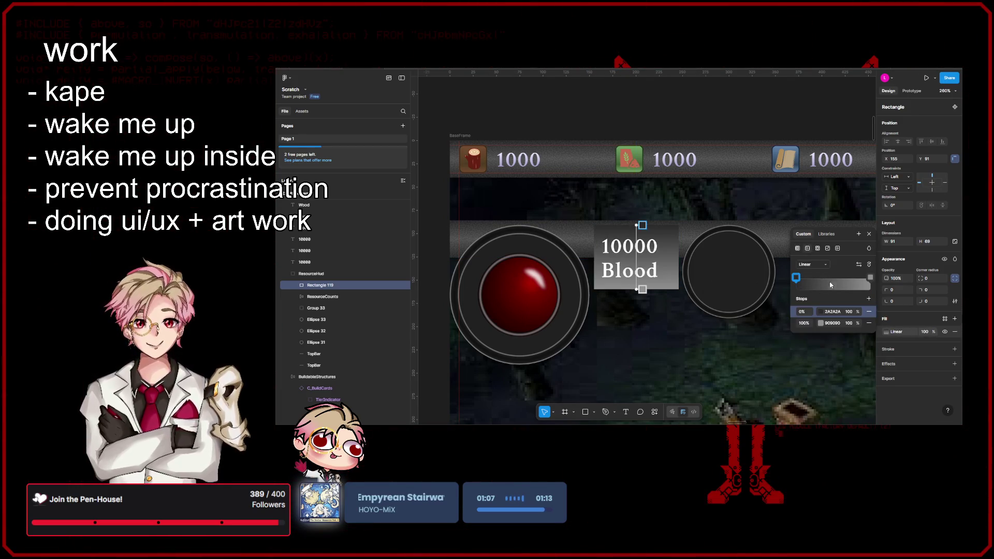
pyautogui.click(868, 299)
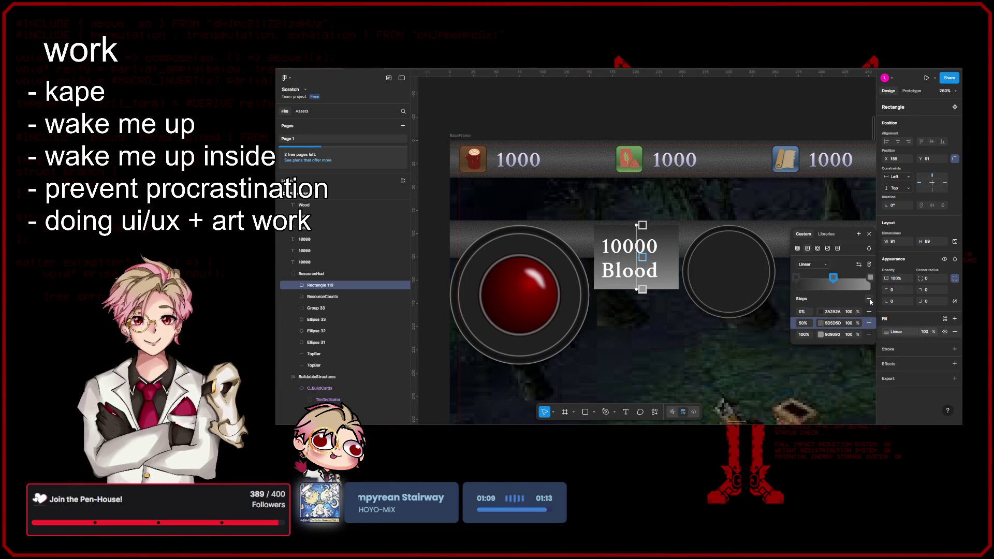
pyautogui.click(868, 300)
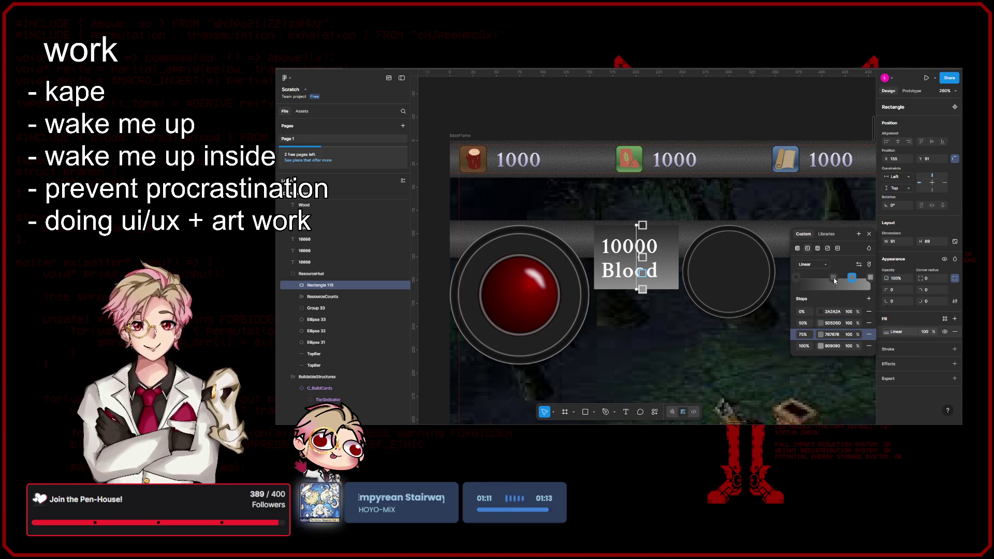
pyautogui.moveTo(833, 278); pyautogui.dragTo(812, 278)
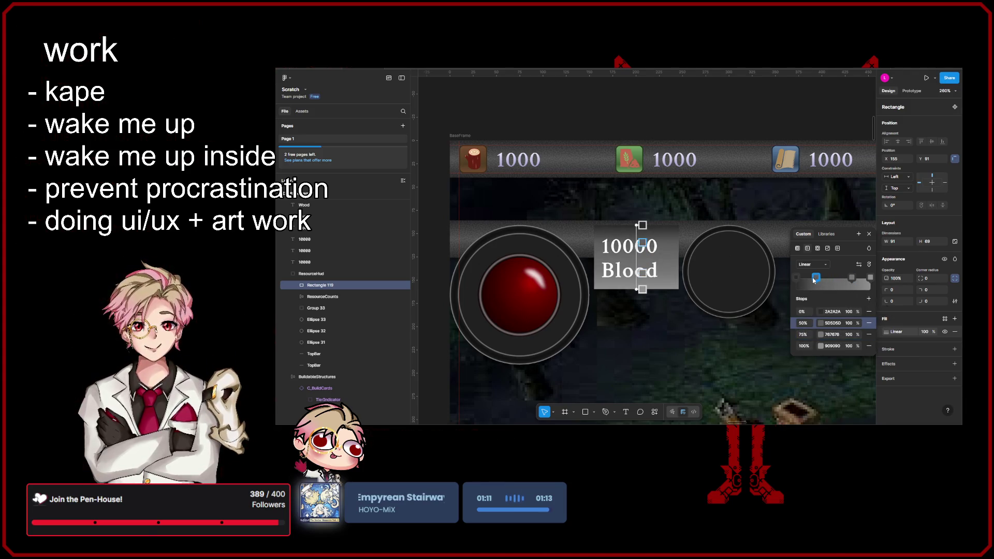
pyautogui.click(869, 299)
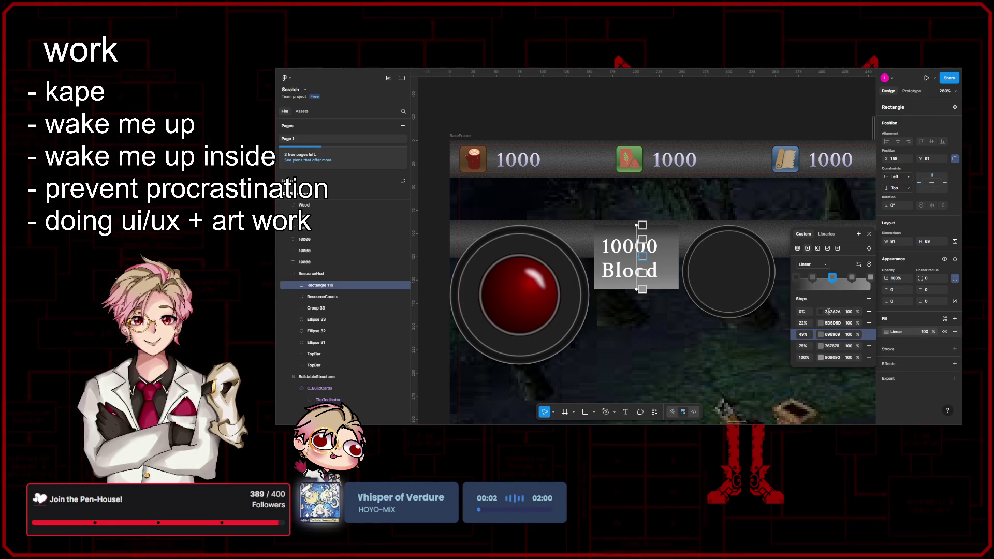
# - Colour the stops 2A2A2A at 49%, 767676 at 22% and 909090 at 0%
pyautogui.click(832, 334)
pyautogui.write('2A2A2A')
pyautogui.press('Return')
pyautogui.click(826, 346)
pyautogui.hotkey('ctrl', 'c')
pyautogui.click(833, 323)
pyautogui.hotkey('ctrl', 'v')
pyautogui.click(833, 358)
pyautogui.hotkey('ctrl', 'c')
pyautogui.click(833, 312)
pyautogui.hotkey('ctrl', 'v')
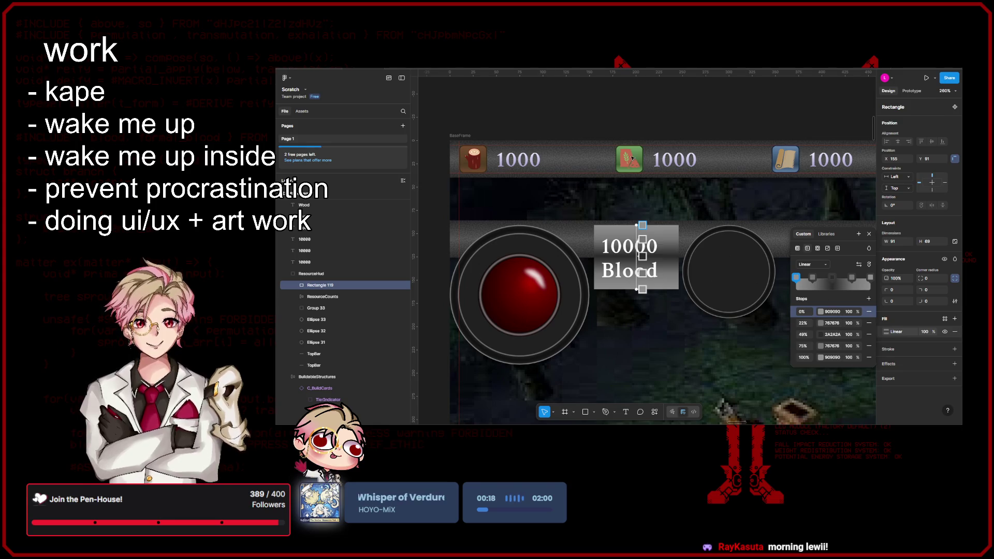
pyautogui.press('Escape')
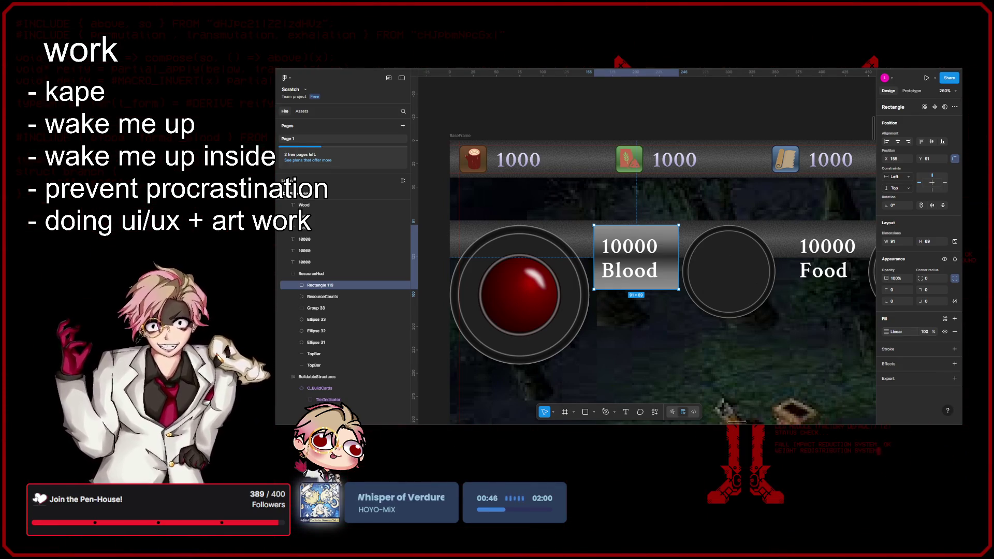
pyautogui.click(885, 332)
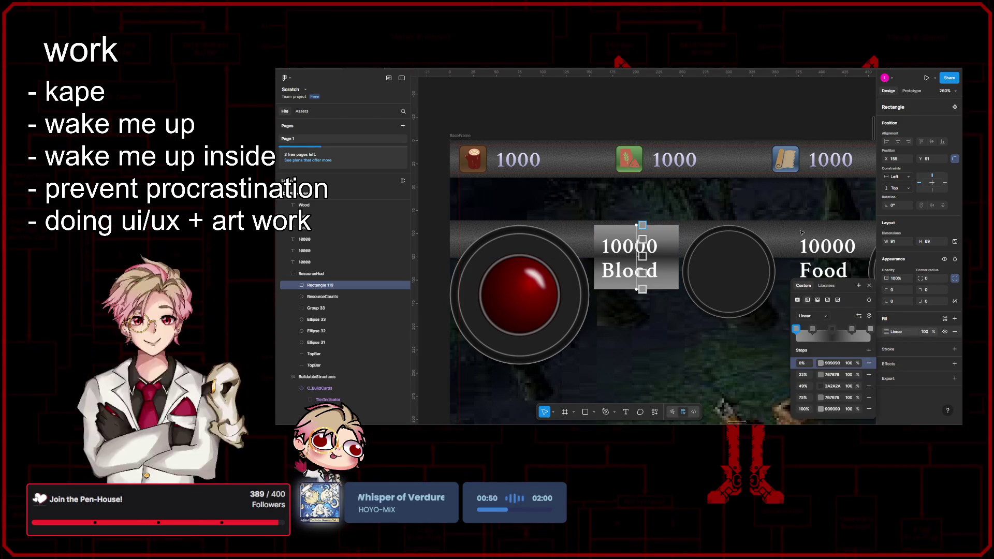
# - Zoom in and out on the Blood label box to inspect its metallic gradient
pyautogui.keyDown('ctrl'); pyautogui.scroll(5, 686, 306); pyautogui.keyUp('ctrl')
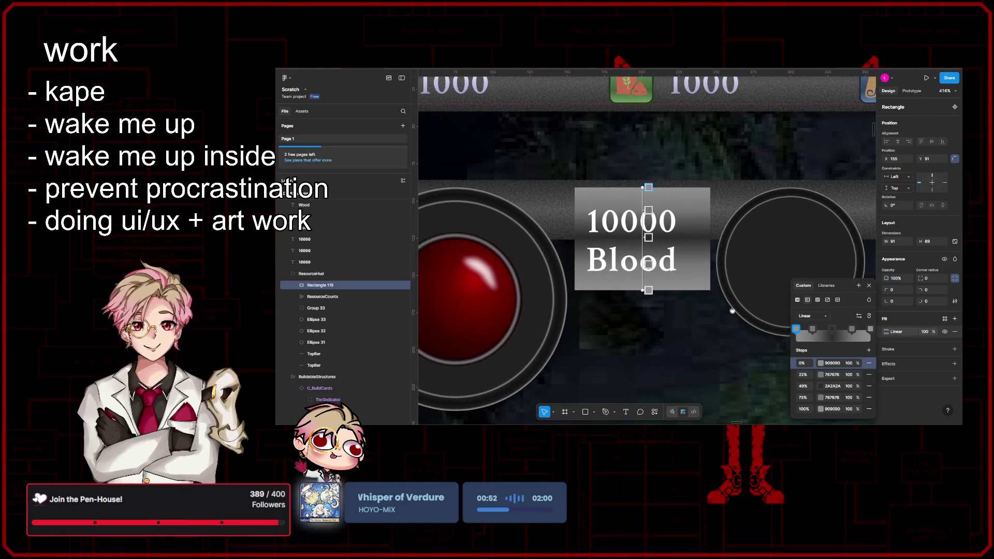
pyautogui.keyDown('ctrl'); pyautogui.scroll(-5, 680, 337); pyautogui.keyUp('ctrl')
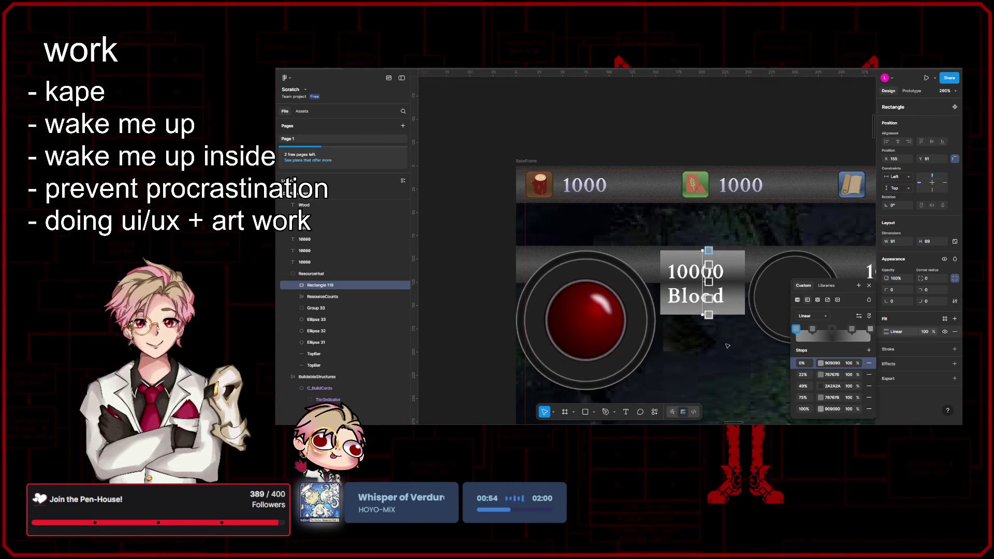
pyautogui.keyDown('ctrl'); pyautogui.scroll(3, 724, 322); pyautogui.keyUp('ctrl')
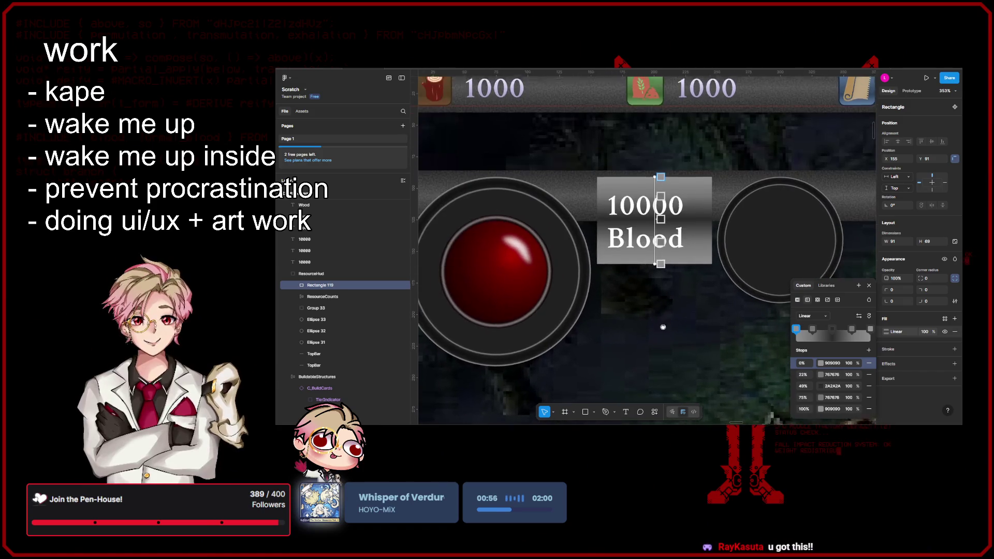
pyautogui.keyDown('ctrl'); pyautogui.scroll(3, 695, 341); pyautogui.keyUp('ctrl')
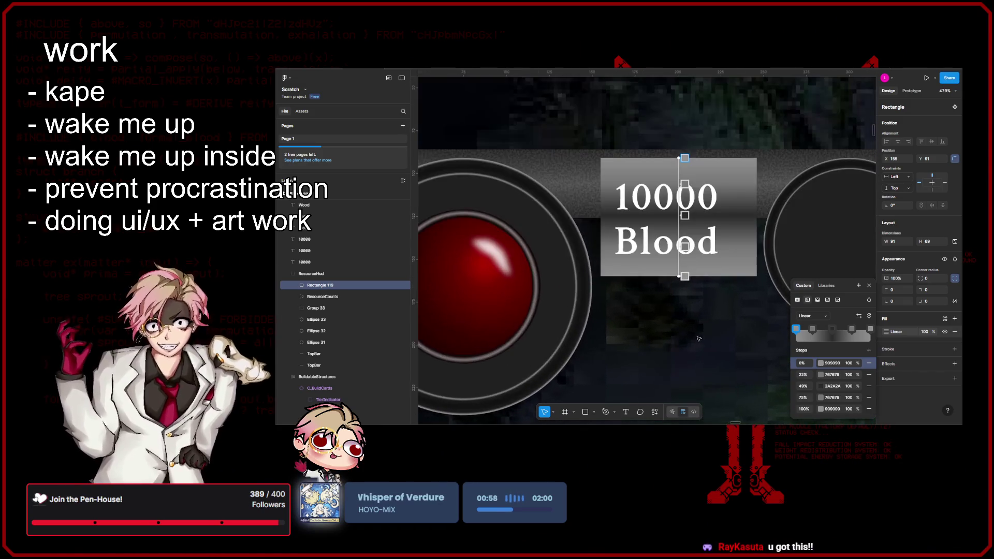
pyautogui.keyDown('ctrl'); pyautogui.scroll(-4, 699, 339); pyautogui.keyUp('ctrl')
pyautogui.keyDown('ctrl'); pyautogui.scroll(3, 706, 319); pyautogui.keyUp('ctrl')
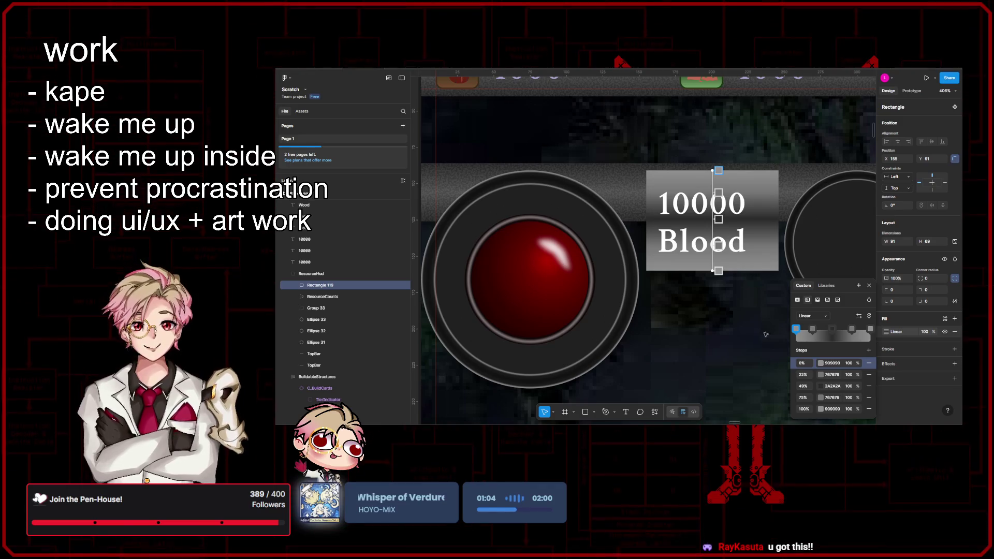
pyautogui.scroll(-1, 736, 331)
# - Move the second stop to about 6% and add a 2A2A2A stop at 52%
pyautogui.moveTo(812, 329)
pyautogui.mouseDown()
pyautogui.moveTo(801, 330)
pyautogui.moveTo(818, 332)
pyautogui.mouseUp()
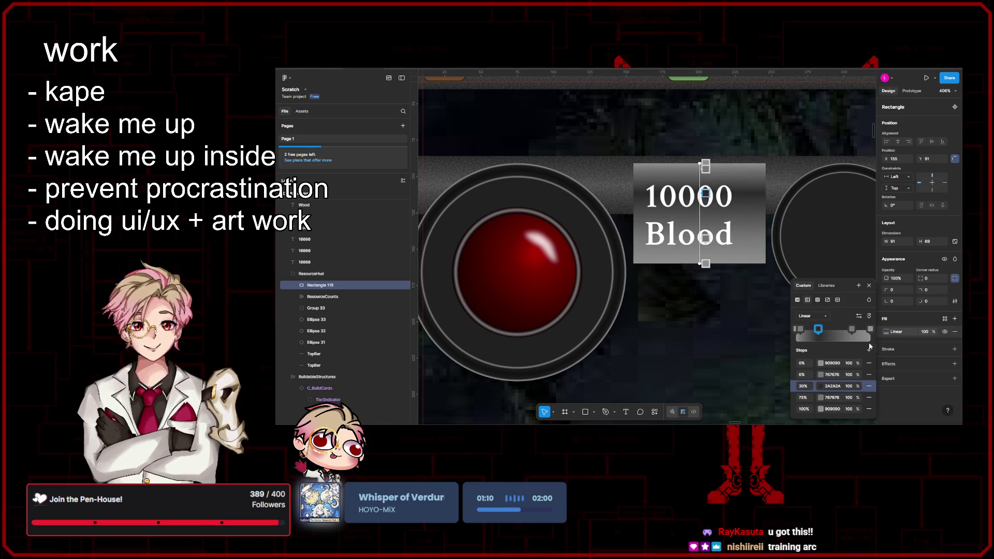
pyautogui.click(835, 336)
pyautogui.click(832, 386)
pyautogui.write('2A2A2A')
pyautogui.press('Return')
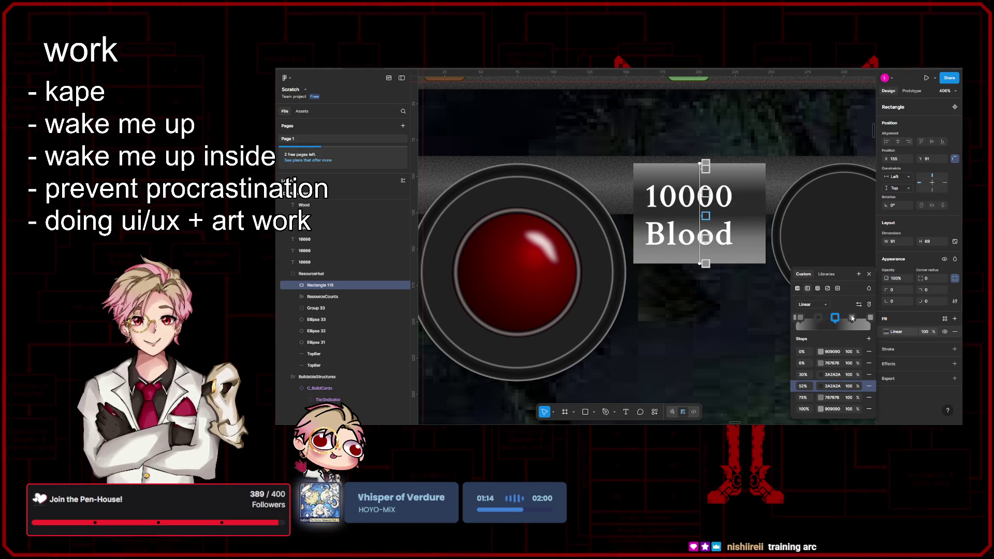
# - Set the 767676 stops to 5% and 95%, and the 52% stop to 70%
pyautogui.click(805, 364)
pyautogui.press('Return')
pyautogui.click(803, 397)
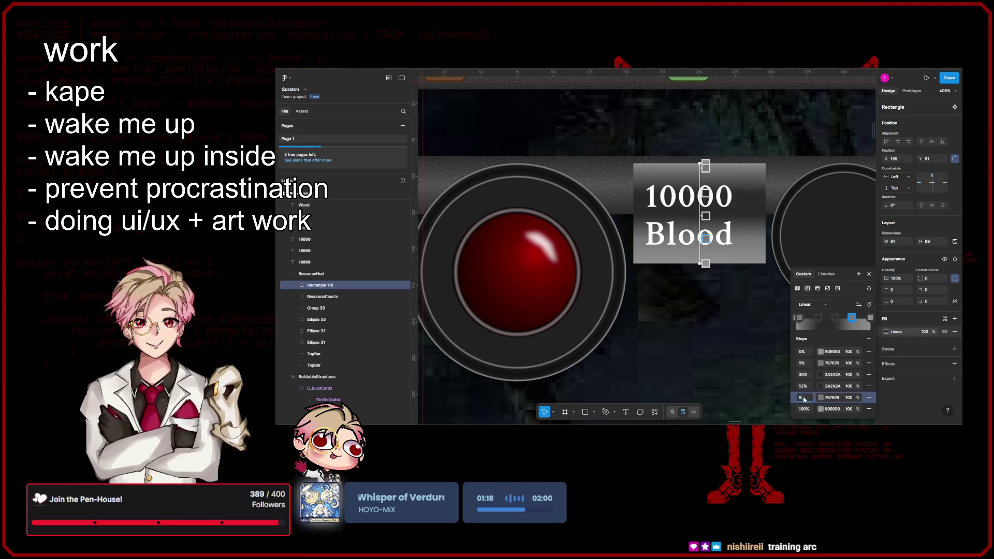
pyautogui.press('Return')
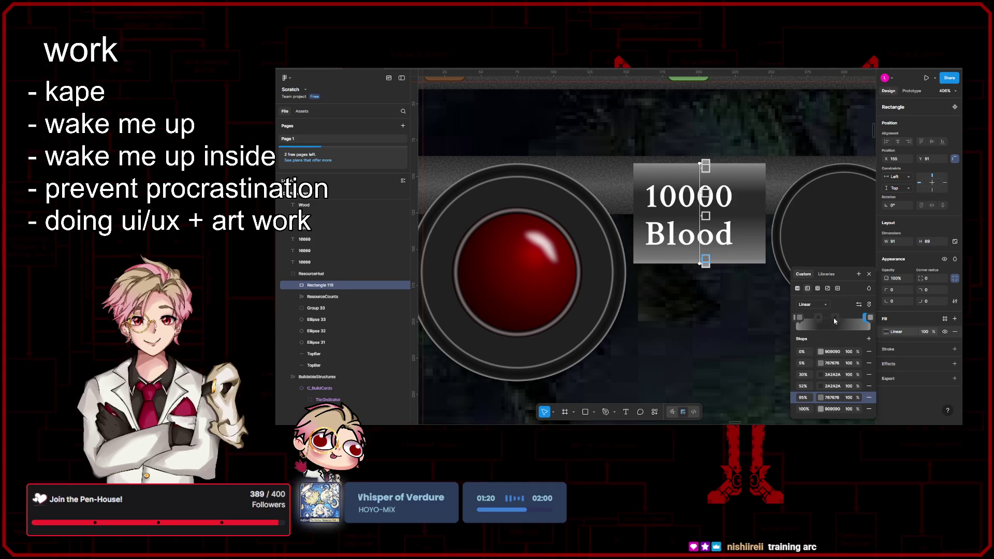
pyautogui.click(804, 387)
pyautogui.write('70')
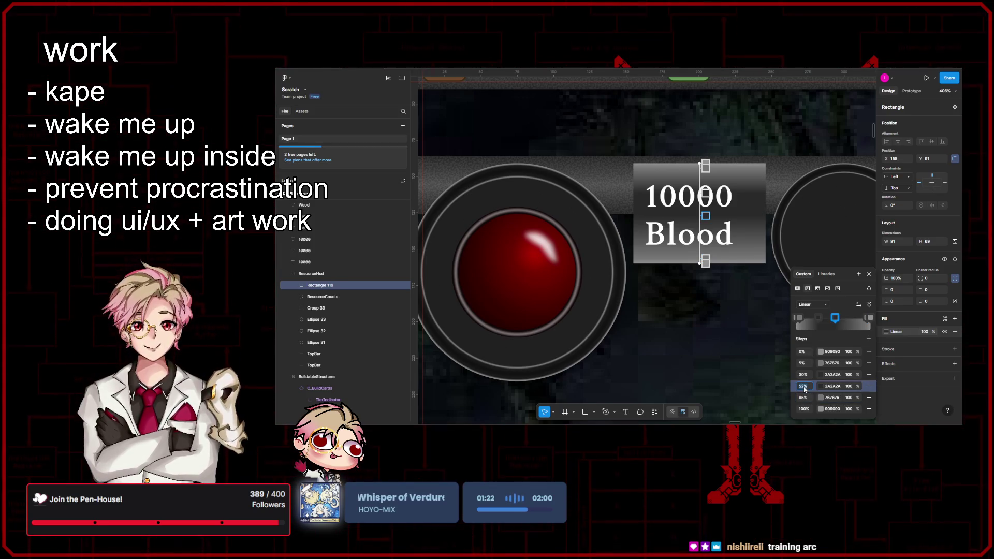
pyautogui.press('Return')
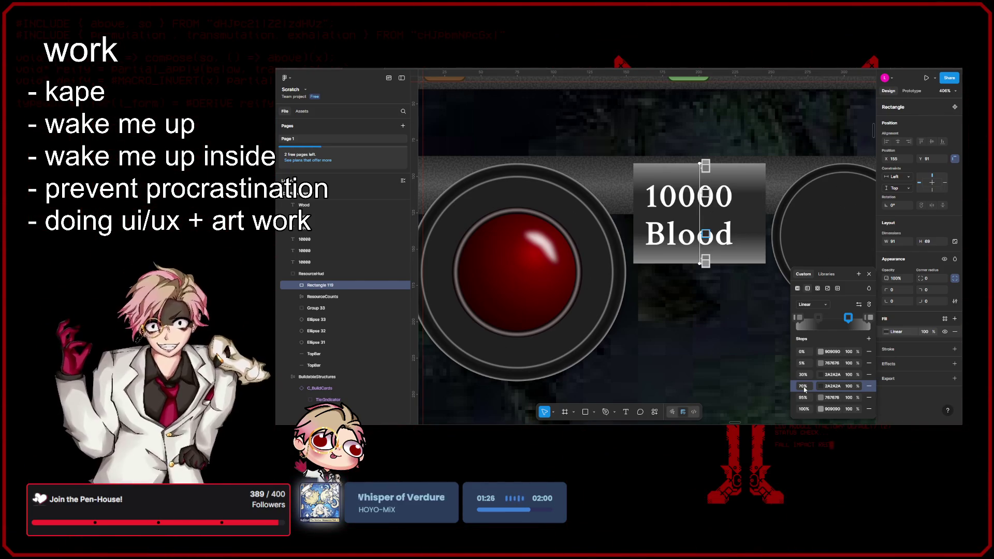
# - Place the dark 2A2A2A stops at 10% and 90%
pyautogui.click(805, 376)
pyautogui.write('10')
pyautogui.press('Return')
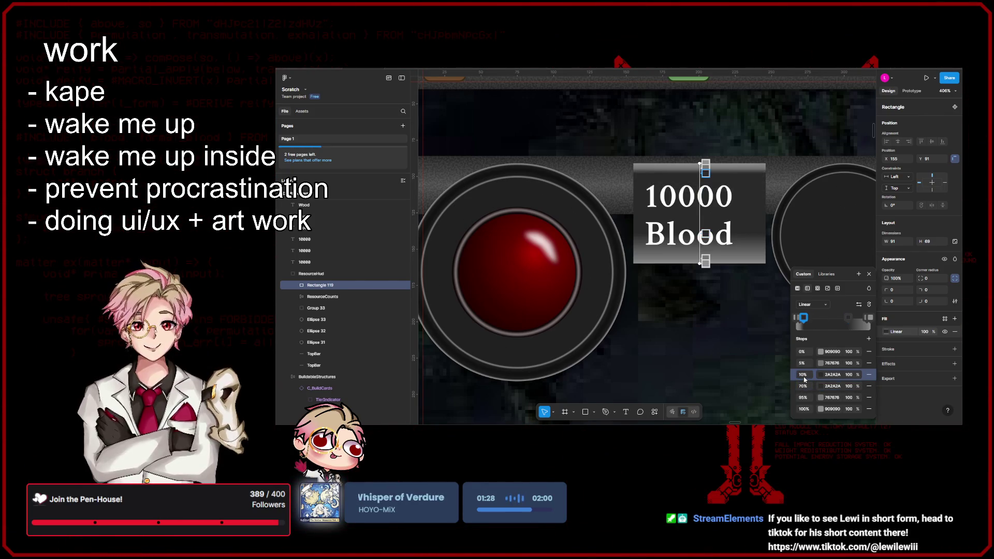
pyautogui.click(803, 387)
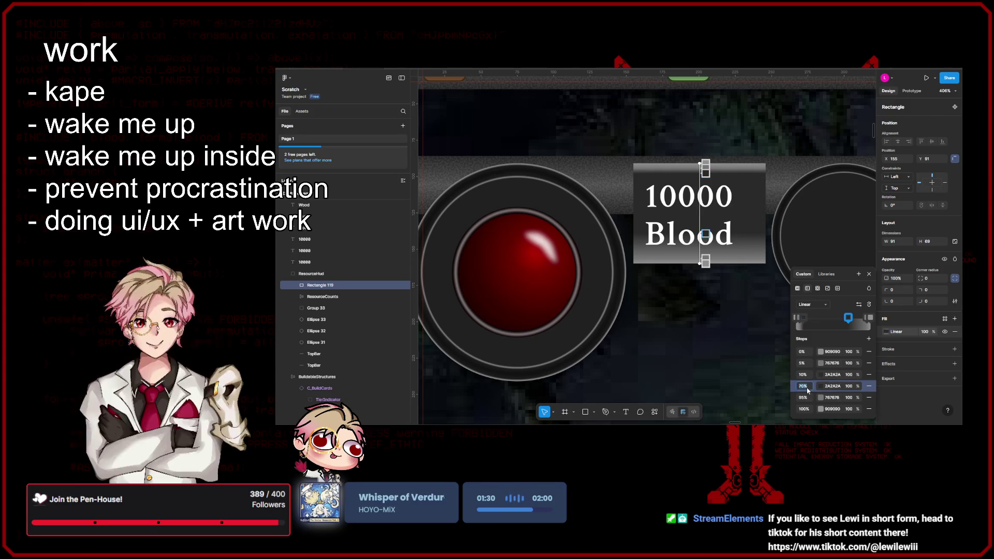
pyautogui.write('90')
pyautogui.press('Return')
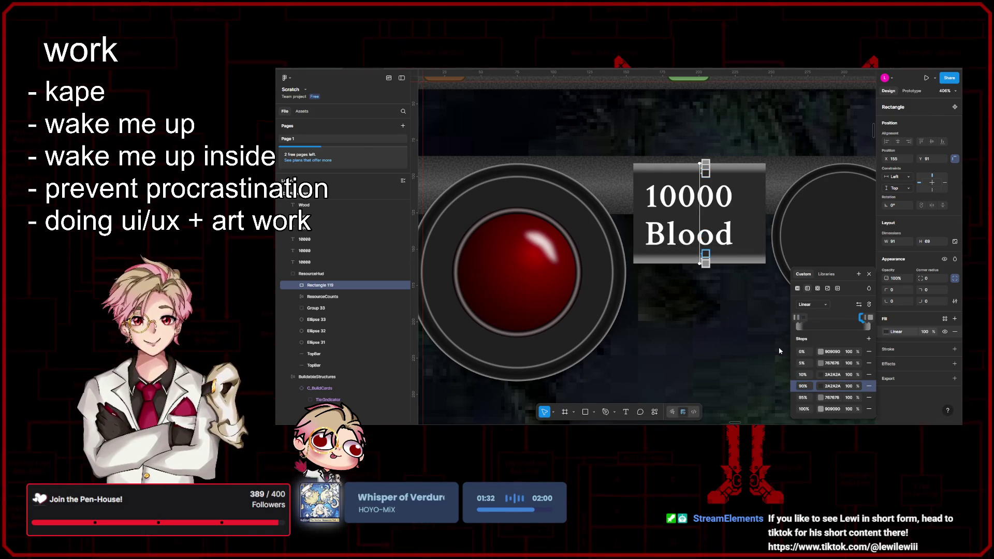
pyautogui.press('Escape')
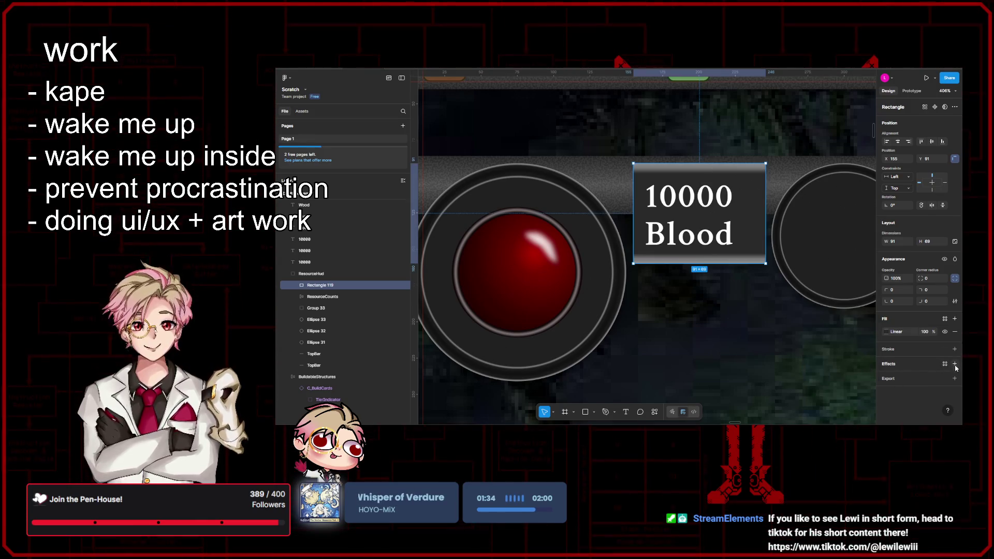
# - Add a Noise effect to the Blood label box and scrub its noise size down for a fine grain
pyautogui.click(955, 363)
pyautogui.click(813, 346)
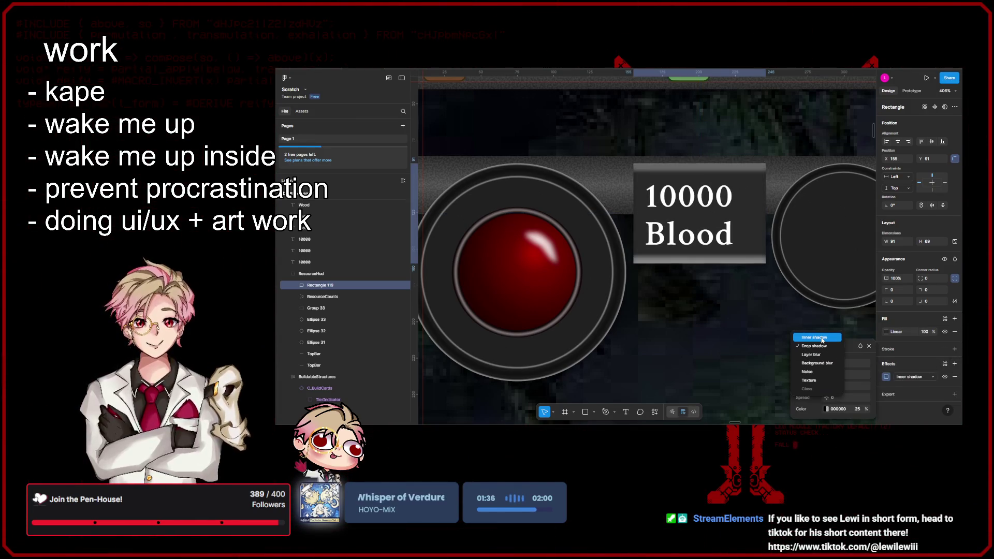
pyautogui.click(825, 372)
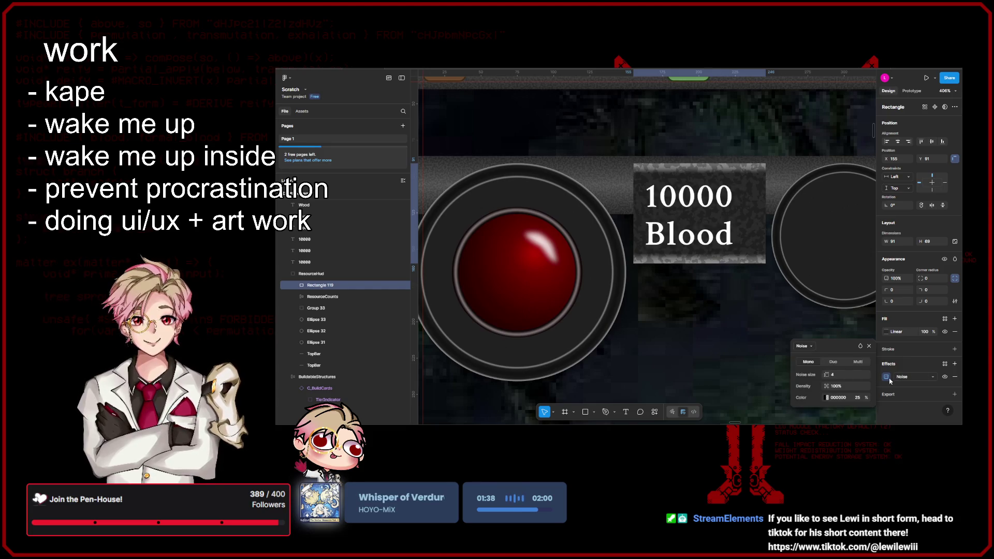
pyautogui.moveTo(817, 374); pyautogui.dragTo(800, 375)
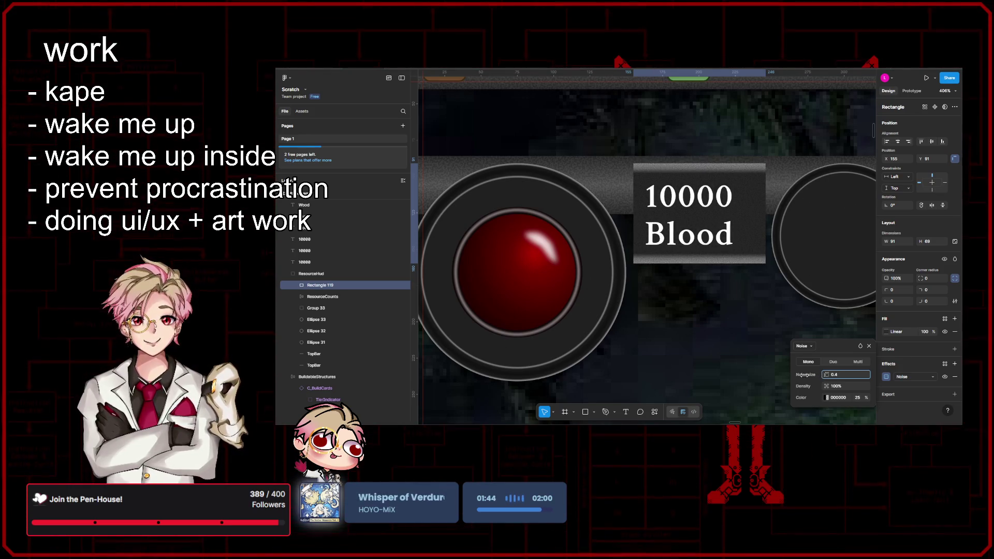
pyautogui.keyDown('ctrl'); pyautogui.scroll(-5, 760, 320); pyautogui.keyUp('ctrl')
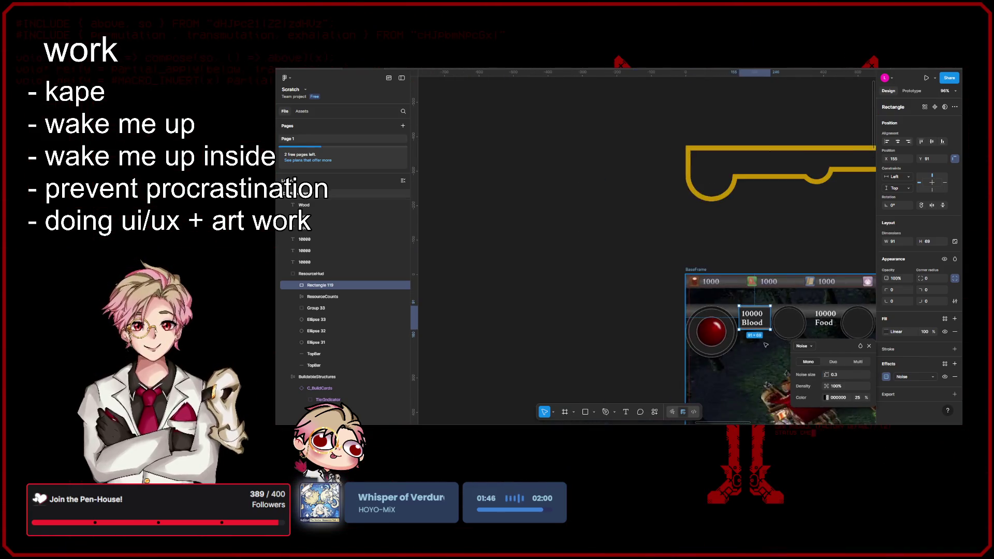
pyautogui.click(635, 302)
pyautogui.scroll(-3, 734, 303)
pyautogui.hscroll(2, 734, 303)
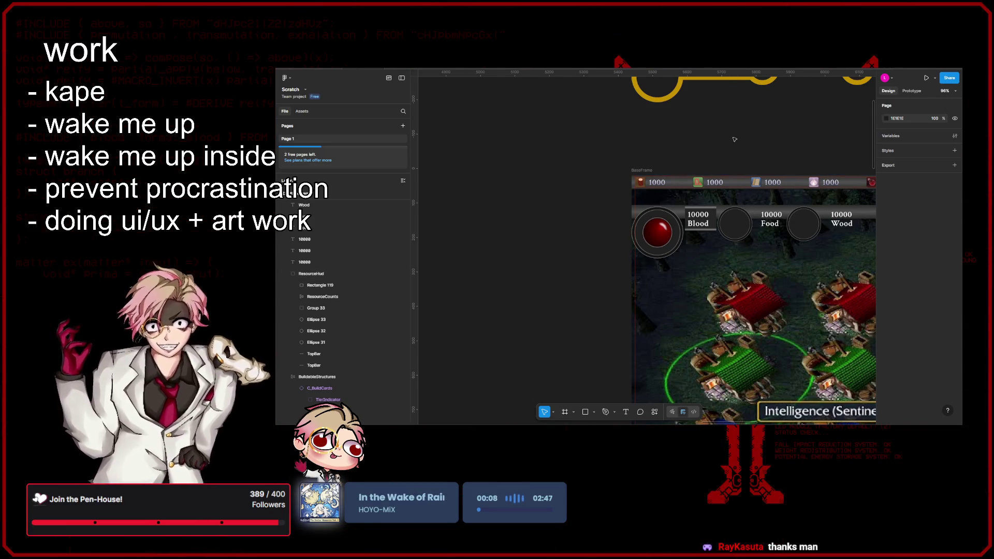
pyautogui.scroll(-5, 654, 150)
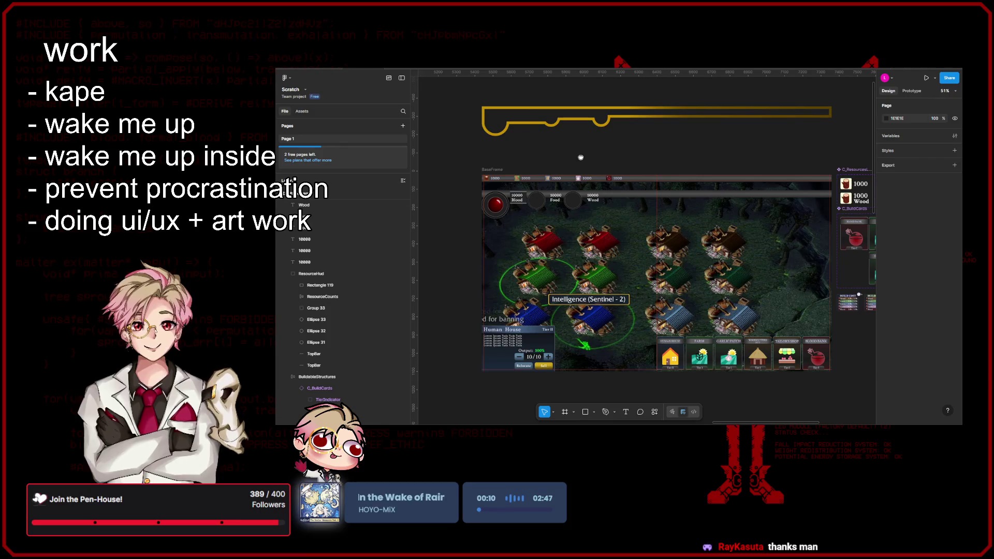
pyautogui.scroll(5, 580, 157)
pyautogui.scroll(4, 653, 167)
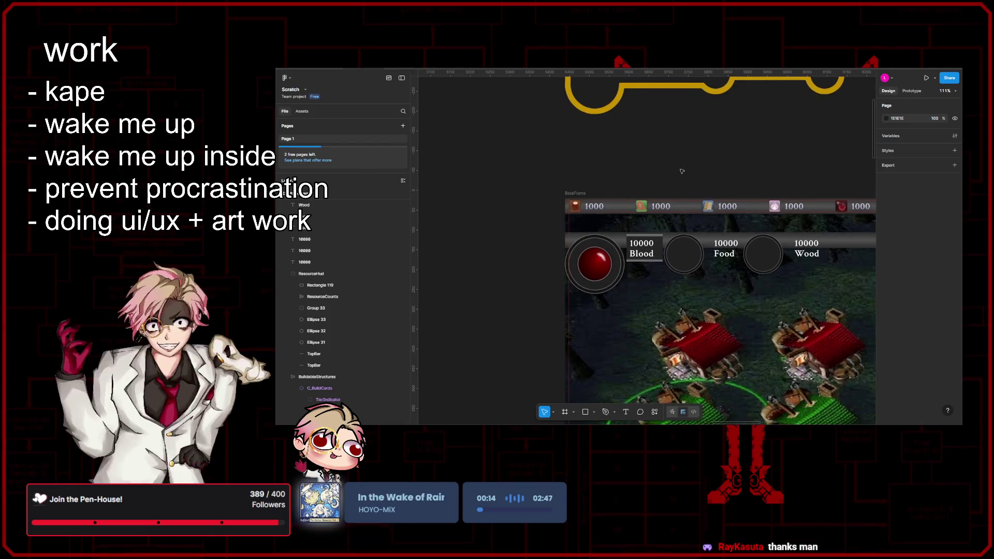
pyautogui.scroll(2, 681, 170)
pyautogui.scroll(-4, 657, 182)
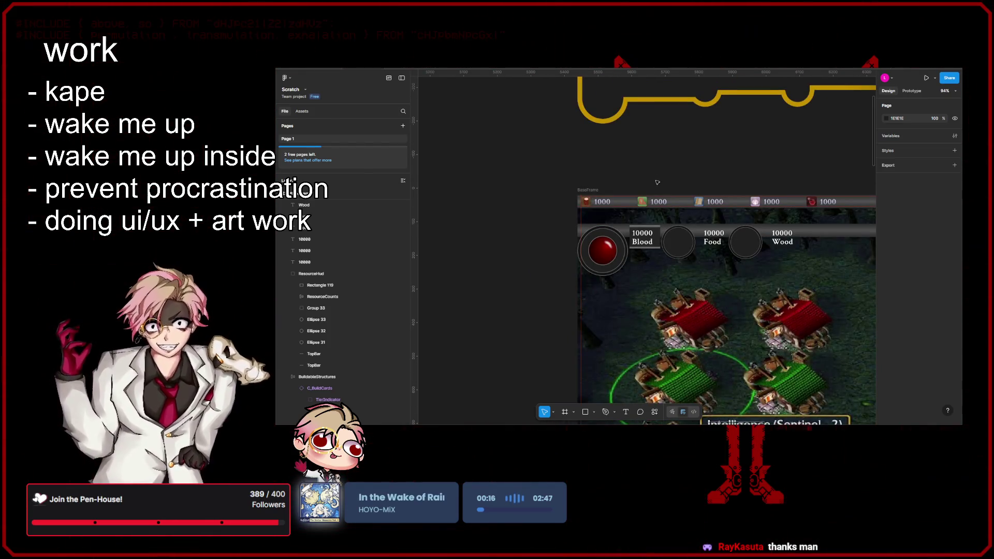
pyautogui.scroll(5, 658, 183)
pyautogui.moveTo(659, 195)
pyautogui.mouseDown()
pyautogui.moveTo(670, 219)
pyautogui.moveTo(679, 211)
pyautogui.mouseUp()
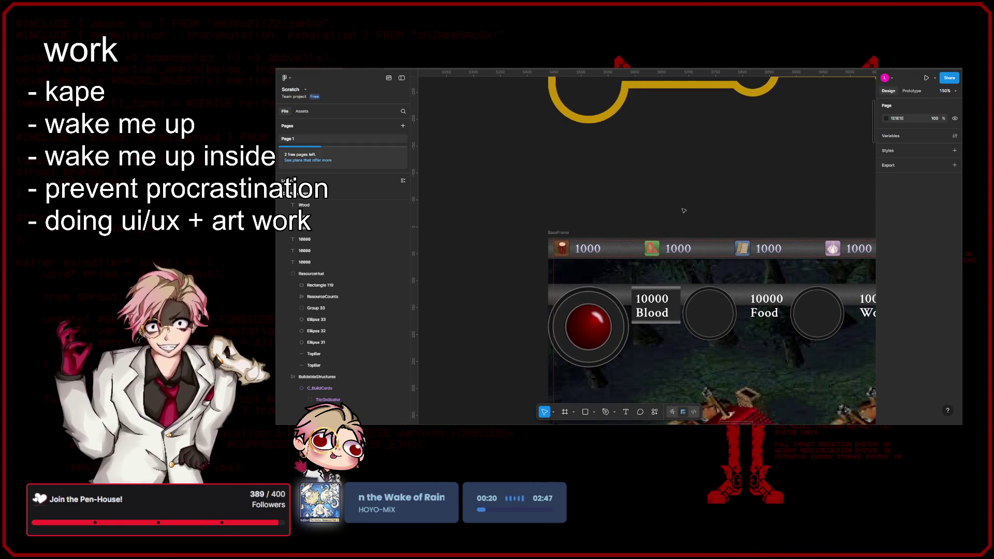
pyautogui.hscroll(2, 686, 209)
pyautogui.hscroll(-2, 689, 211)
pyautogui.hscroll(1, 691, 212)
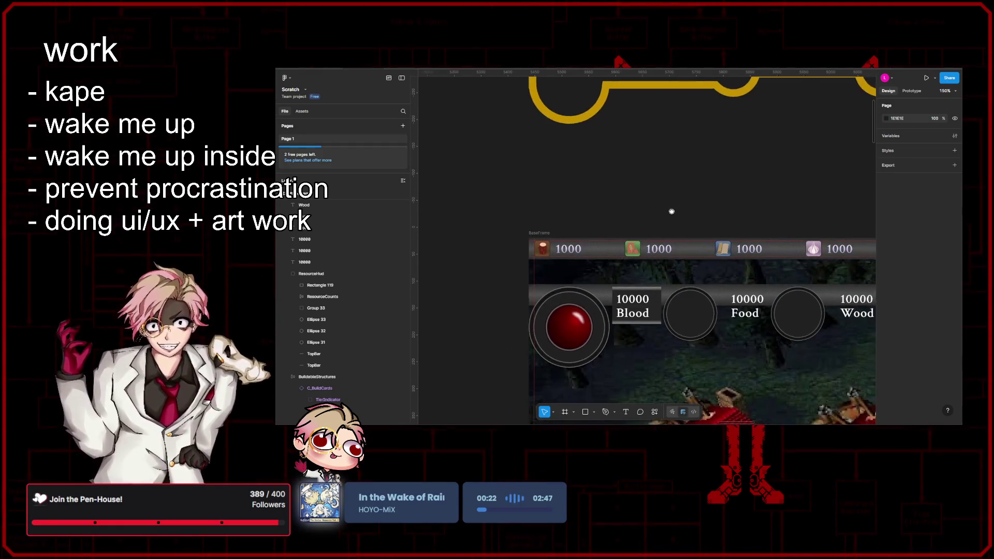
pyautogui.hscroll(-1, 697, 216)
pyautogui.scroll(-5, 695, 213)
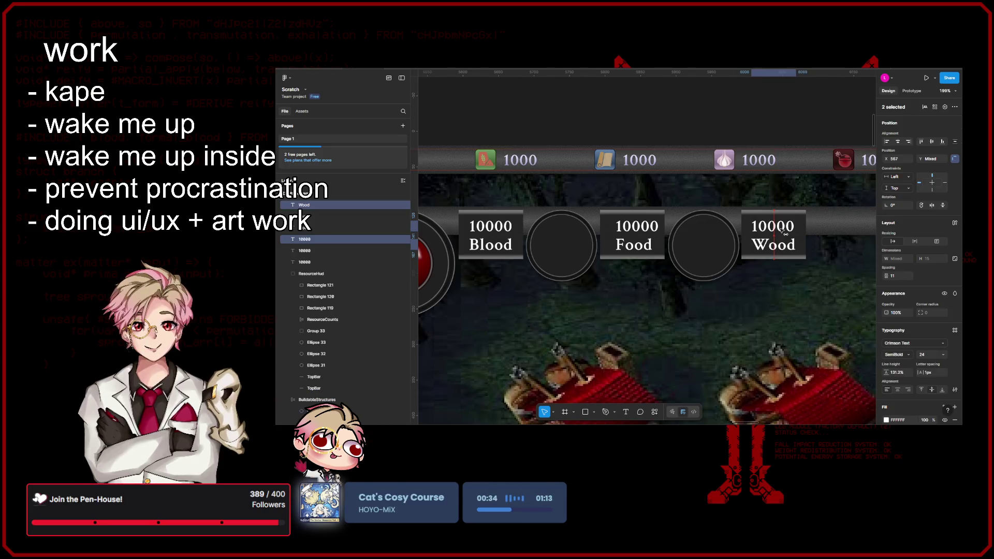
# - Nudge the Wood 10000 count text slightly left to centre it in its box
pyautogui.moveTo(783, 231); pyautogui.dragTo(775, 236)
pyautogui.press('Left')
pyautogui.press('Left')
pyautogui.press('Left')
pyautogui.scroll(5, 784, 229)
pyautogui.scroll(-7, 775, 236)
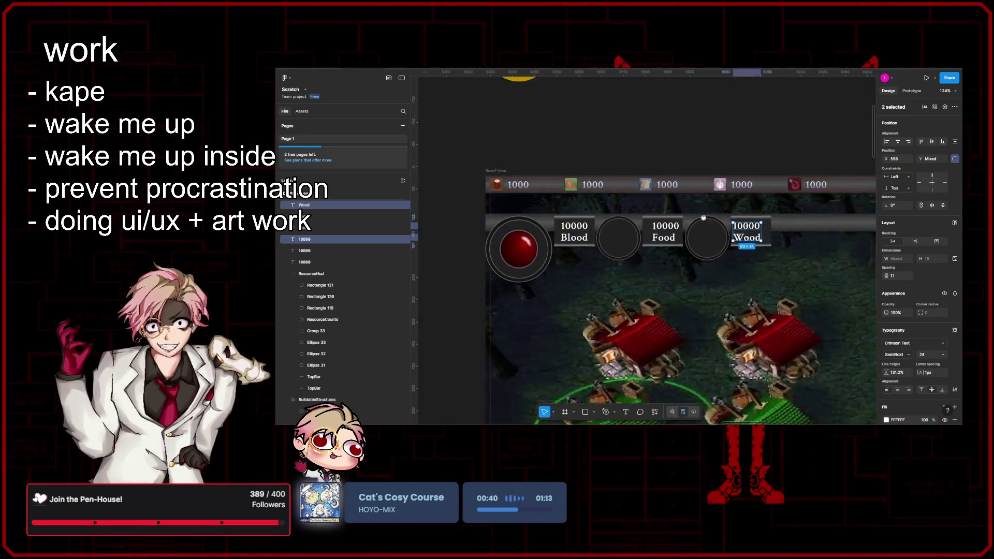
pyautogui.scroll(5, 733, 240)
# - Shift the Food count texts slightly right to centre them in their label box
pyautogui.keyDown('shift'); pyautogui.click(744, 236); pyautogui.keyUp('shift')
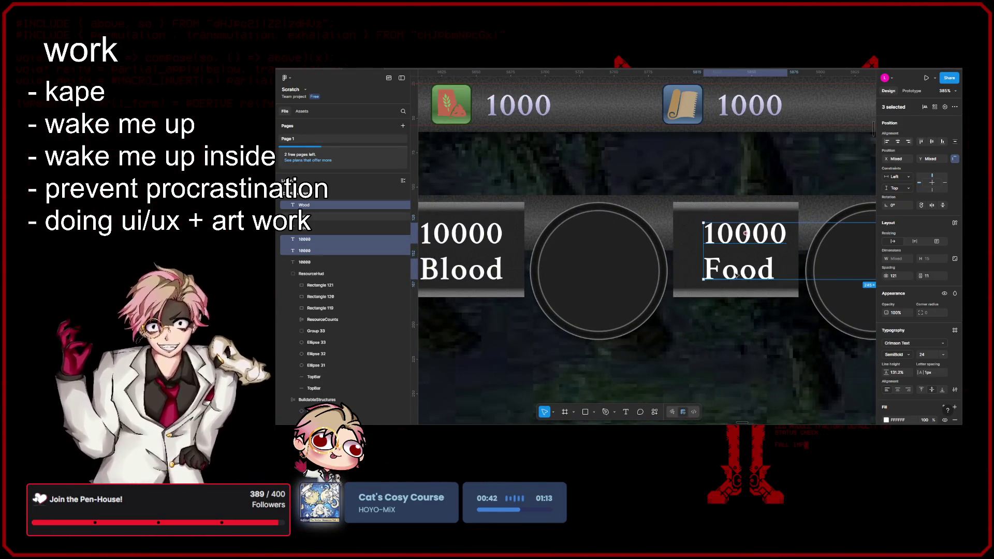
pyautogui.moveTo(744, 237); pyautogui.dragTo(747, 237)
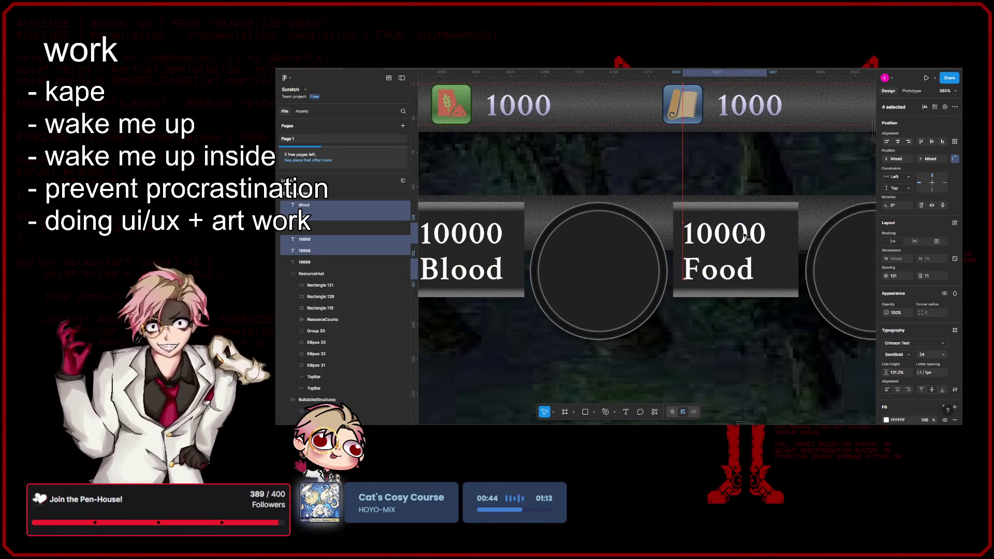
pyautogui.scroll(-3, 745, 236)
pyautogui.hscroll(-5, 700, 255)
# - Select the 10000 count beside the Blood orb together with the Blood label
pyautogui.click(704, 235)
pyautogui.keyDown('shift'); pyautogui.click(699, 253); pyautogui.keyUp('shift')
pyautogui.scroll(1, 704, 245)
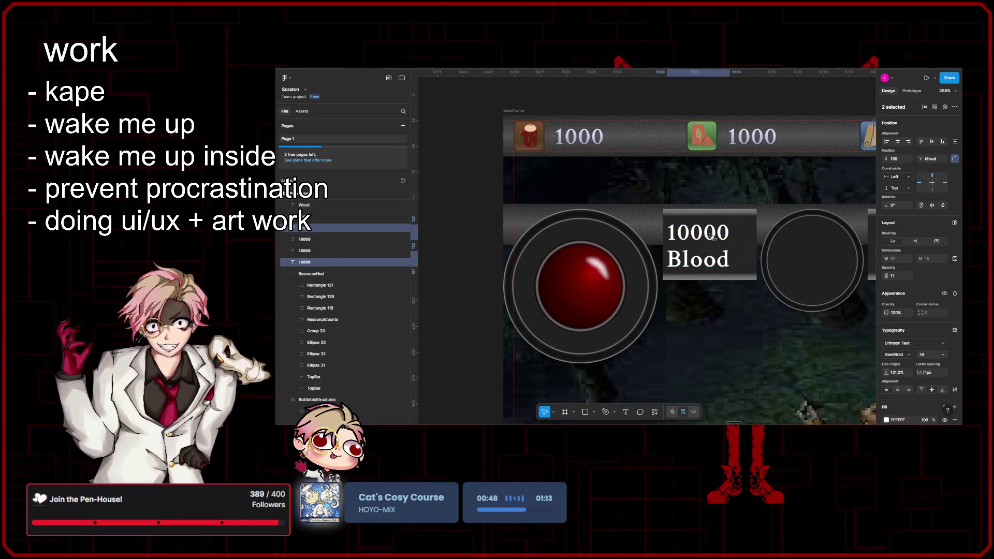
pyautogui.press('Escape')
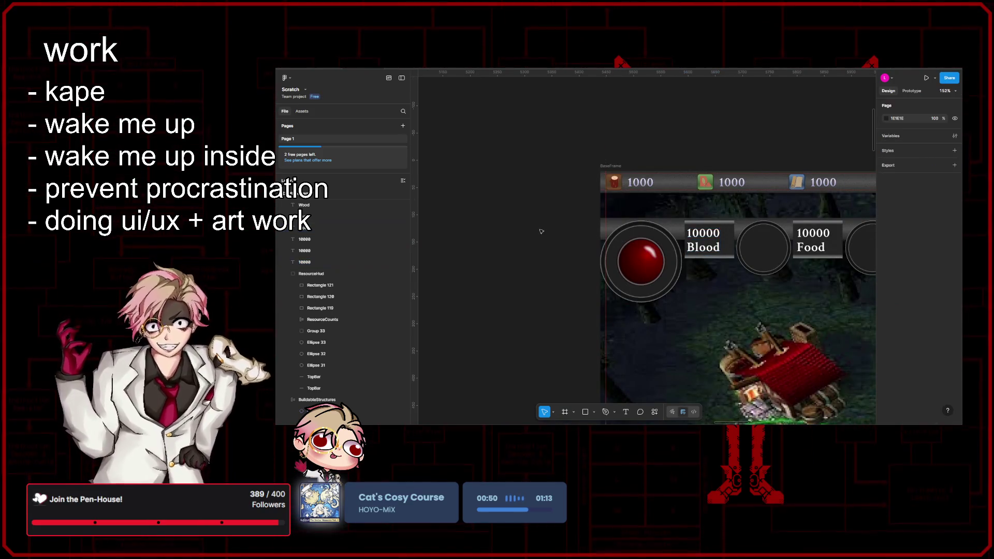
pyautogui.click(711, 234)
pyautogui.keyDown('shift'); pyautogui.click(696, 254); pyautogui.keyUp('shift')
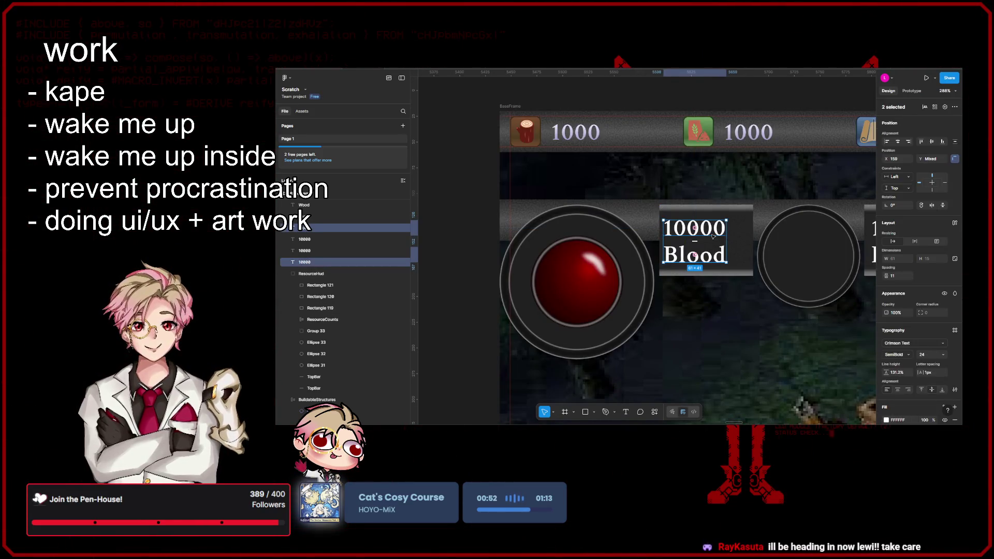
pyautogui.scroll(1, 713, 236)
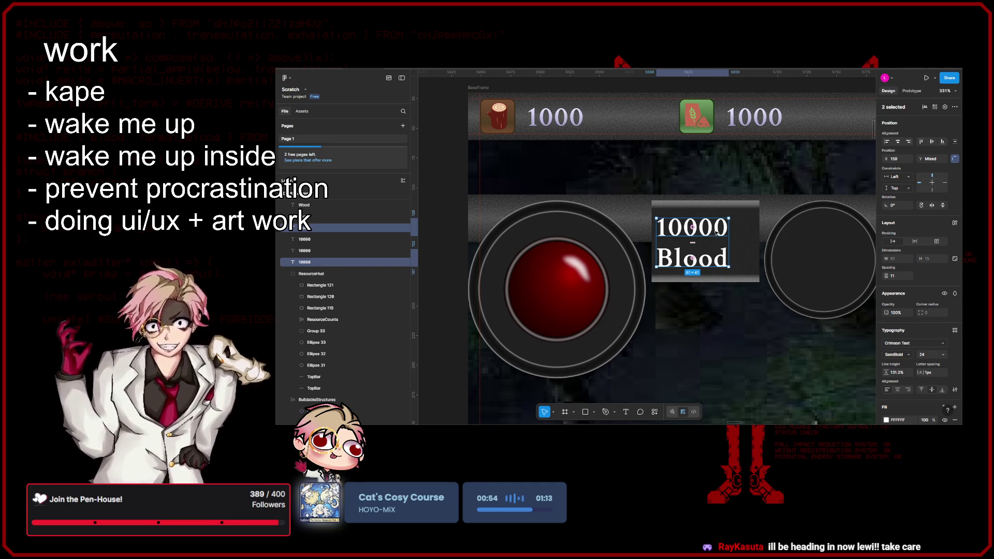
pyautogui.hscroll(-3, 719, 247)
# - Nudge the Blood count texts slightly right so they sit centred, then deselect
pyautogui.moveTo(746, 236); pyautogui.dragTo(749, 236)
pyautogui.hscroll(-2, 760, 239)
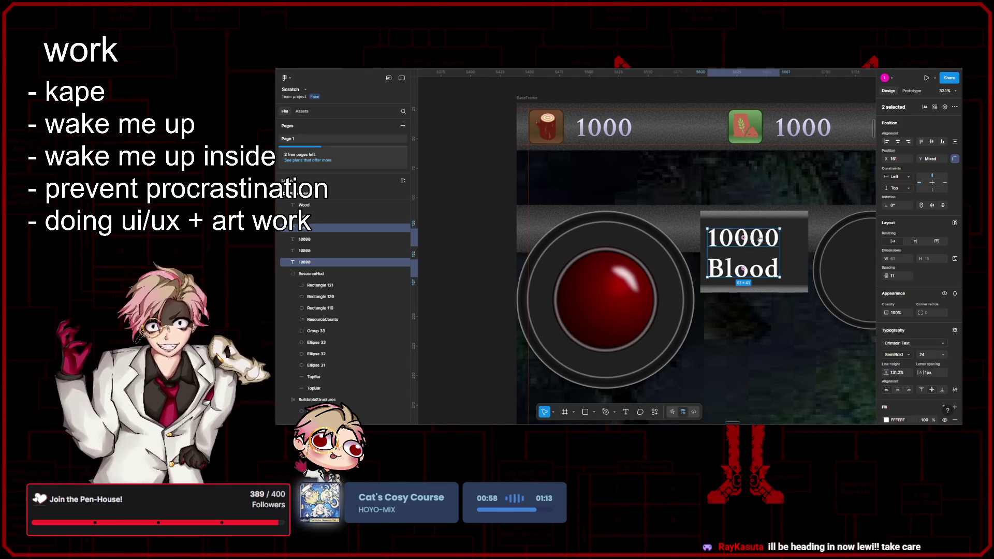
pyautogui.scroll(-10, 750, 249)
pyautogui.click(646, 227)
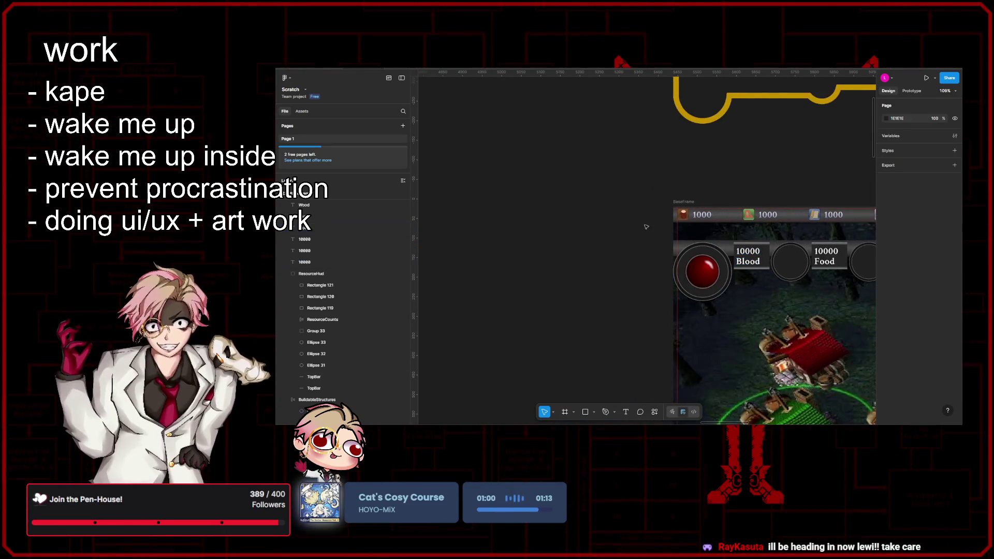
pyautogui.scroll(2, 654, 241)
pyautogui.scroll(5, 675, 265)
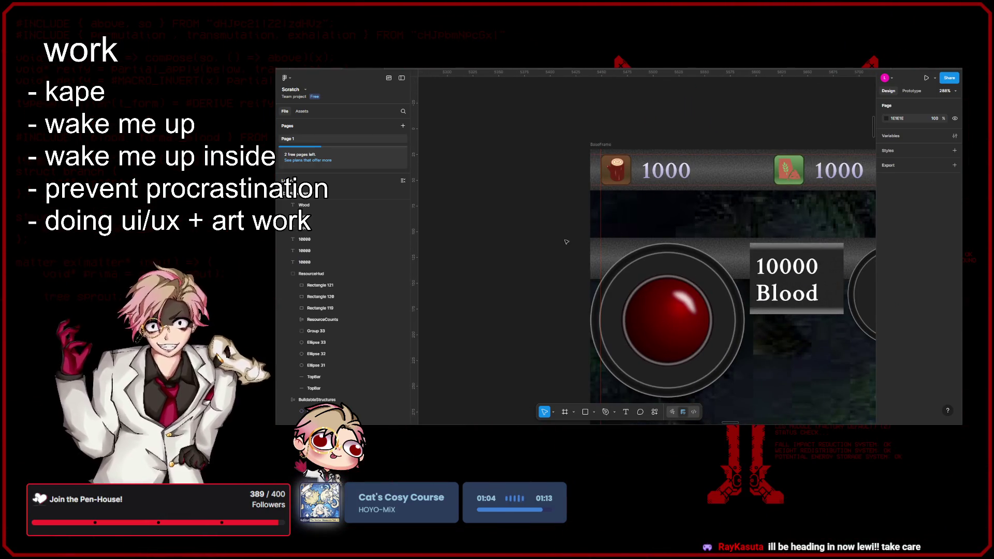
pyautogui.hscroll(2, 567, 242)
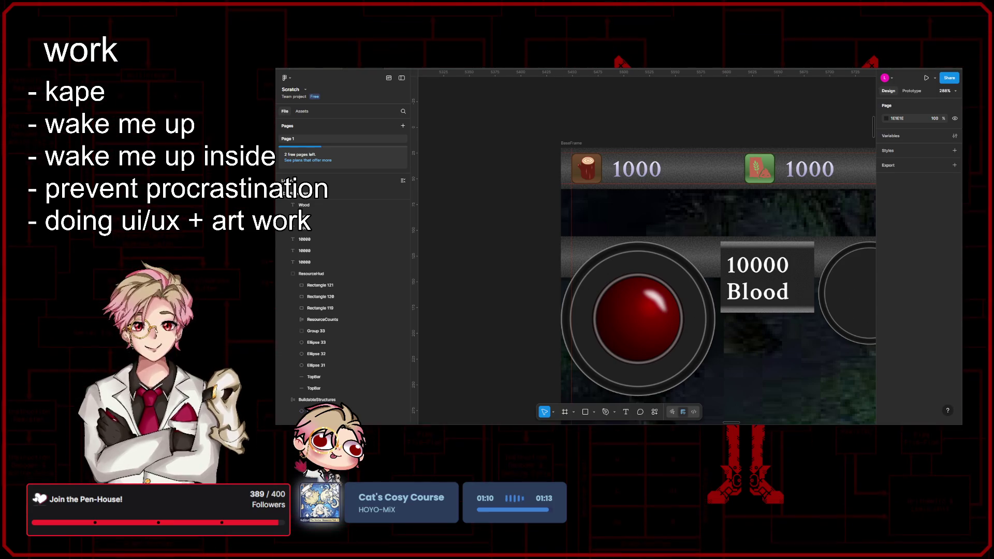
pyautogui.scroll(-3, 506, 224)
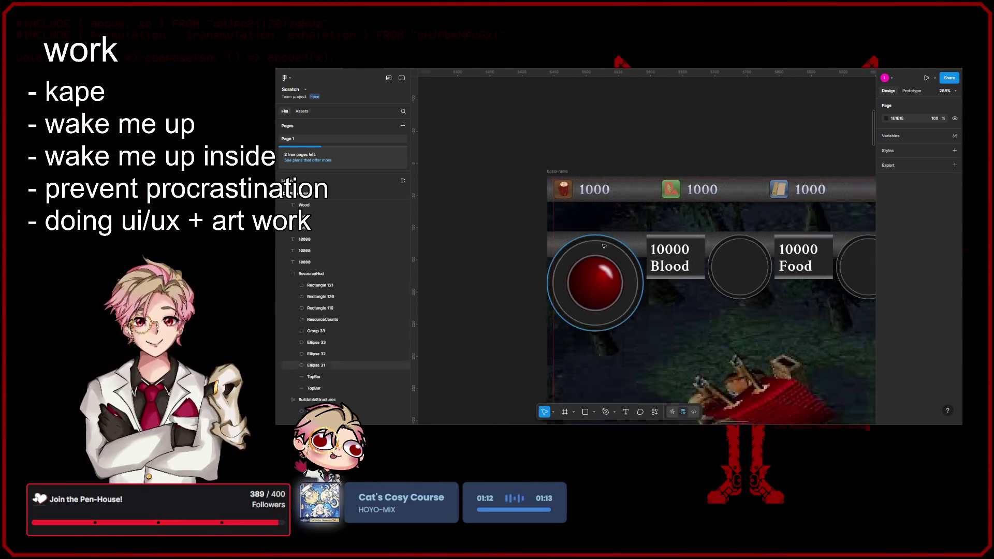
pyautogui.scroll(-2, 603, 246)
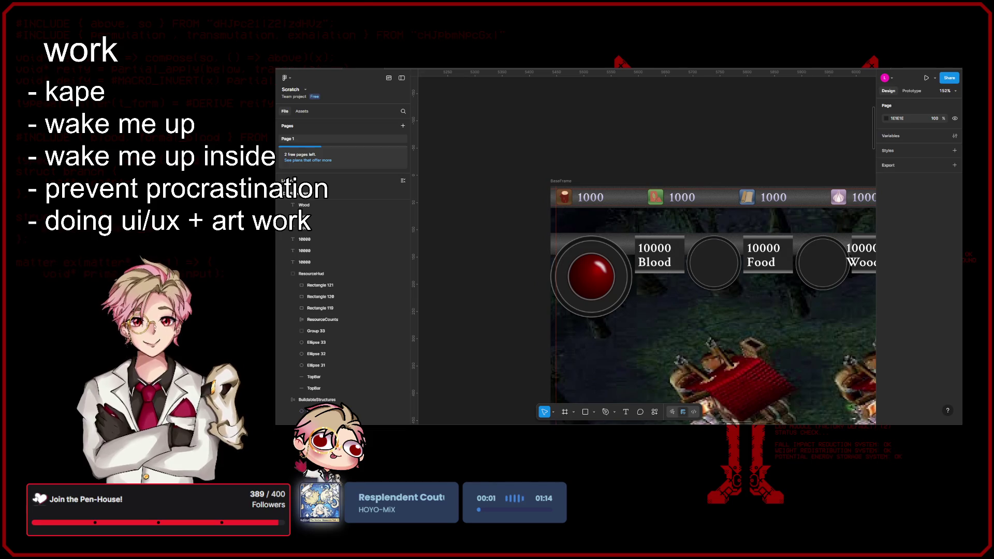
pyautogui.scroll(4, 603, 286)
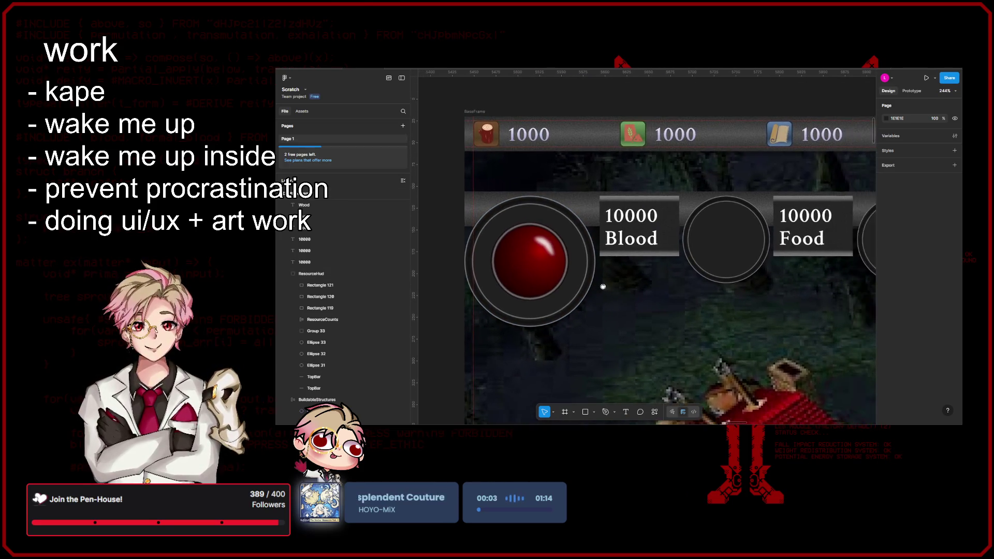
pyautogui.scroll(3, 602, 286)
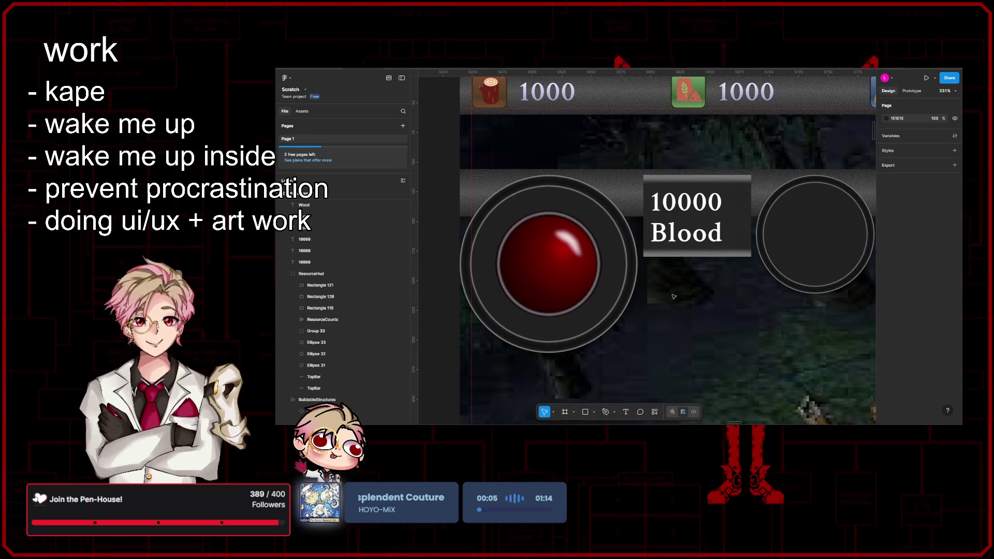
pyautogui.scroll(-5, 674, 296)
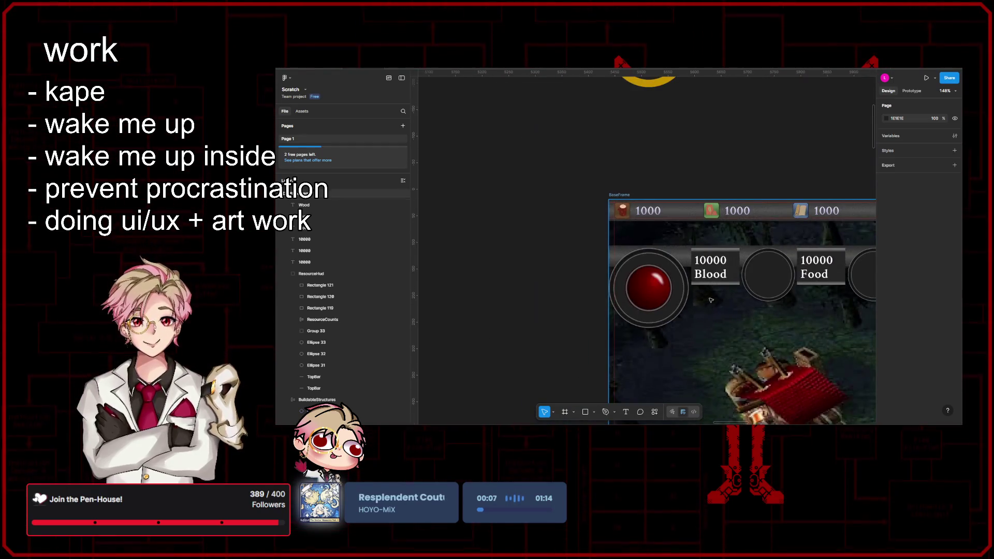
pyautogui.hscroll(5, 711, 300)
pyautogui.scroll(5, 692, 269)
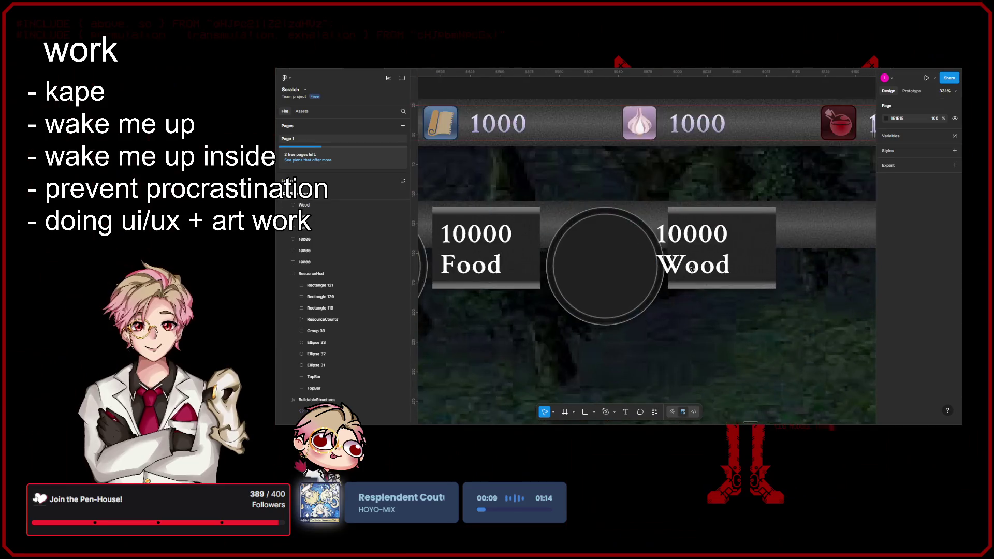
pyautogui.scroll(-3, 691, 269)
pyautogui.click(701, 265)
pyautogui.keyDown('shift'); pyautogui.click(707, 253); pyautogui.keyUp('shift')
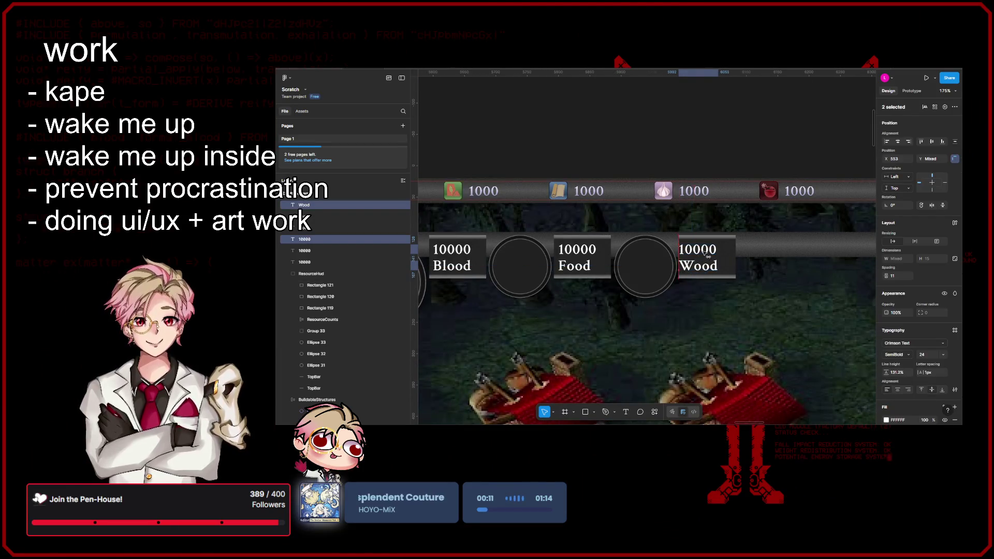
pyautogui.press('Escape')
pyautogui.hscroll(-3, 779, 304)
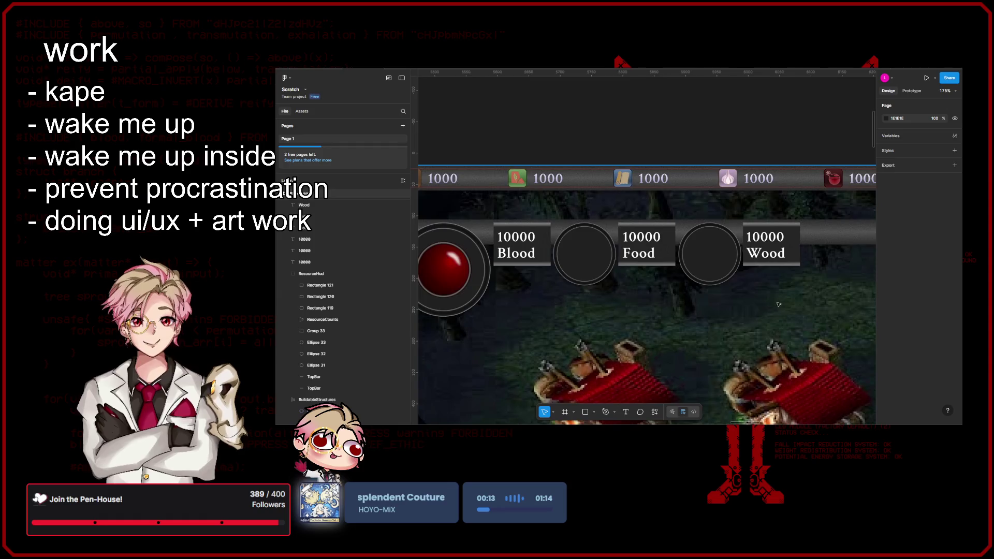
pyautogui.scroll(-4, 779, 305)
pyautogui.hscroll(3, 704, 284)
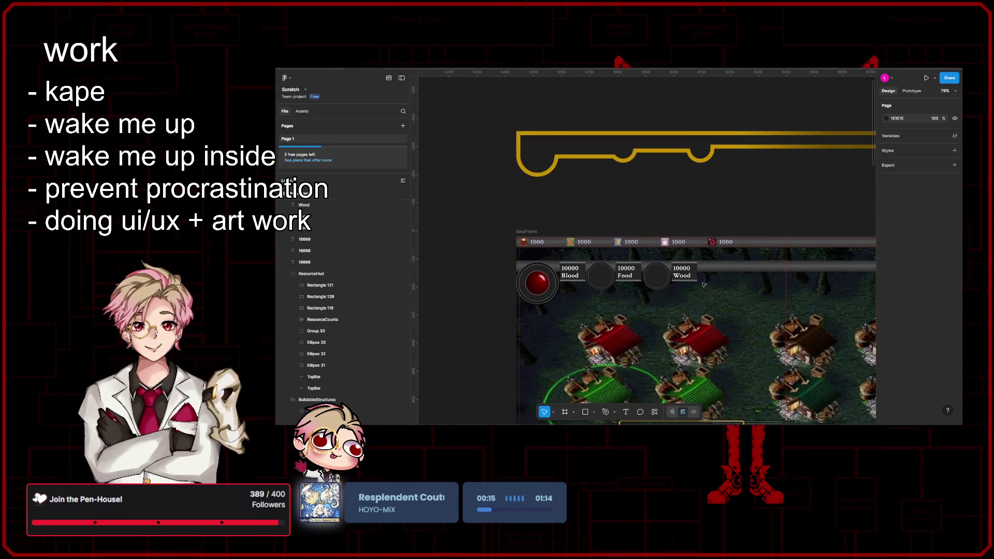
pyautogui.hscroll(-2, 718, 301)
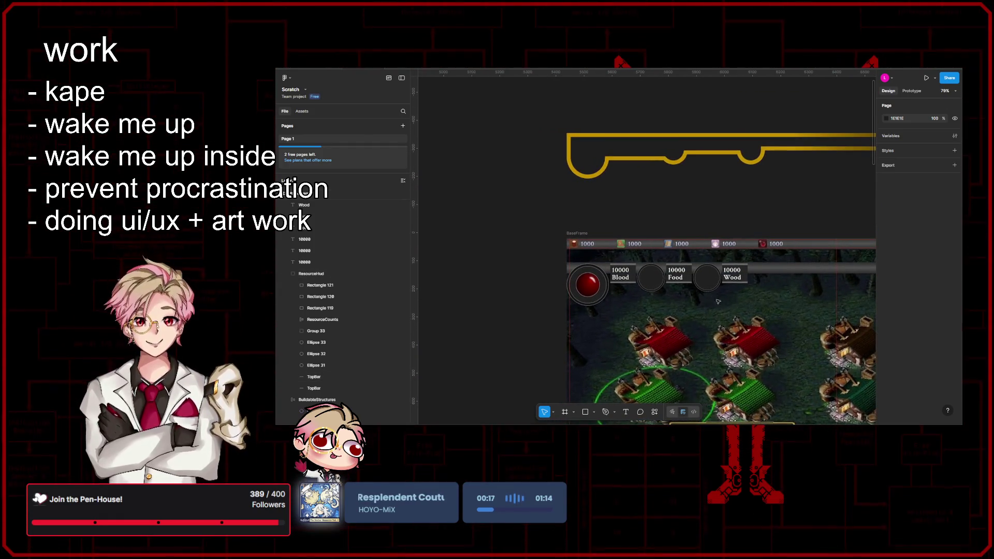
pyautogui.scroll(1, 719, 302)
pyautogui.hscroll(-1, 719, 301)
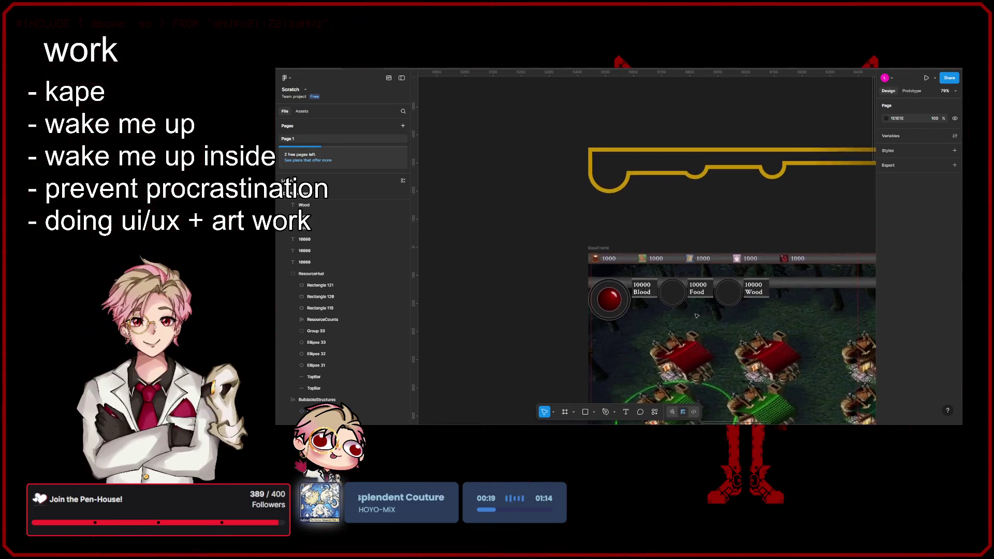
pyautogui.scroll(4, 696, 316)
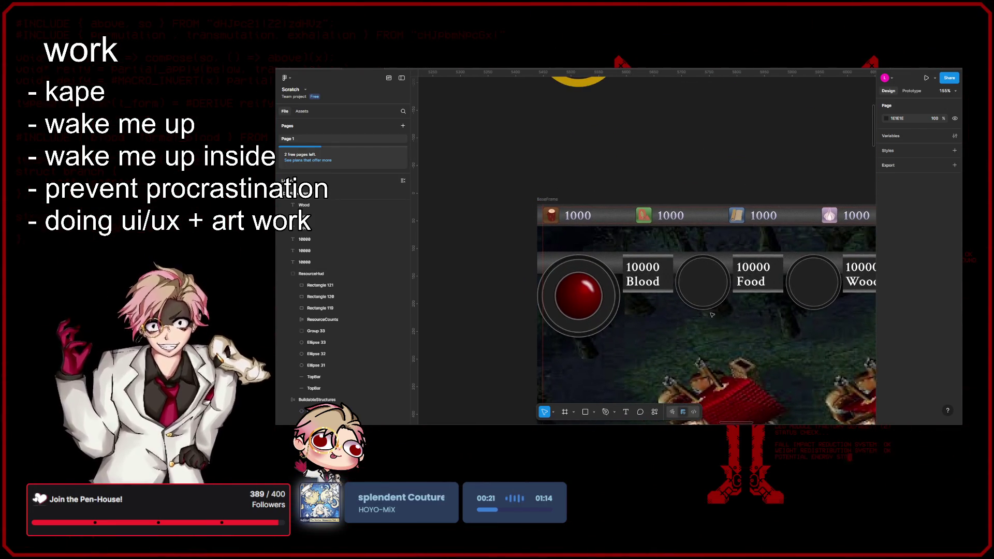
# - Send the Blood label box to the back, undoing an accidental widening first
pyautogui.click(667, 263)
pyautogui.scroll(-3, 673, 276)
pyautogui.moveTo(647, 275); pyautogui.dragTo(599, 278)
pyautogui.hotkey('ctrl', 'z')
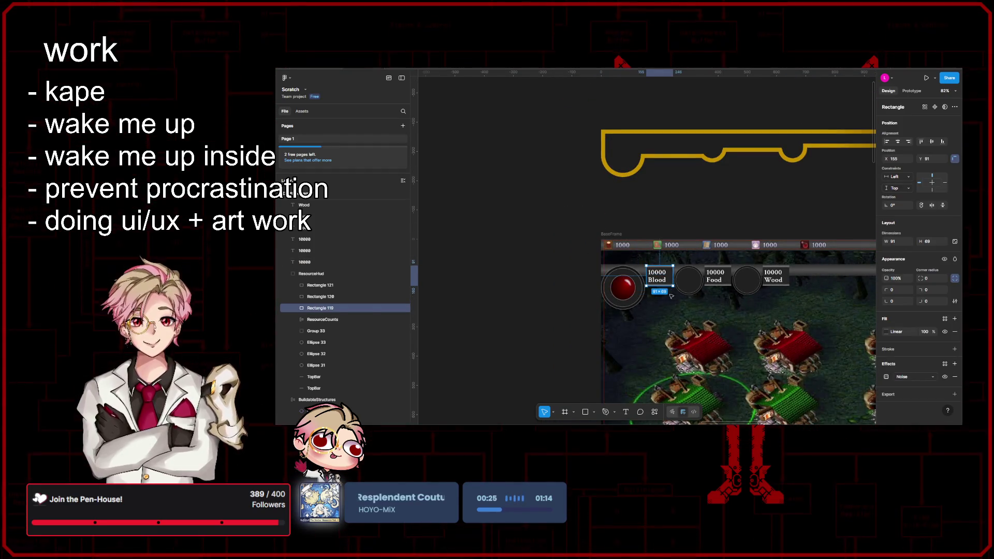
pyautogui.hotkey('ctrl', 'shift', '[')
pyautogui.scroll(5, 662, 290)
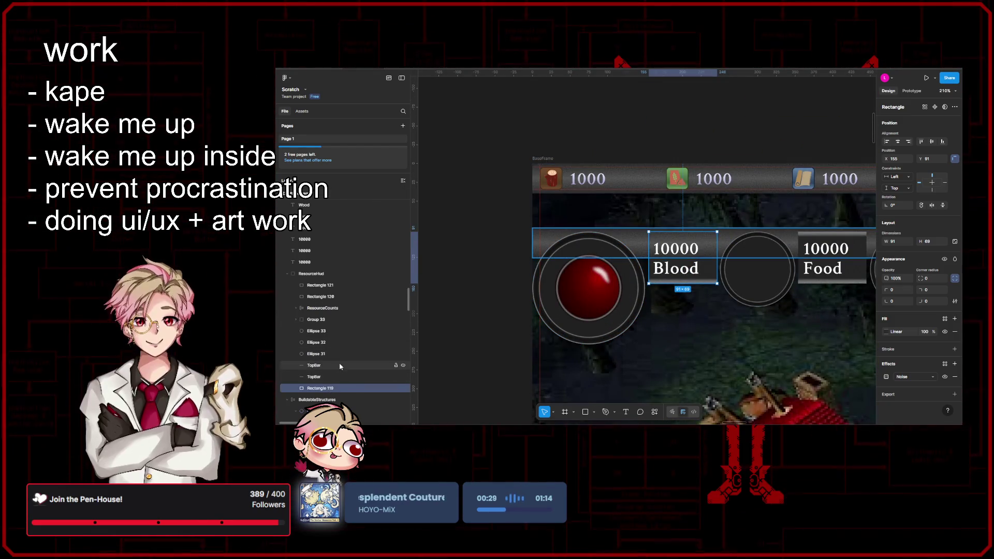
# - Restack Rectangle 119 in the Layers panel just above the TopBar layers
pyautogui.moveTo(330, 392); pyautogui.dragTo(329, 360)
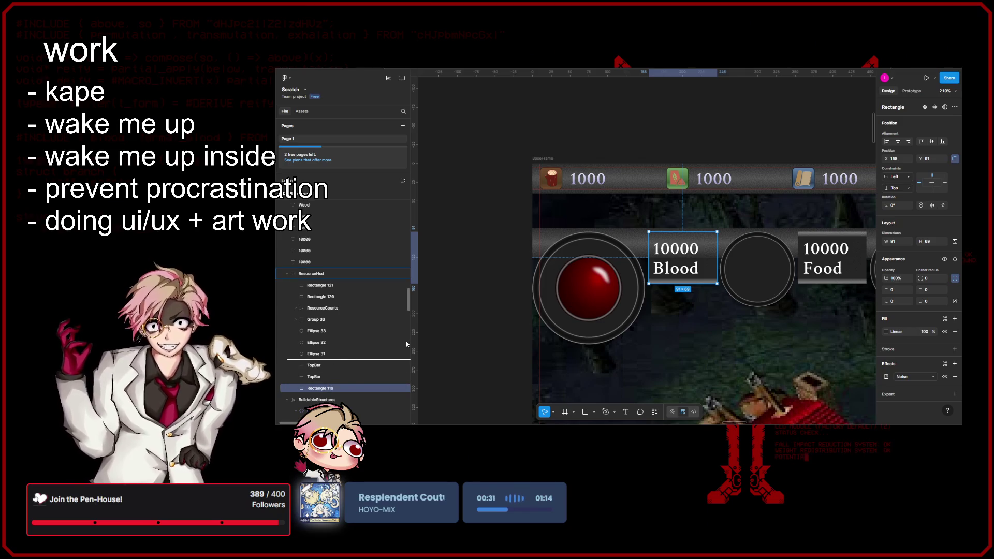
pyautogui.scroll(-5, 566, 288)
pyautogui.moveTo(567, 287); pyautogui.dragTo(793, 287)
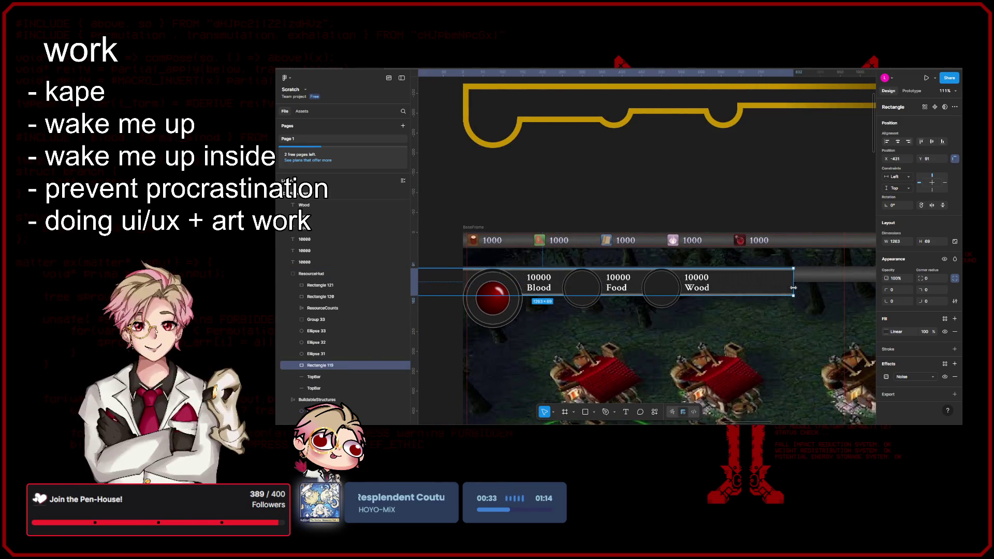
pyautogui.scroll(-4, 735, 334)
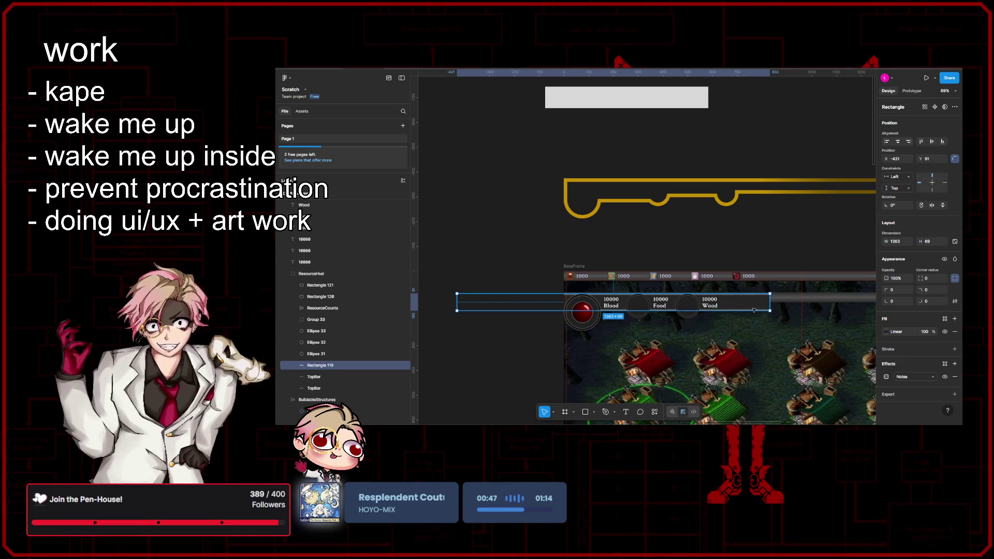
pyautogui.click(518, 370)
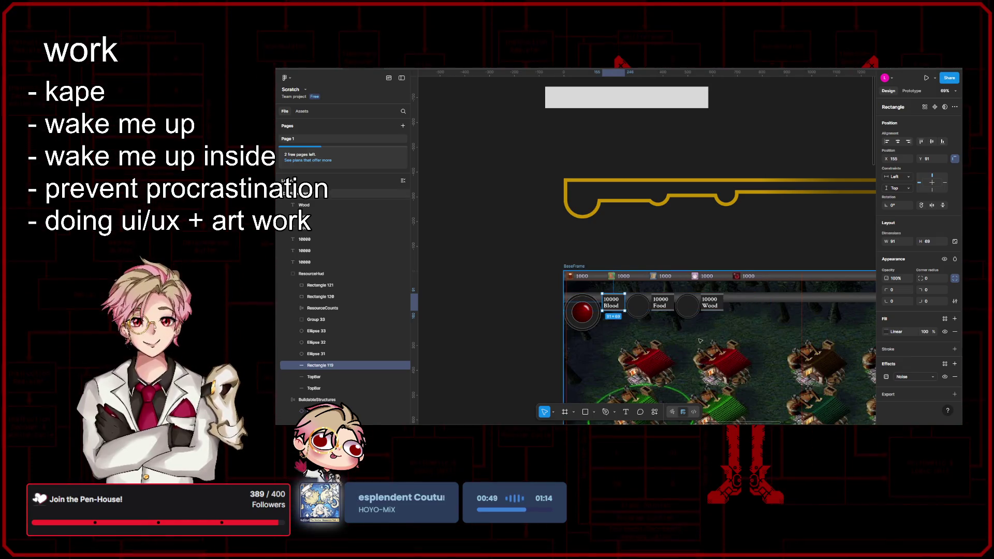
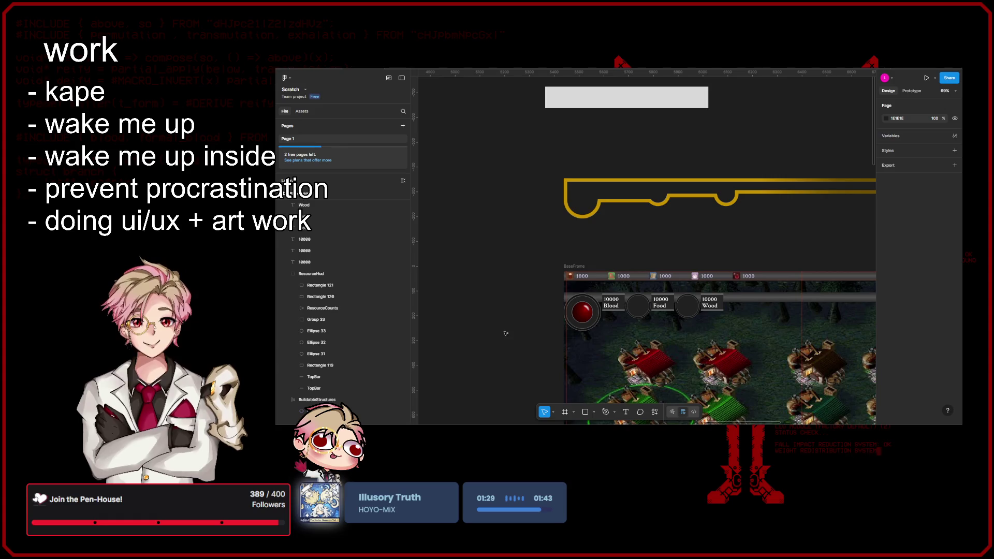
# - Flatten the dark box behind the 10000 Blood label into a thin 91×8 bar
pyautogui.scroll(5, 512, 332)
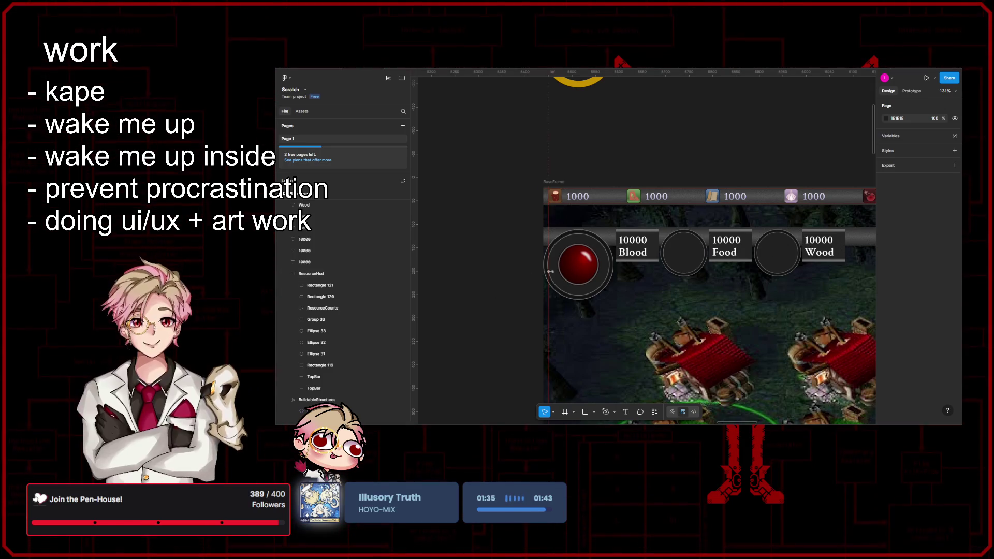
pyautogui.scroll(5, 642, 232)
pyautogui.click(640, 229)
pyautogui.moveTo(645, 191); pyautogui.dragTo(635, 294)
# - Inspect the orb ring's radial gradient and its 94% stop, then reselect the thin bar
pyautogui.click(547, 305)
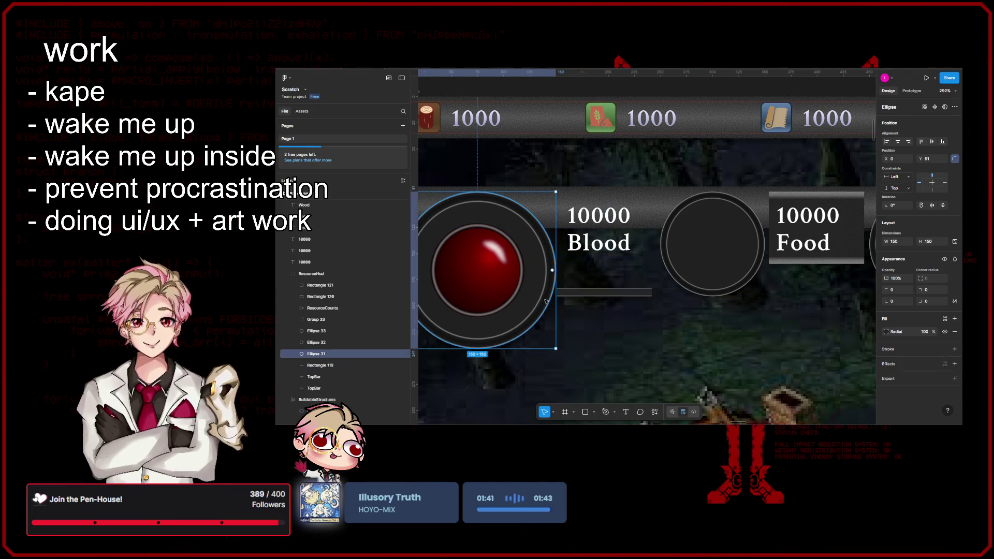
pyautogui.click(887, 309)
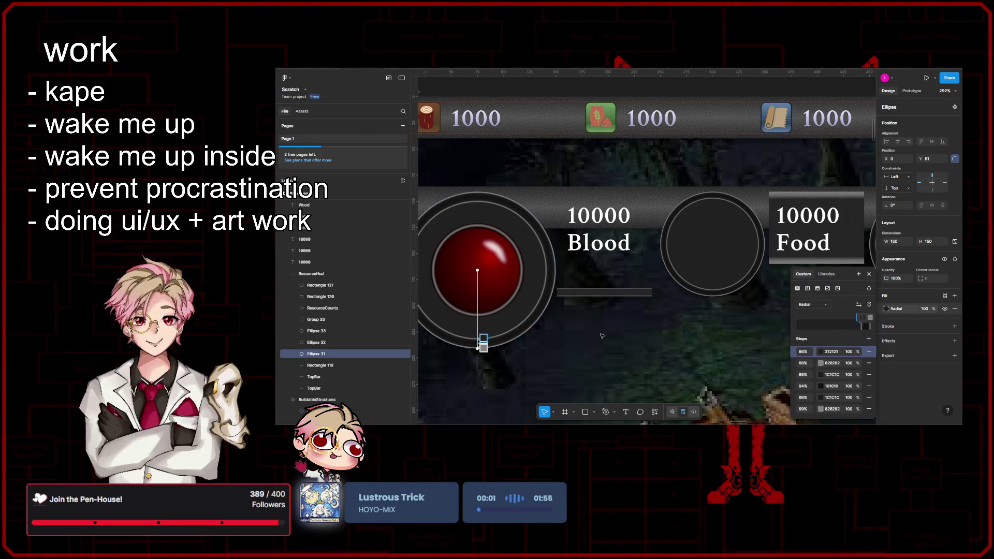
pyautogui.scroll(2, 602, 336)
pyautogui.scroll(2, 747, 354)
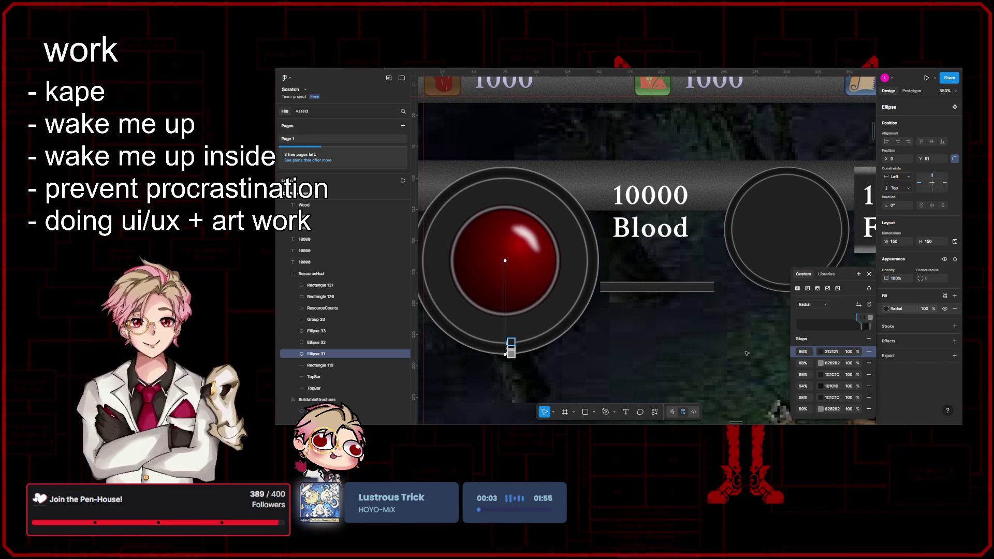
pyautogui.click(830, 386)
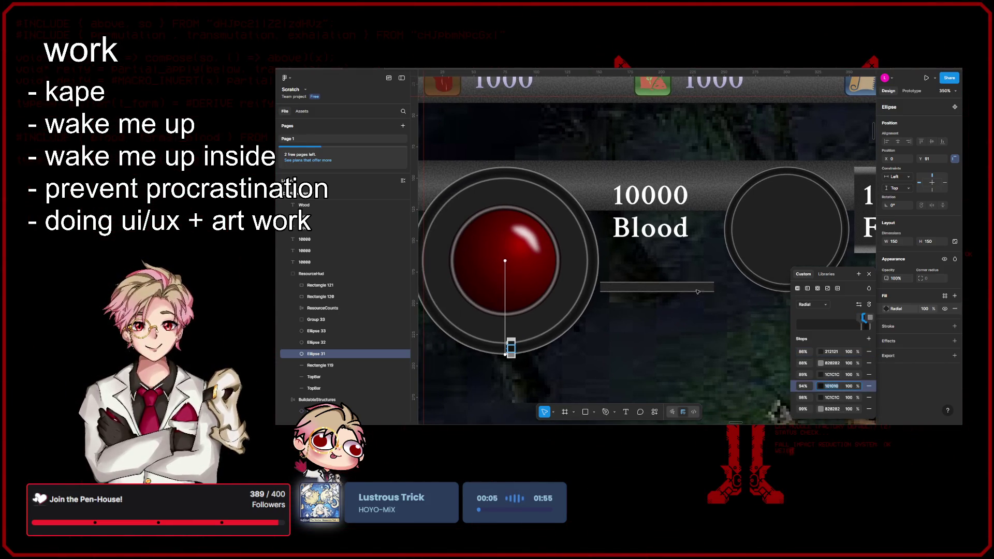
pyautogui.click(694, 288)
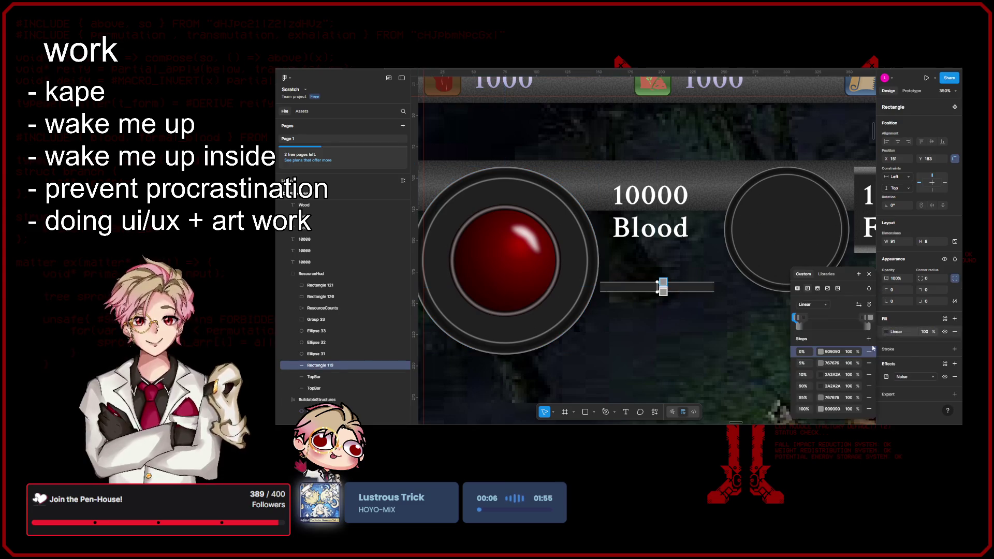
# - Darken the bar's 90% and 10% gradient stops to 101010
pyautogui.click(838, 386)
pyautogui.write('101010')
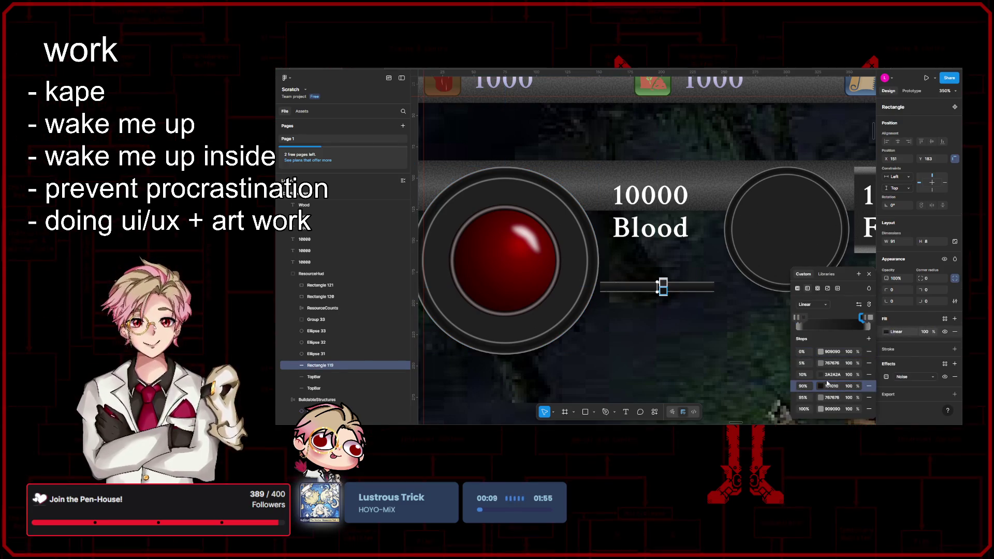
pyautogui.click(834, 375)
pyautogui.press('Return')
pyautogui.press('Escape')
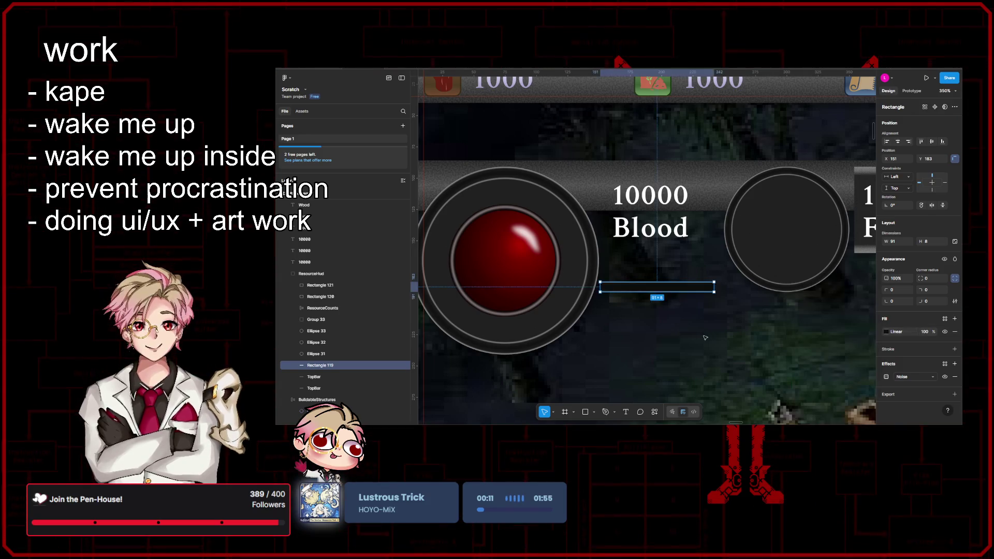
pyautogui.press('Escape')
pyautogui.scroll(-5, 667, 297)
pyautogui.scroll(5, 667, 297)
# - Move the thin bar left toward the red orb and stretch it to 358 wide
pyautogui.click(667, 297)
pyautogui.scroll(5, 667, 297)
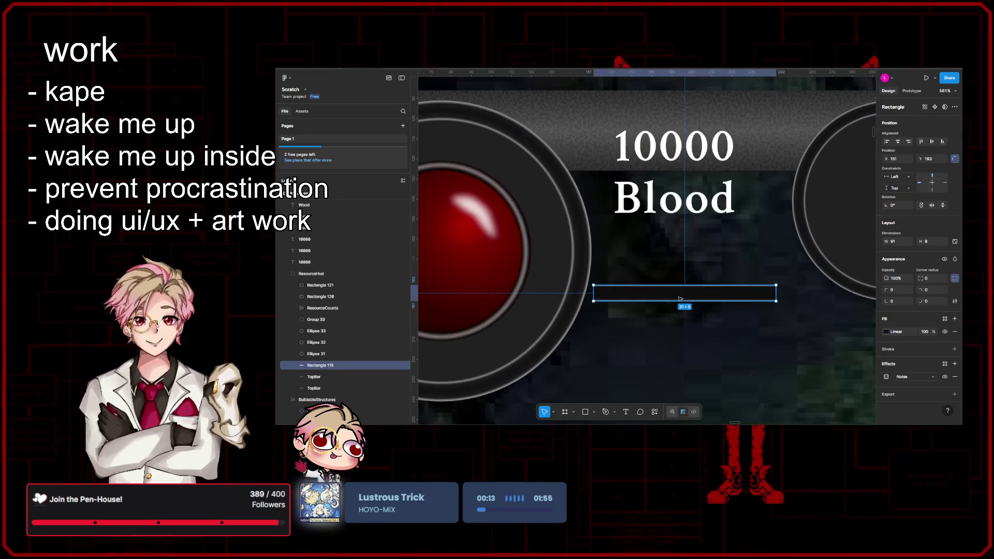
pyautogui.moveTo(715, 295); pyautogui.dragTo(676, 263)
pyautogui.moveTo(791, 256); pyautogui.dragTo(828, 258)
pyautogui.scroll(-5, 822, 278)
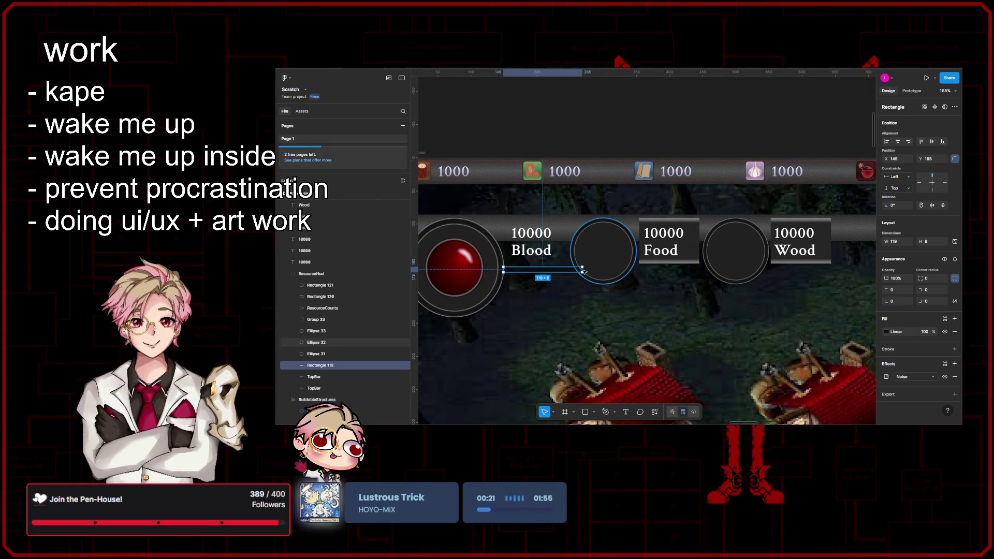
pyautogui.moveTo(582, 270); pyautogui.dragTo(741, 271)
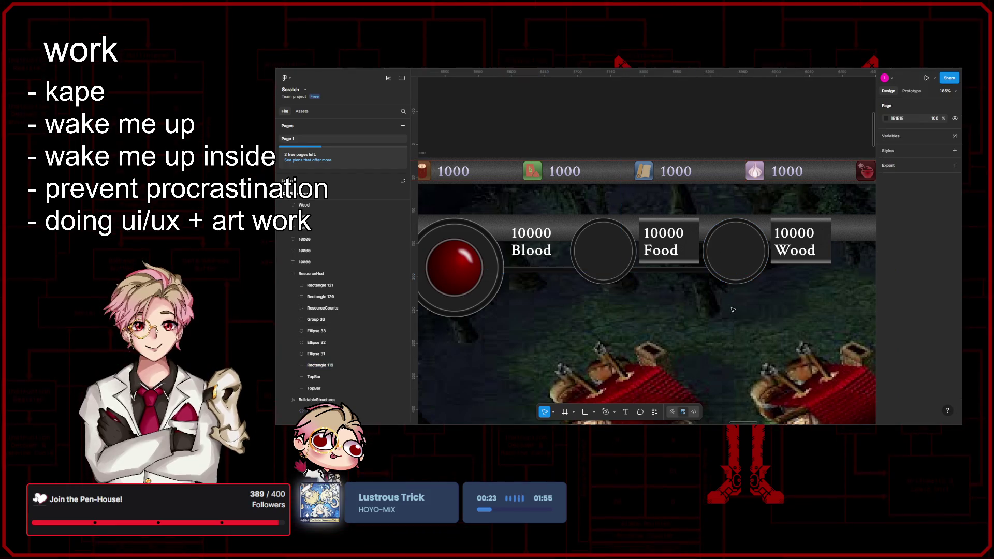
# - Nudge the red orb ring and the Food and Wood slot circles down slightly
pyautogui.hscroll(15, 666, 295)
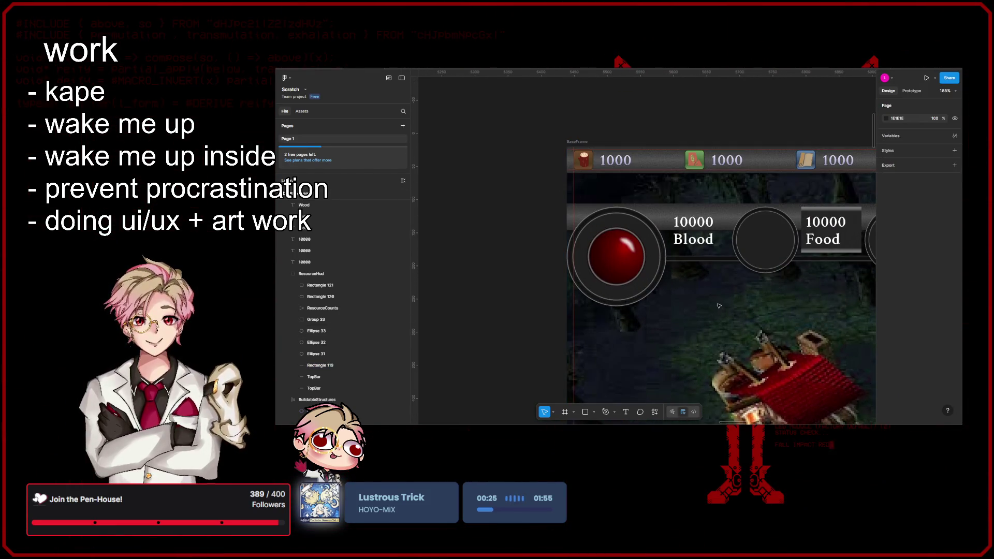
pyautogui.hscroll(5, 663, 306)
pyautogui.hscroll(2, 620, 334)
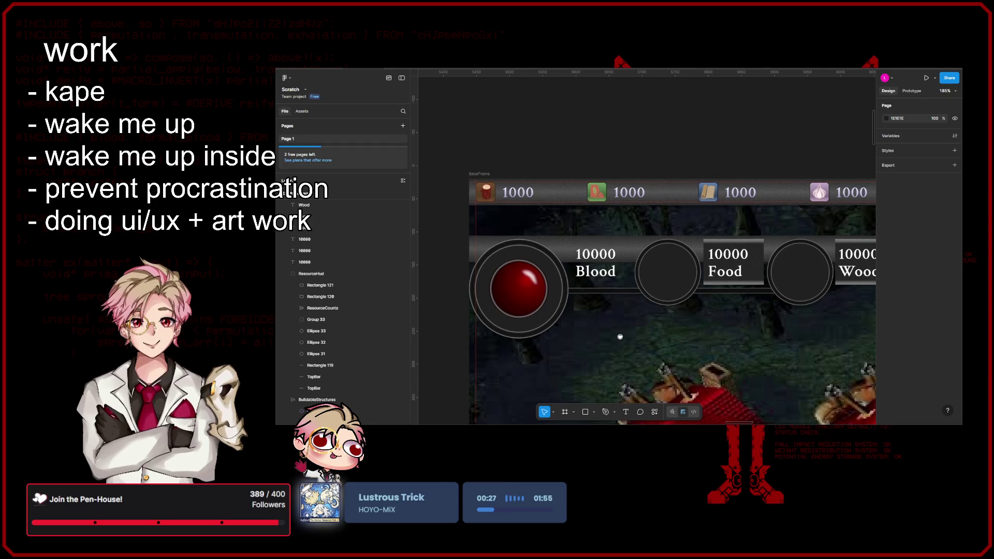
pyautogui.hscroll(1, 611, 335)
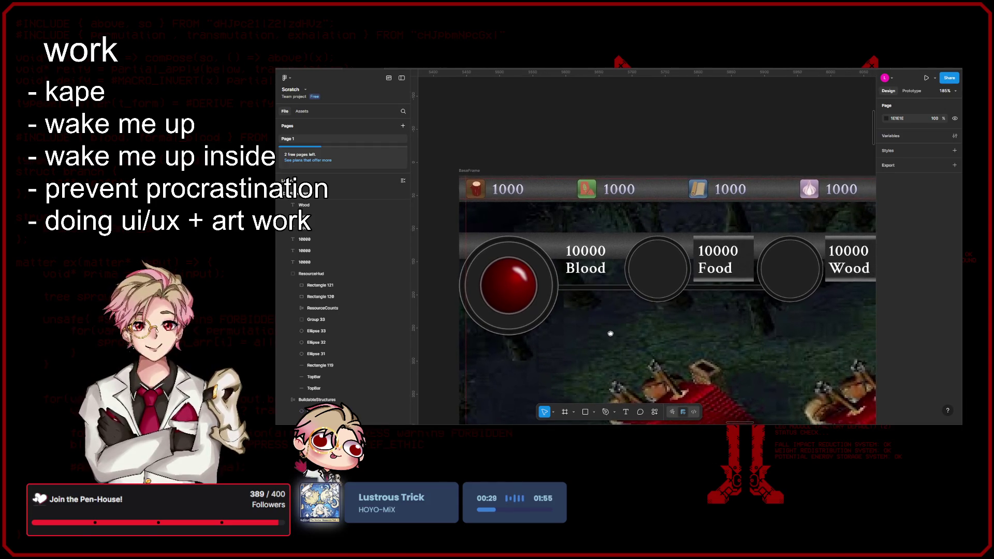
pyautogui.moveTo(604, 338); pyautogui.dragTo(663, 335)
pyautogui.hscroll(3, 664, 335)
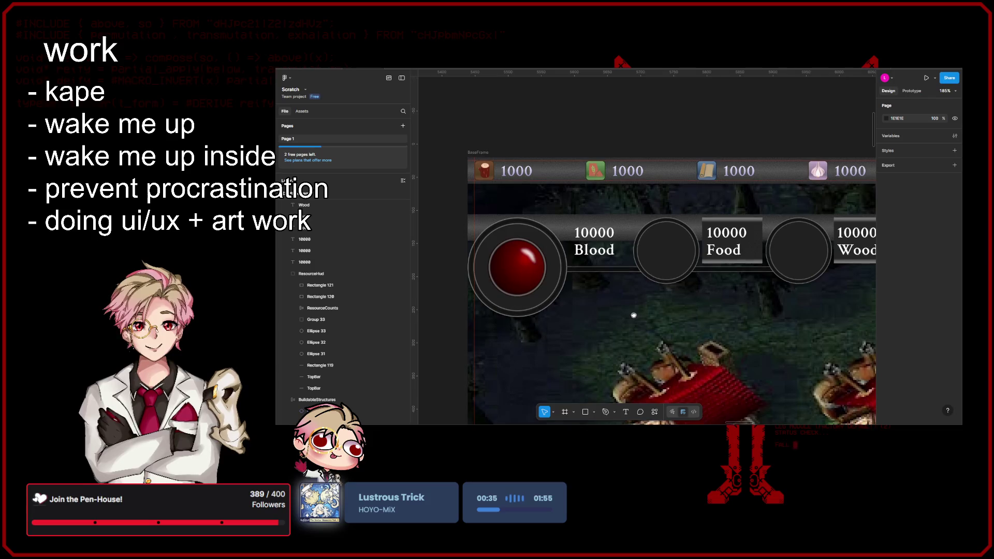
pyautogui.hscroll(-1, 634, 316)
pyautogui.click(561, 287)
pyautogui.click(554, 281)
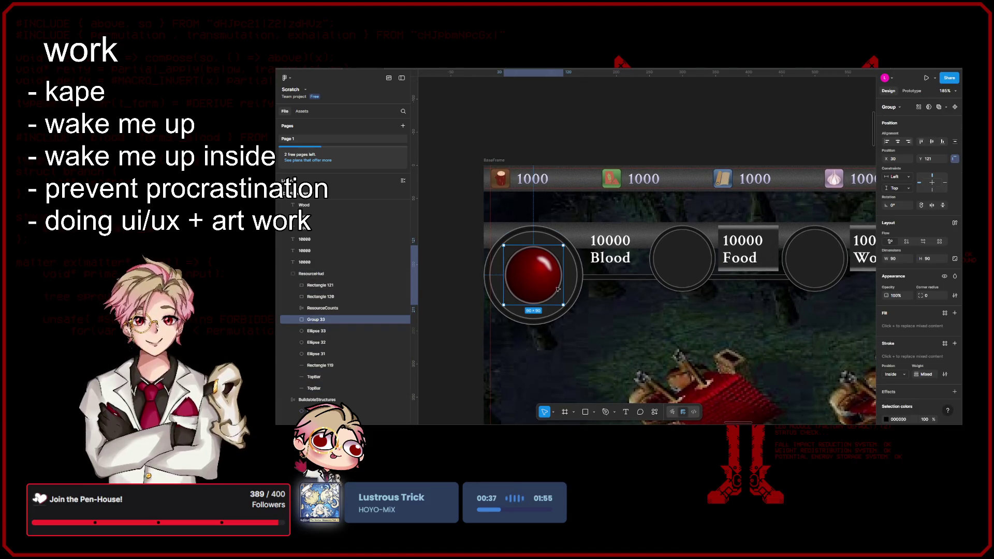
pyautogui.keyDown('shift'); pyautogui.click(684, 272); pyautogui.keyUp('shift')
pyautogui.hscroll(3, 704, 277)
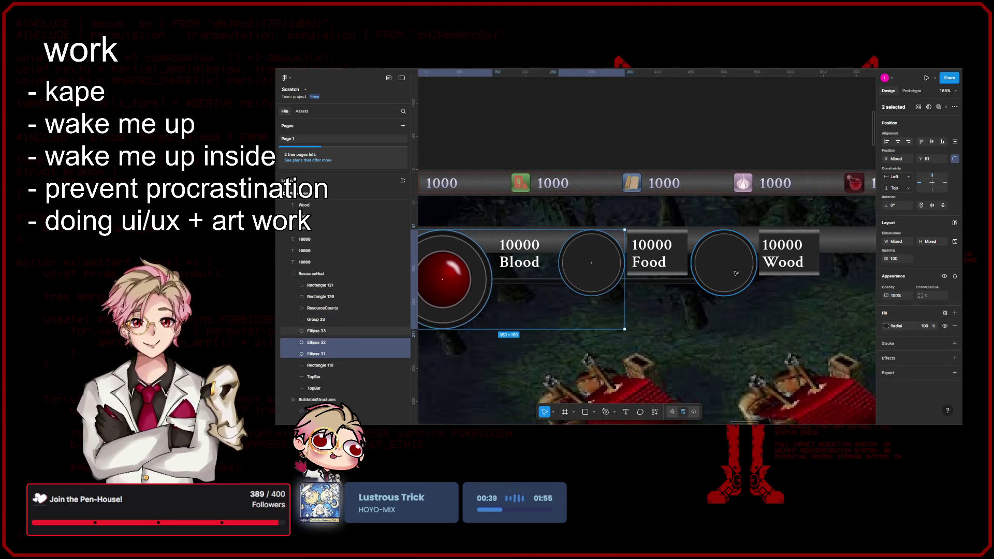
pyautogui.keyDown('shift'); pyautogui.click(732, 285); pyautogui.keyUp('shift')
pyautogui.moveTo(732, 282); pyautogui.dragTo(733, 285)
pyautogui.click(778, 318)
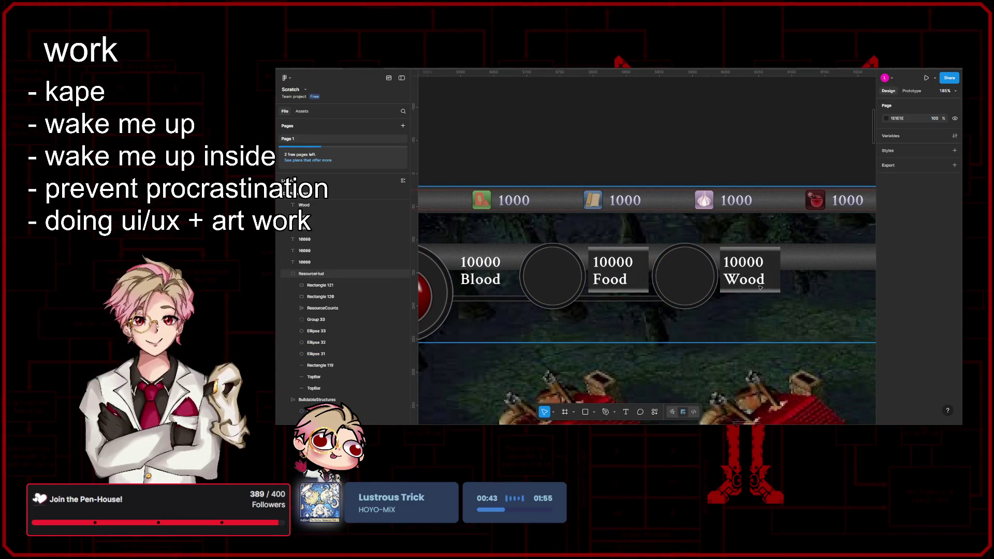
# - Extend the bar's left end under the red orb, making it 372 wide
pyautogui.keyDown('ctrl'); pyautogui.scroll(5, 648, 265); pyautogui.keyUp('ctrl')
pyautogui.click(648, 264)
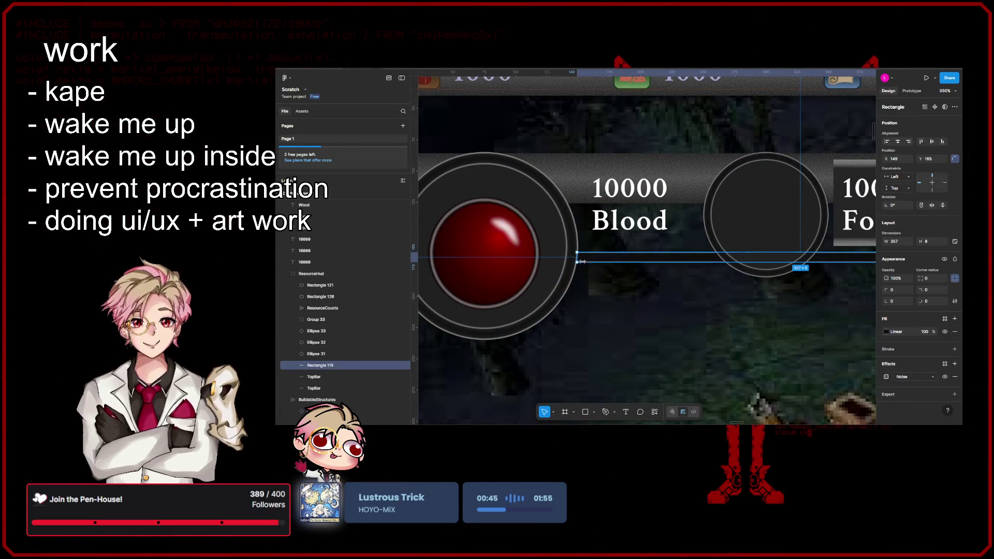
pyautogui.moveTo(576, 256); pyautogui.dragTo(560, 257)
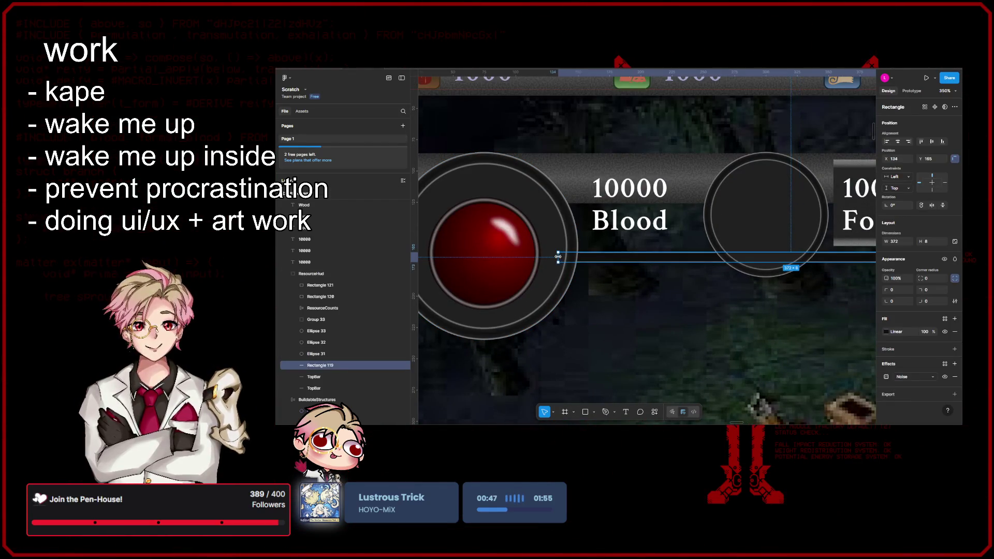
pyautogui.click(675, 283)
pyautogui.click(648, 253)
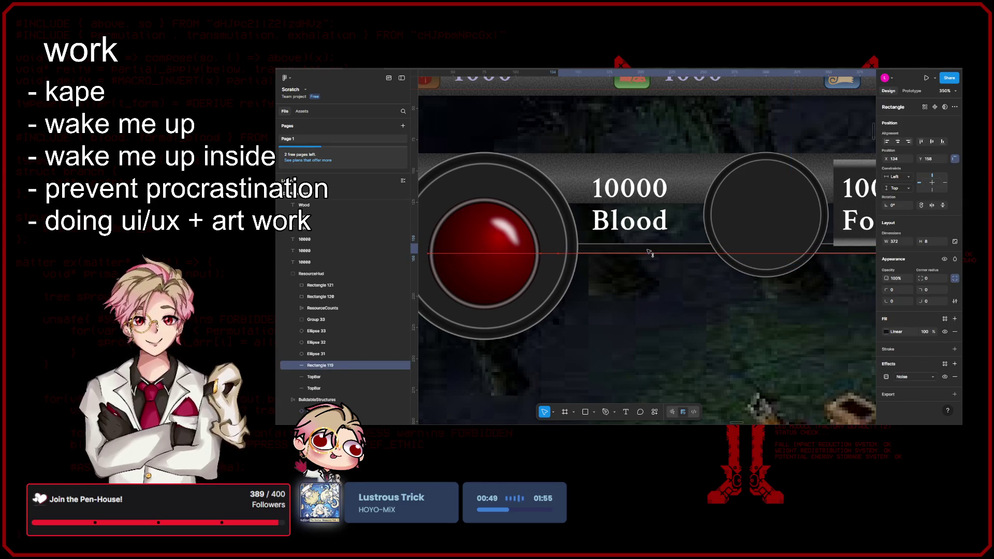
pyautogui.scroll(-5, 650, 253)
pyautogui.scroll(3, 673, 269)
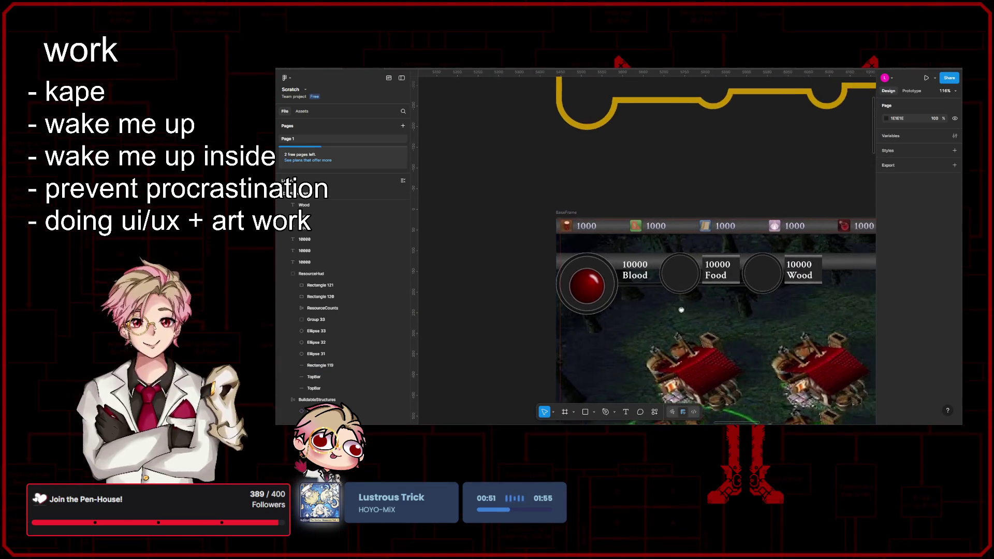
# - Raise the 10000 Blood label about 9 px and nudge it slightly right
pyautogui.click(701, 283)
pyautogui.moveTo(702, 283); pyautogui.dragTo(748, 250)
pyautogui.click(756, 305)
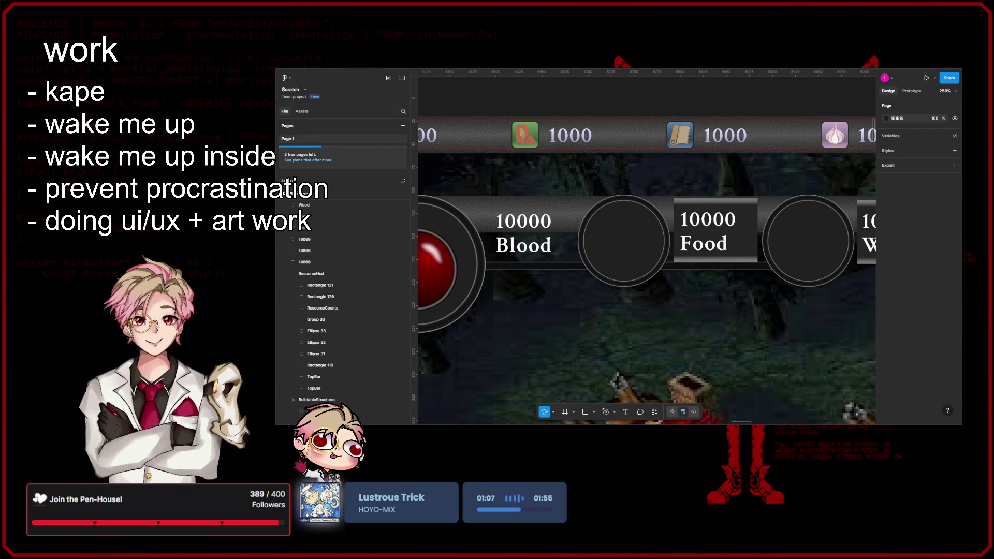
pyautogui.scroll(-6, 546, 292)
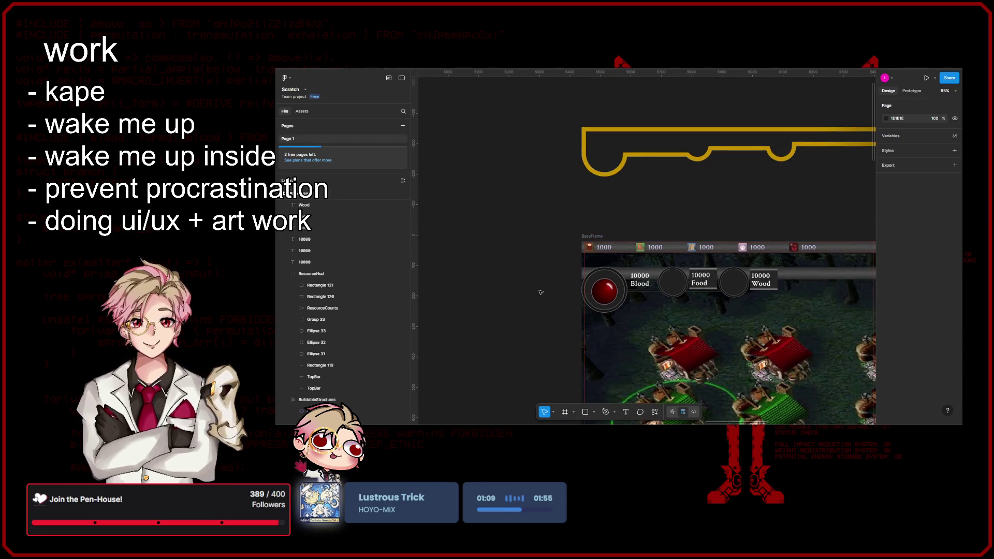
pyautogui.click(546, 293)
pyautogui.scroll(5, 546, 292)
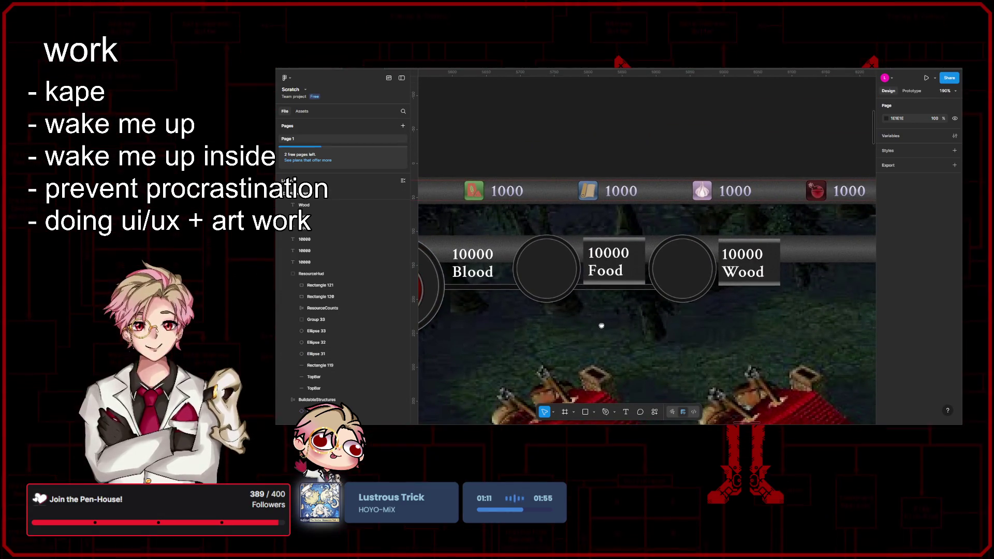
pyautogui.moveTo(601, 326); pyautogui.dragTo(757, 314)
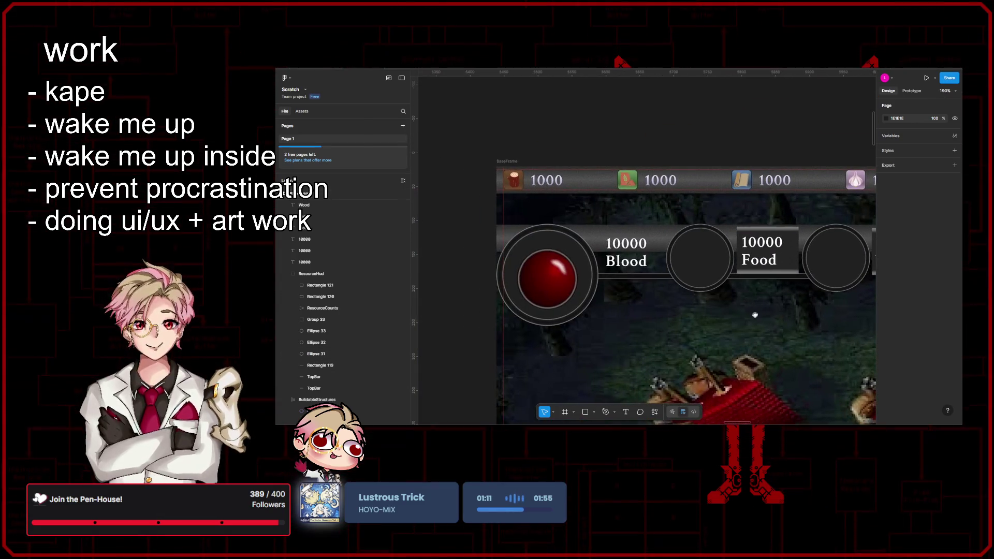
pyautogui.click(625, 248)
pyautogui.keyDown('shift'); pyautogui.click(632, 262); pyautogui.keyUp('shift')
pyautogui.moveTo(638, 265); pyautogui.dragTo(638, 261)
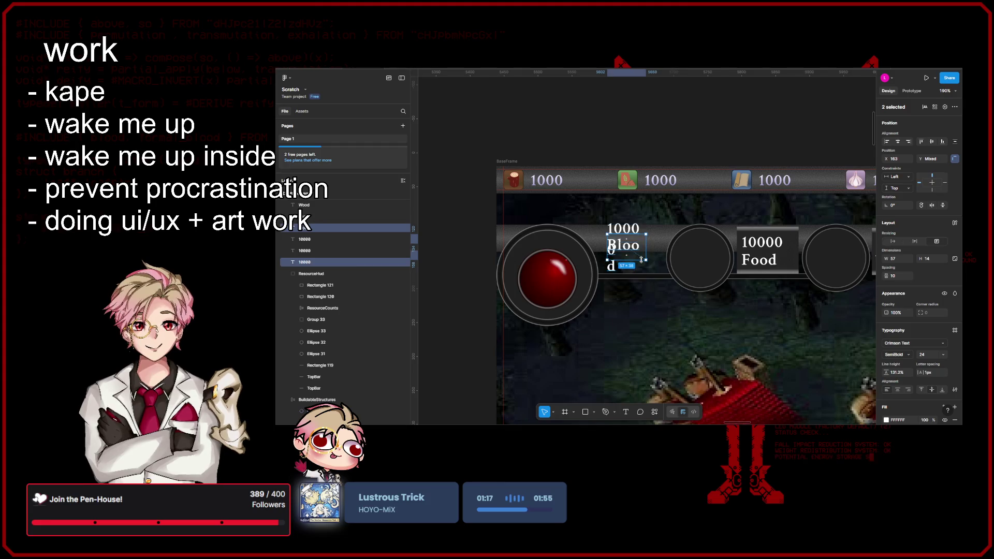
pyautogui.moveTo(637, 259); pyautogui.dragTo(644, 262)
# - Move the Food label's background box left over the second slot circle
pyautogui.hscroll(1, 699, 259)
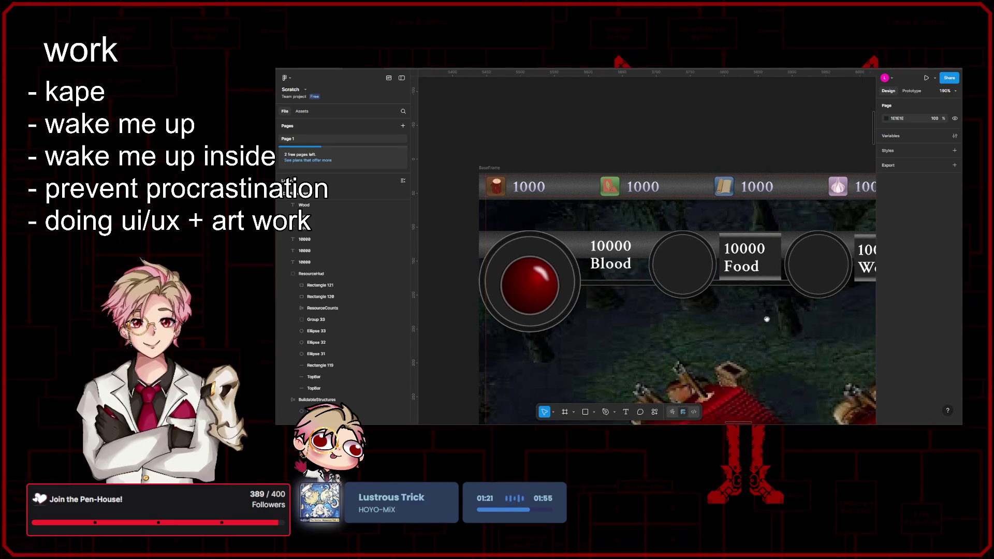
pyautogui.click(775, 257)
pyautogui.moveTo(776, 257); pyautogui.dragTo(607, 258)
# - Remove the drop shadow effect from the Blood panel
pyautogui.click(955, 363)
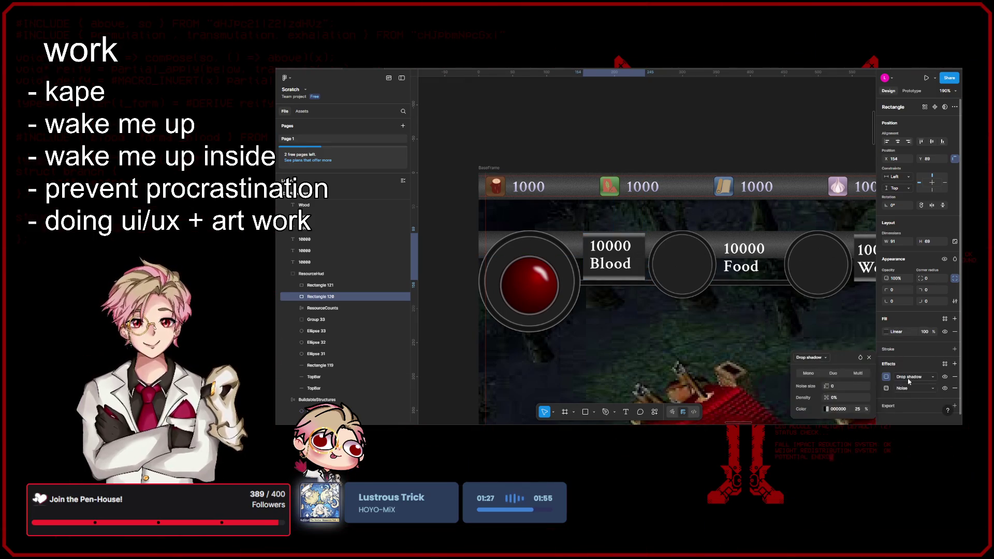
pyautogui.click(886, 376)
pyautogui.click(816, 358)
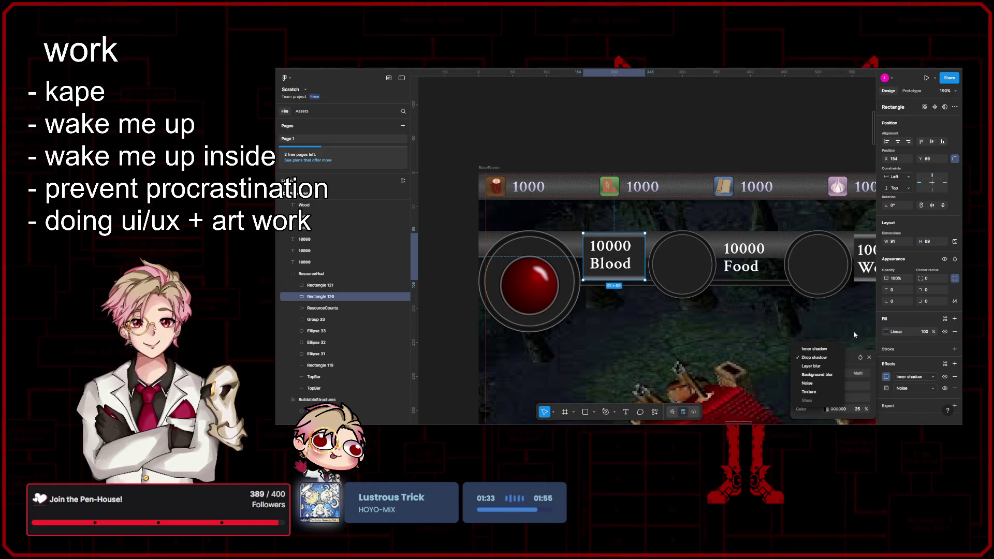
pyautogui.click(814, 358)
pyautogui.click(955, 376)
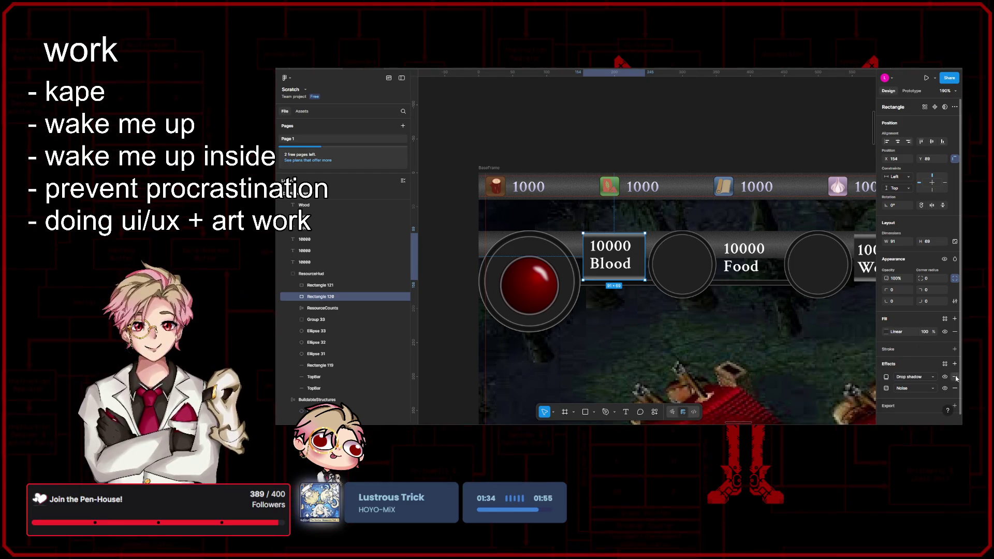
# - Add an Overlay-blend fill of dark red 4E0000 at 80% opacity
pyautogui.click(954, 318)
pyautogui.click(887, 331)
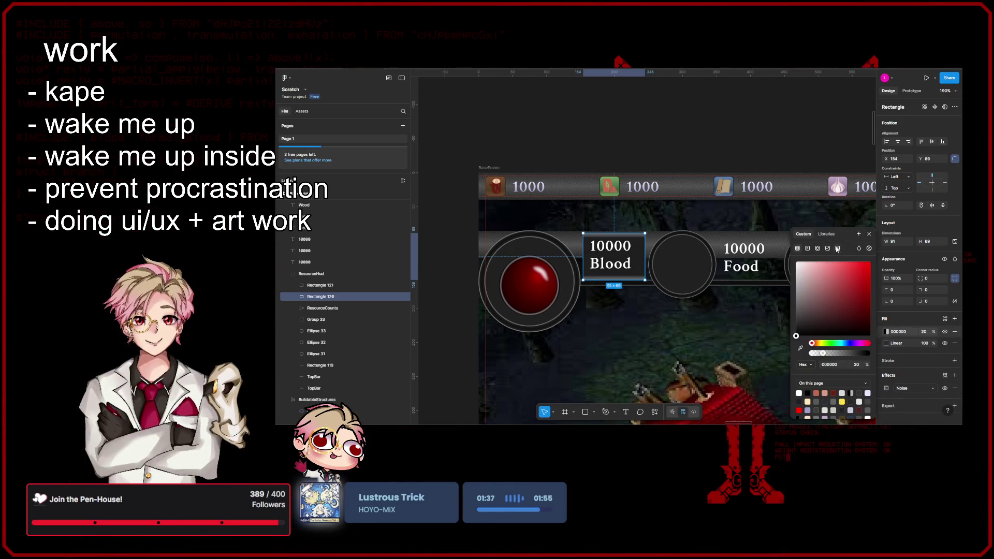
pyautogui.click(859, 249)
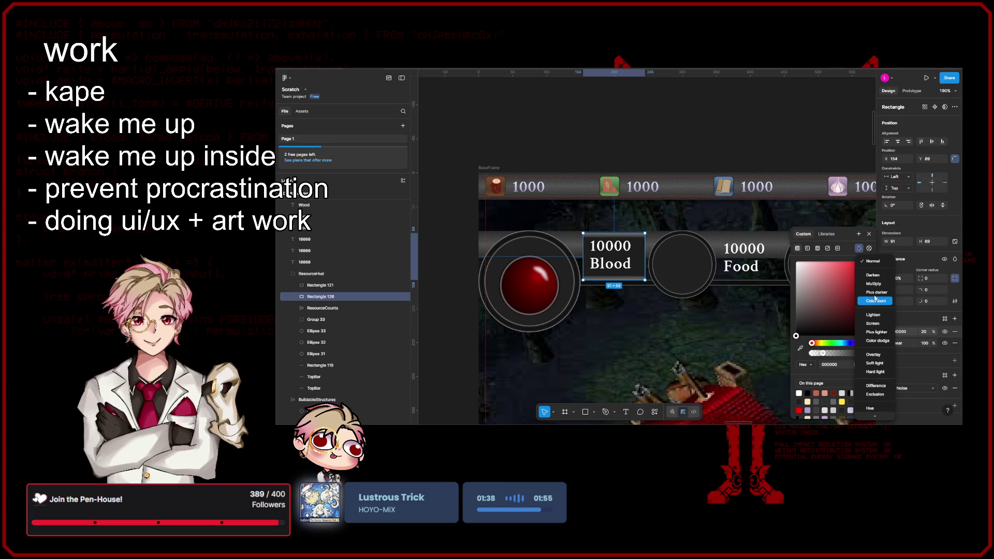
pyautogui.click(874, 355)
pyautogui.click(871, 262)
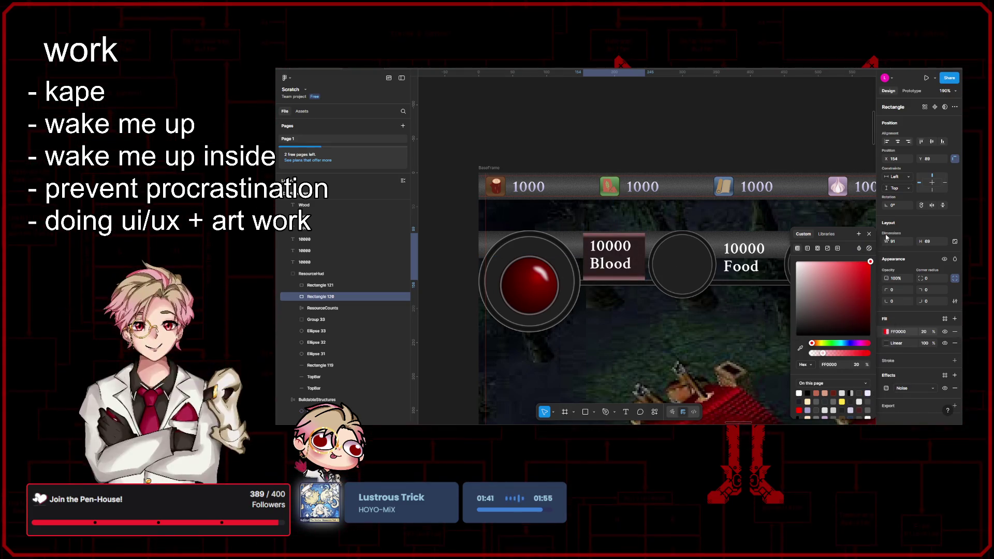
pyautogui.moveTo(865, 283); pyautogui.dragTo(875, 313)
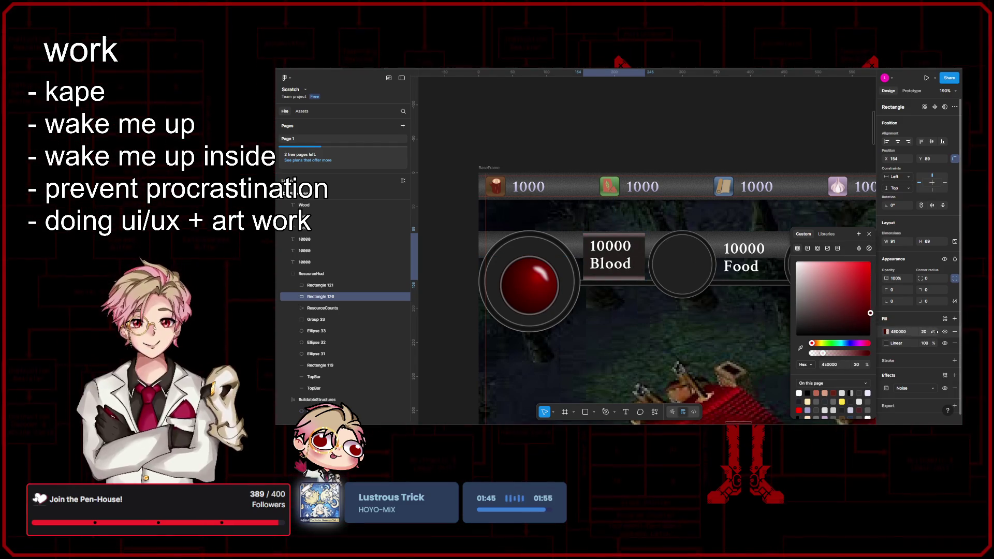
pyautogui.moveTo(934, 332); pyautogui.dragTo(324, 330)
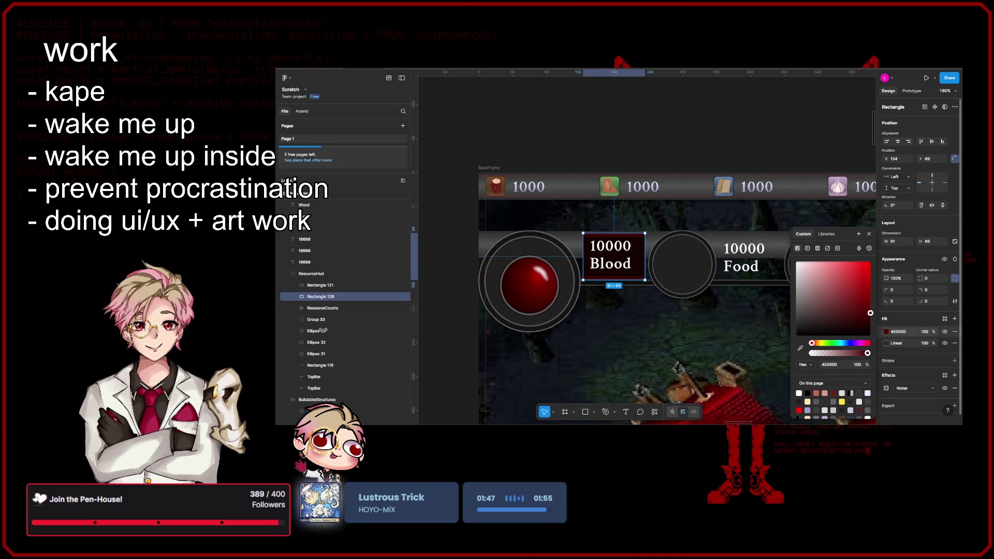
pyautogui.moveTo(321, 330); pyautogui.dragTo(299, 336)
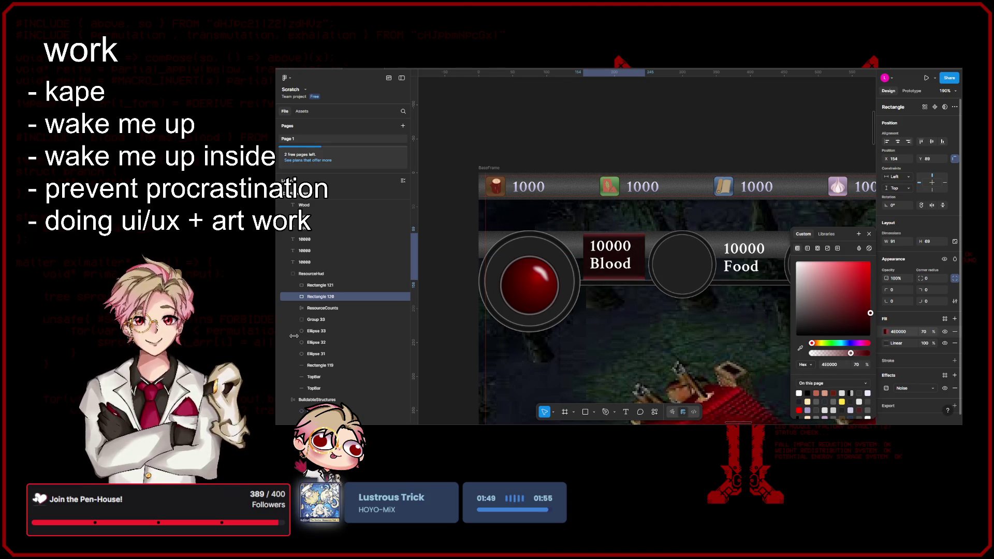
pyautogui.moveTo(300, 337); pyautogui.dragTo(303, 336)
pyautogui.press('Escape')
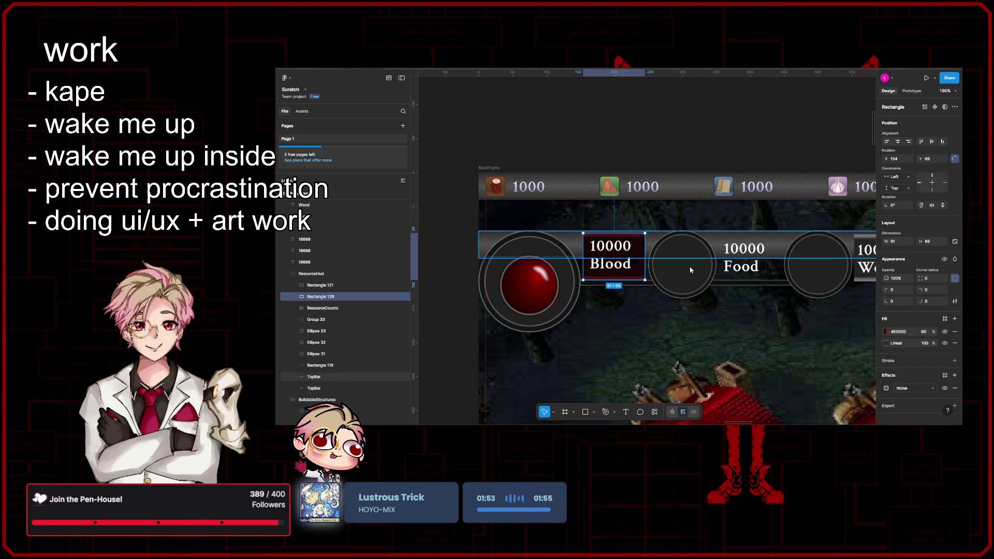
# - Resize the Blood panel to 213×72 under the orb and layer it behind the ring
pyautogui.scroll(5, 725, 311)
pyautogui.hscroll(-1, 736, 332)
pyautogui.moveTo(706, 278); pyautogui.dragTo(710, 278)
pyautogui.moveTo(613, 266); pyautogui.dragTo(522, 266)
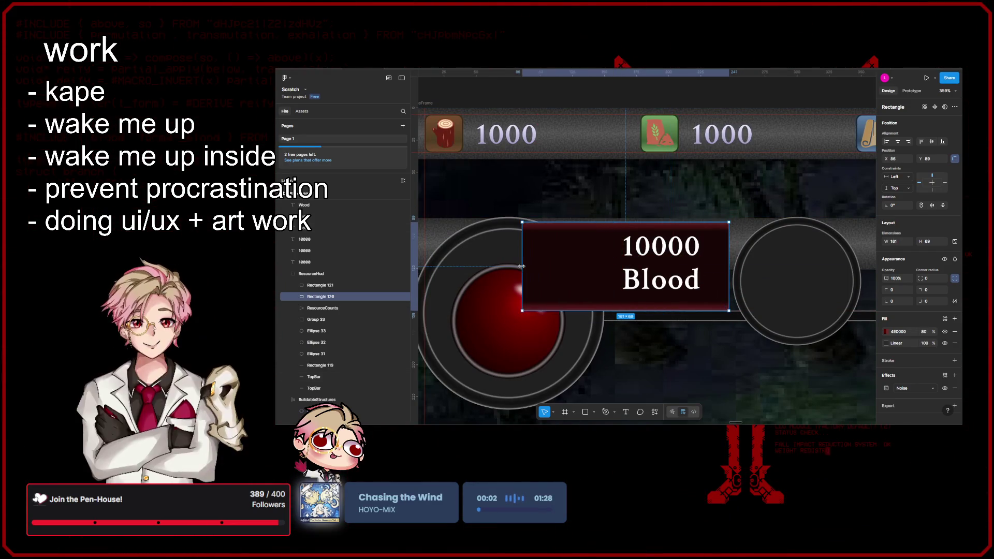
pyautogui.moveTo(332, 296); pyautogui.dragTo(340, 374)
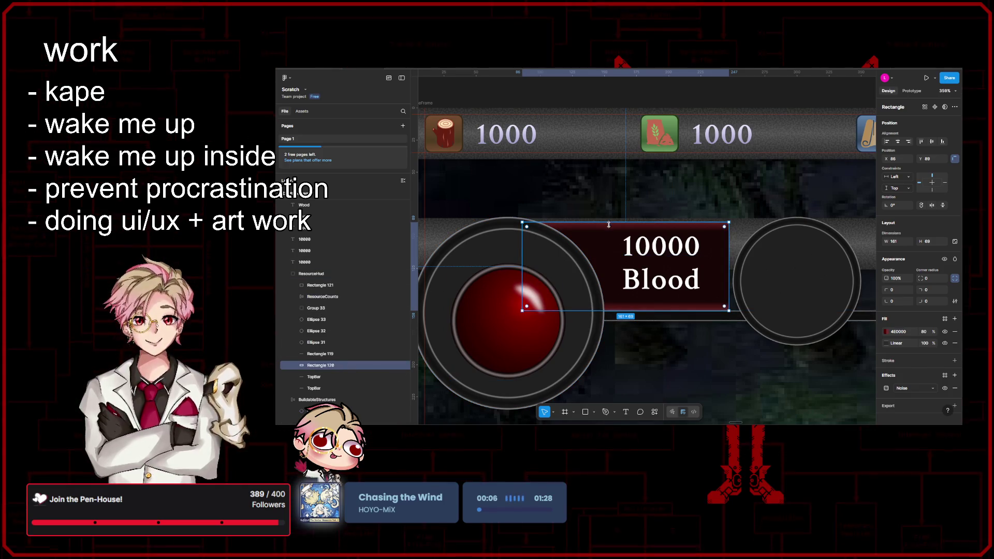
pyautogui.moveTo(610, 222); pyautogui.dragTo(610, 220)
pyautogui.moveTo(729, 262); pyautogui.dragTo(796, 262)
# - Alt-drag a copy of the dark red bar behind the Food label
pyautogui.keyDown('ctrl'); pyautogui.scroll(-10, 675, 294); pyautogui.keyUp('ctrl')
pyautogui.press('Escape')
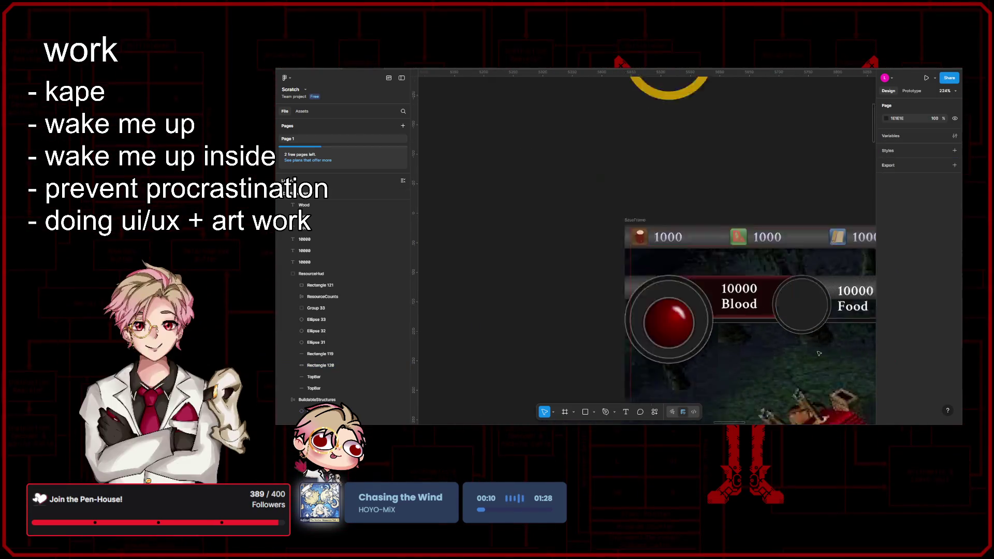
pyautogui.keyDown('ctrl'); pyautogui.scroll(5, 675, 294); pyautogui.keyUp('ctrl')
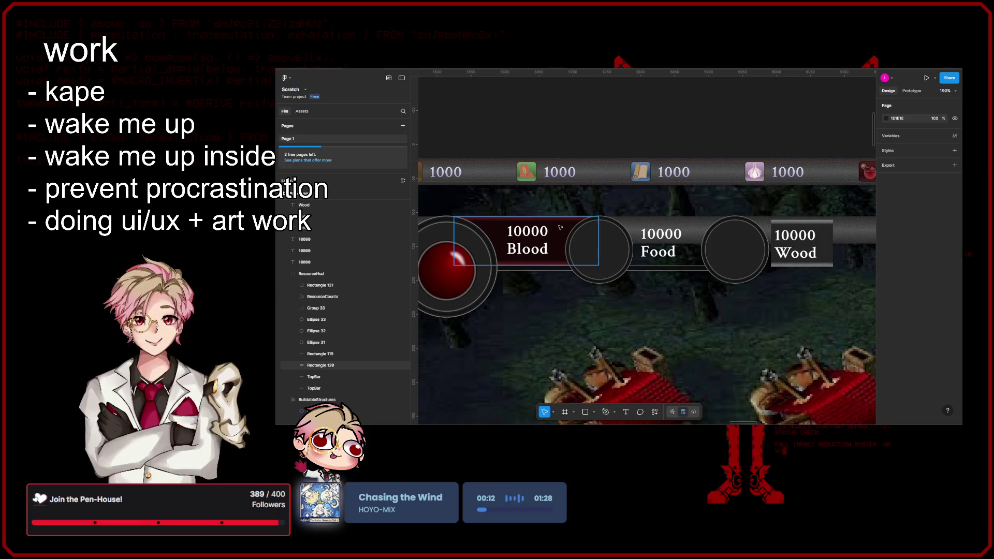
pyautogui.click(561, 230)
pyautogui.keyDown('alt'); pyautogui.moveTo(560, 229); pyautogui.dragTo(735, 239); pyautogui.keyUp('alt')
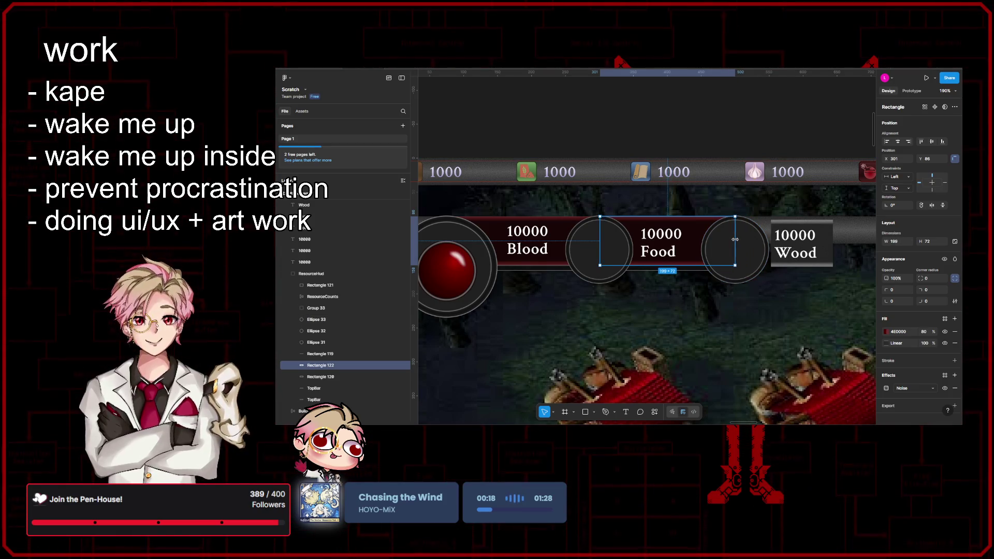
# - Shift the Food bar's fill hue to dark green 004E09, keeping 80% opacity
pyautogui.click(885, 331)
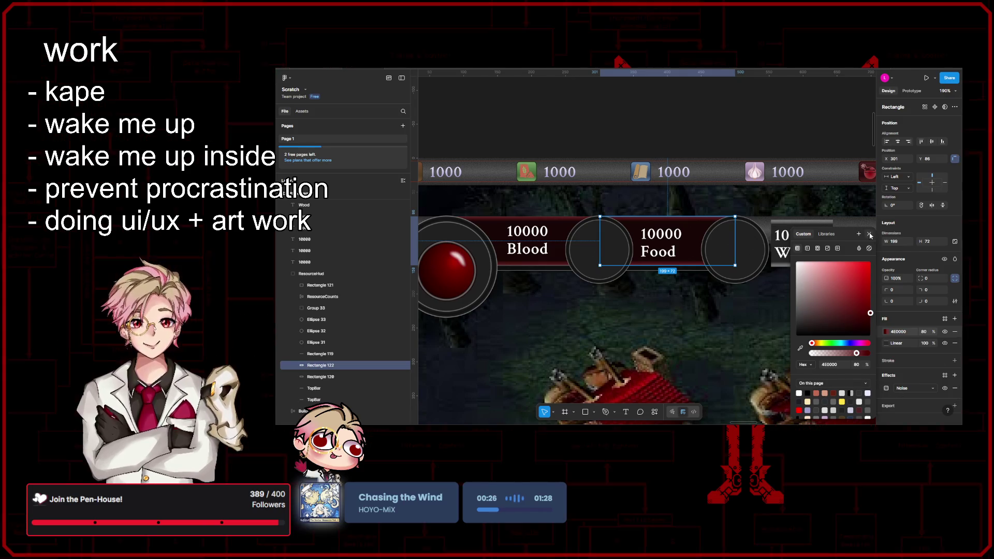
pyautogui.click(893, 333)
pyautogui.click(886, 331)
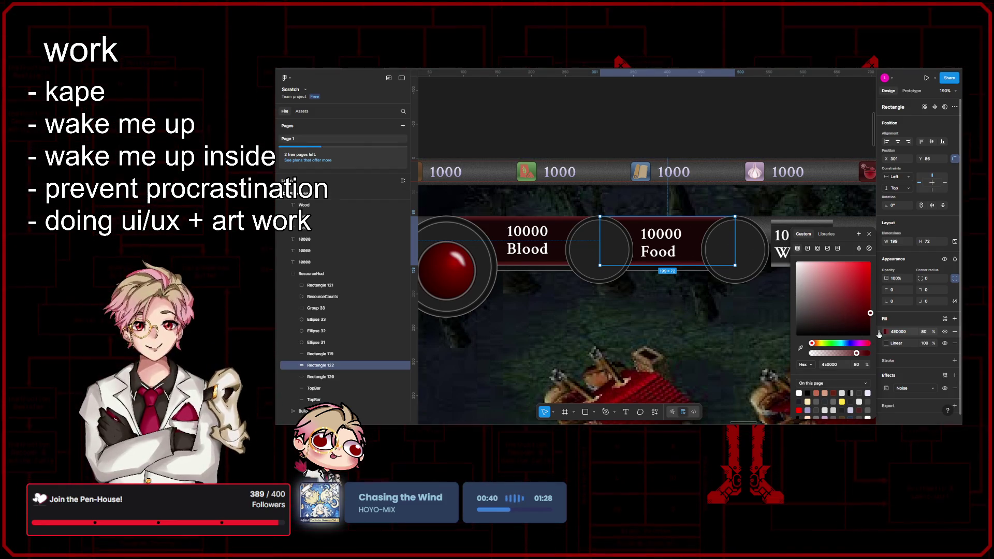
pyautogui.moveTo(816, 347); pyautogui.dragTo(838, 347)
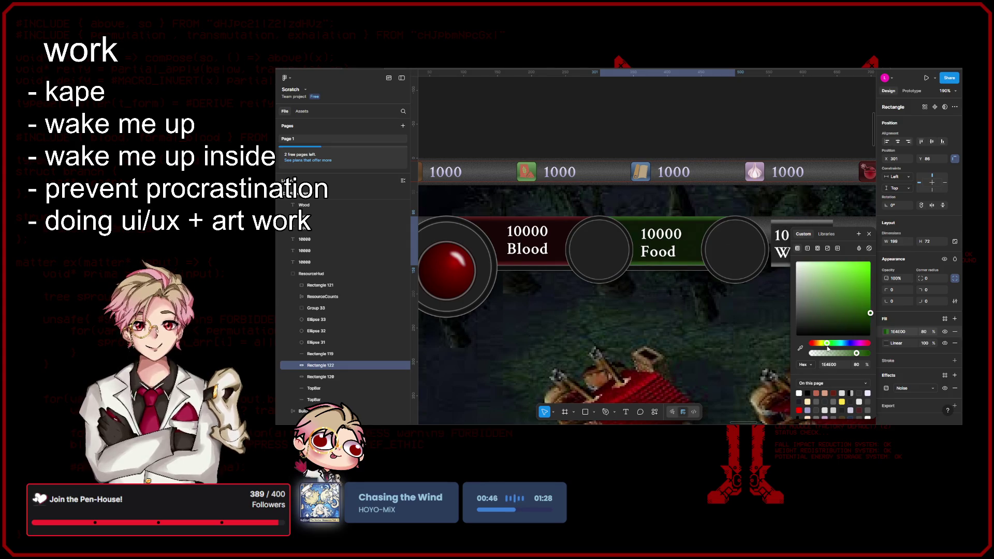
pyautogui.moveTo(829, 350); pyautogui.dragTo(832, 349)
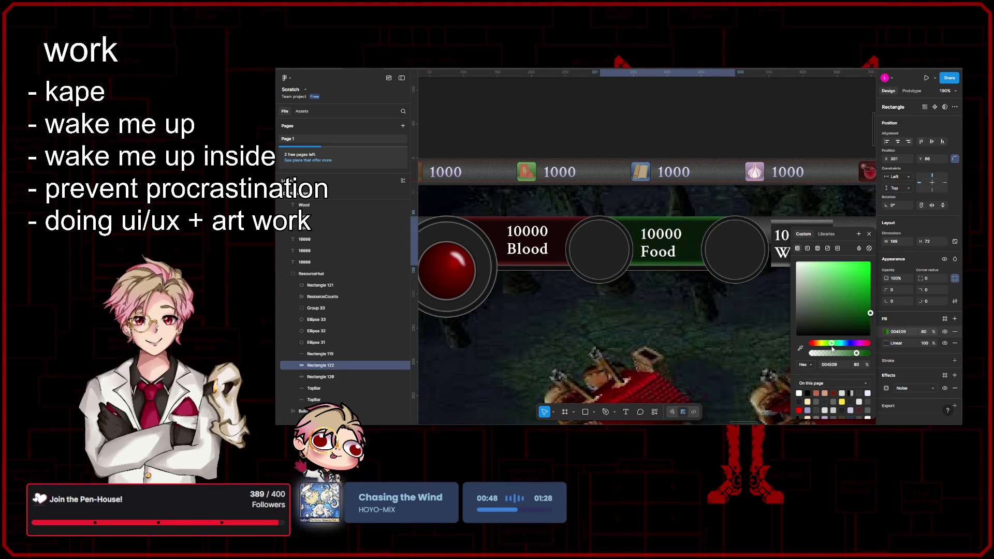
pyautogui.hscroll(3, 756, 322)
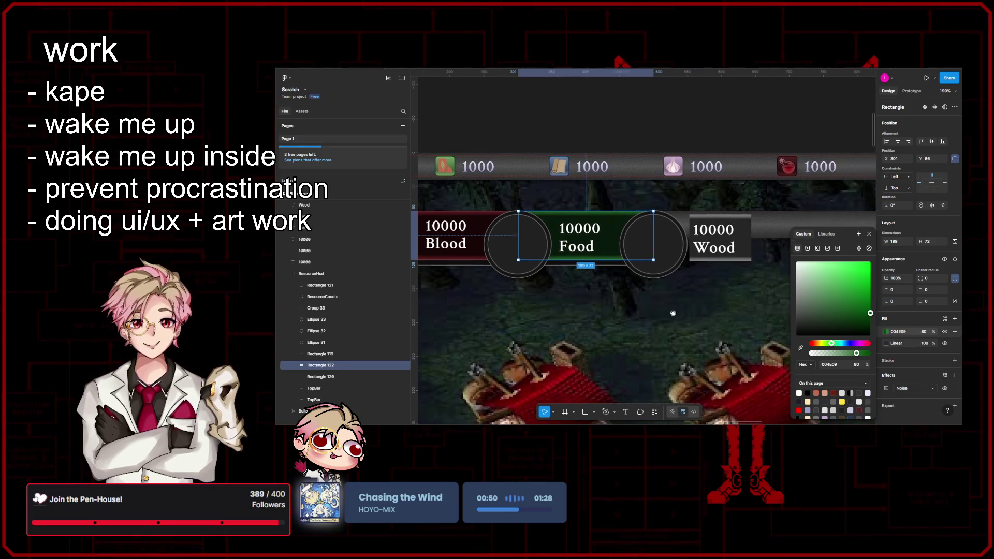
pyautogui.hotkey('ctrl', 'd')
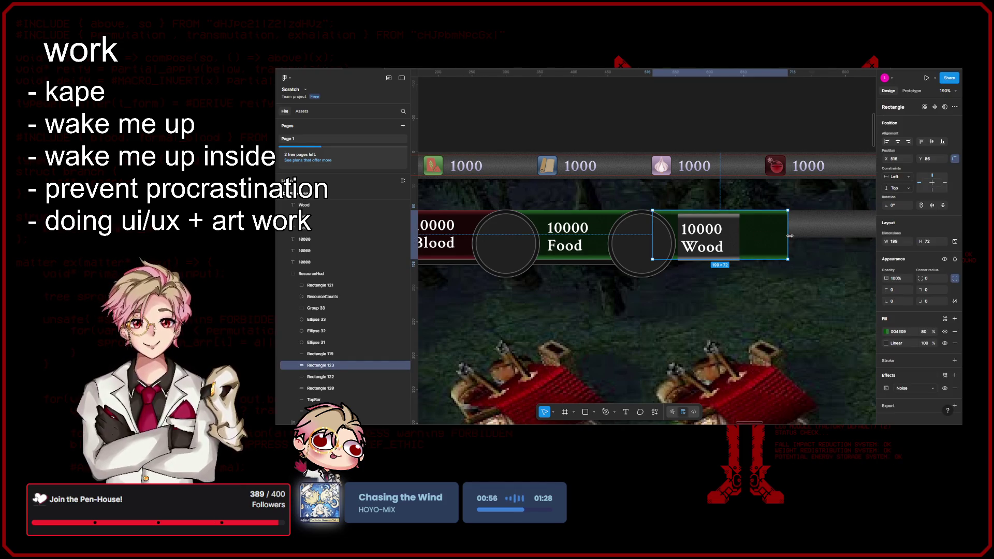
pyautogui.moveTo(787, 236)
pyautogui.mouseDown()
pyautogui.moveTo(761, 236)
pyautogui.moveTo(774, 244)
pyautogui.mouseUp()
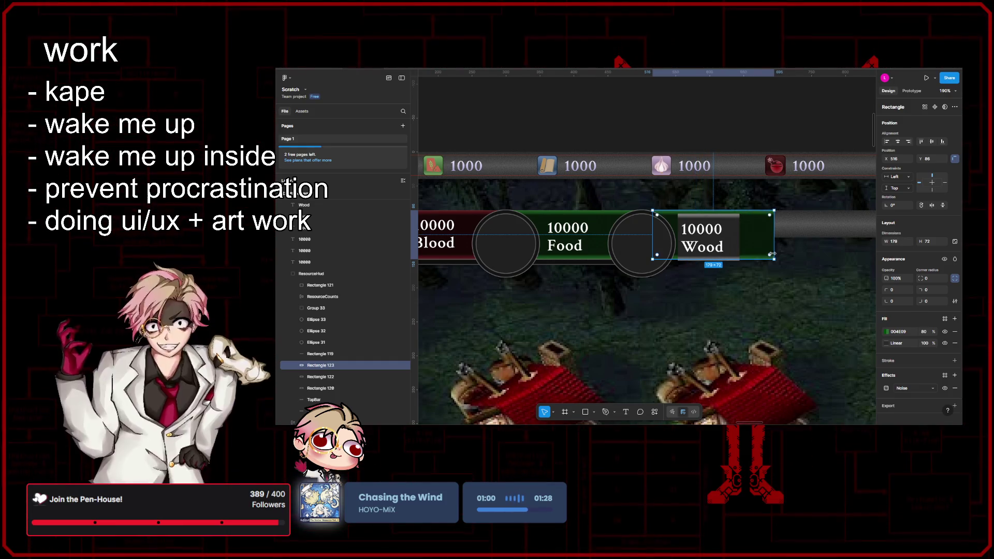
pyautogui.hotkey('ctrl', 'z')
pyautogui.hotkey('ctrl', 'z')
pyautogui.hotkey('ctrl', 'z')
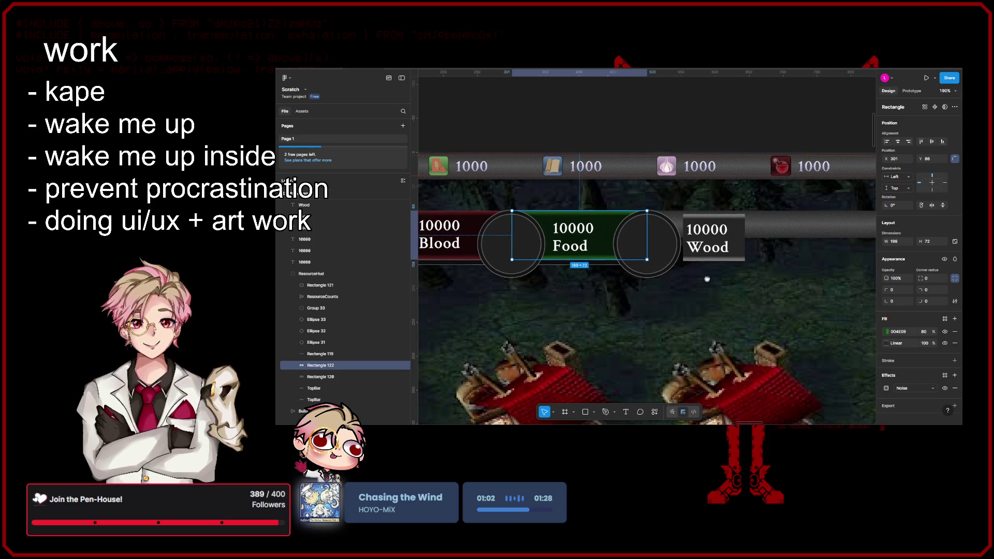
pyautogui.moveTo(708, 279); pyautogui.dragTo(819, 281)
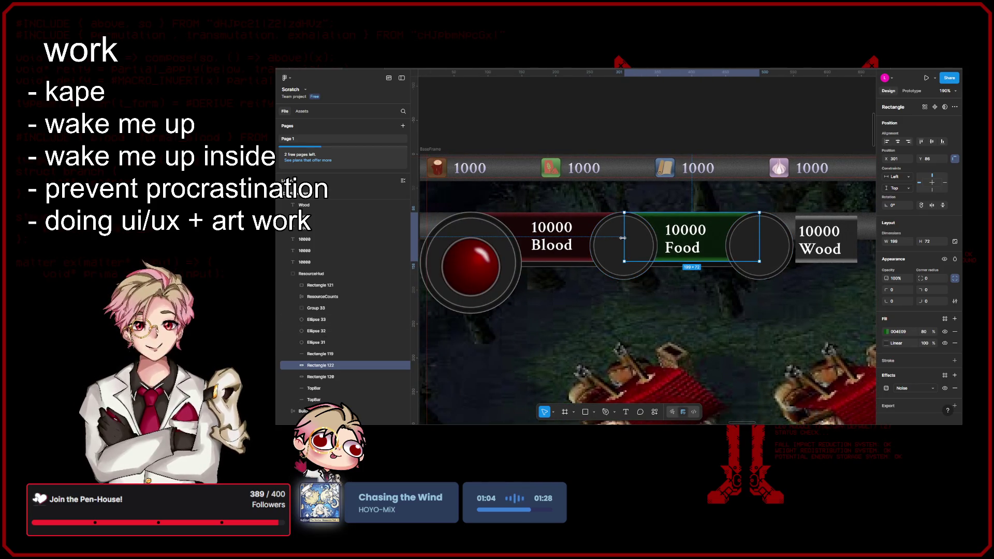
# - Extend the green Food bar's left edge by one unit
pyautogui.hscroll(-3, 622, 237)
pyautogui.hscroll(3, 584, 228)
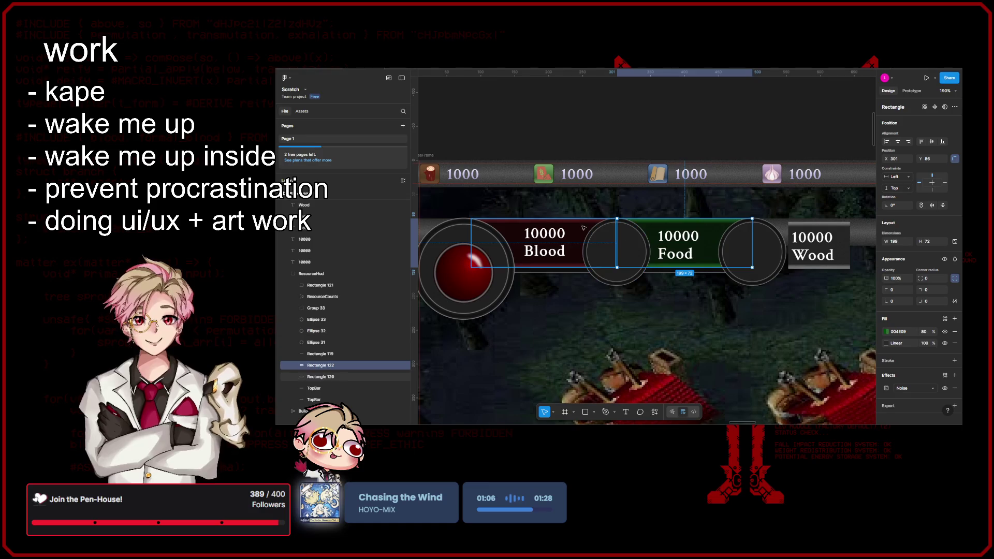
pyautogui.scroll(5, 626, 239)
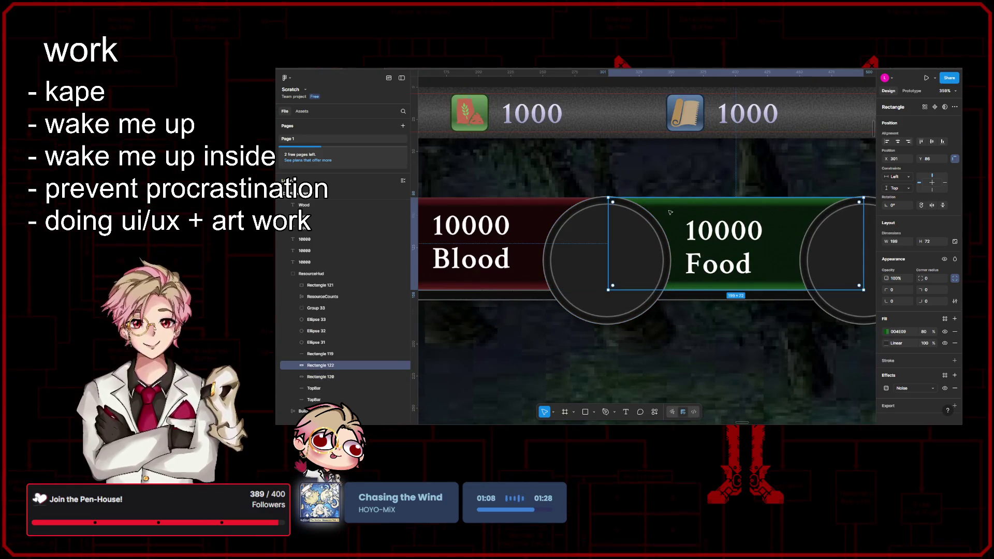
pyautogui.scroll(3, 652, 222)
pyautogui.click(637, 234)
pyautogui.scroll(3, 641, 234)
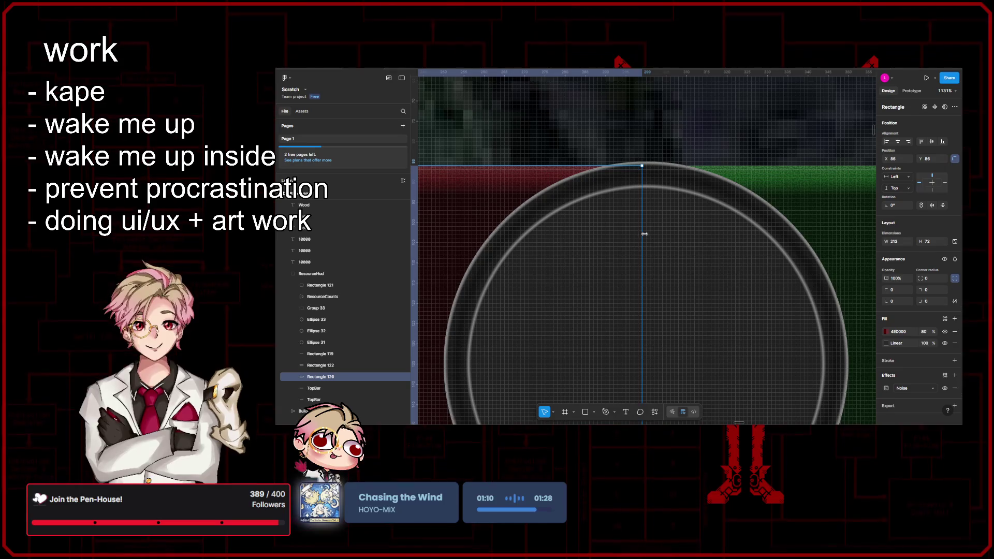
pyautogui.click(650, 246)
pyautogui.moveTo(651, 257); pyautogui.dragTo(645, 257)
# - Nudge the Blood orb's outer ring down one unit to Y 86
pyautogui.scroll(-6, 647, 259)
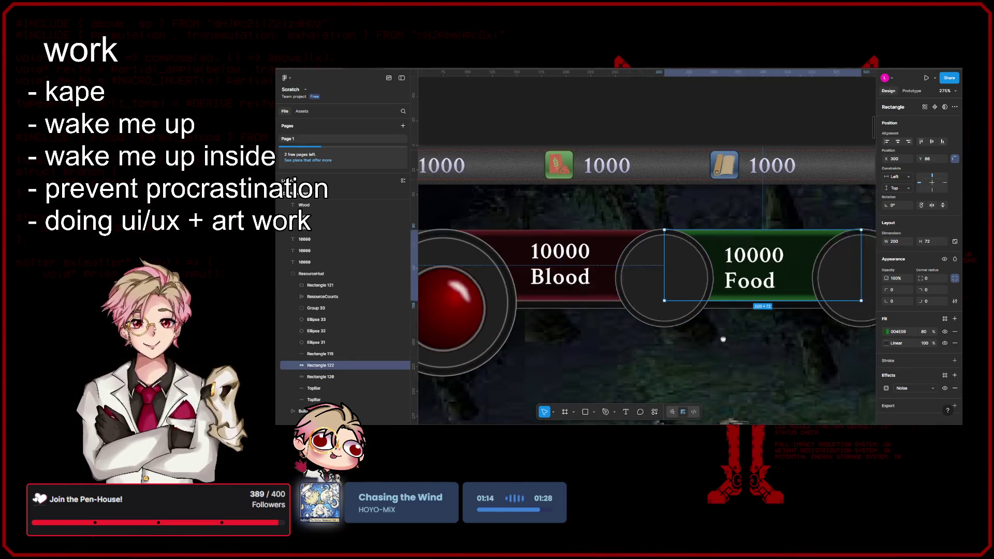
pyautogui.scroll(2, 673, 290)
pyautogui.click(589, 260)
pyautogui.scroll(2, 589, 260)
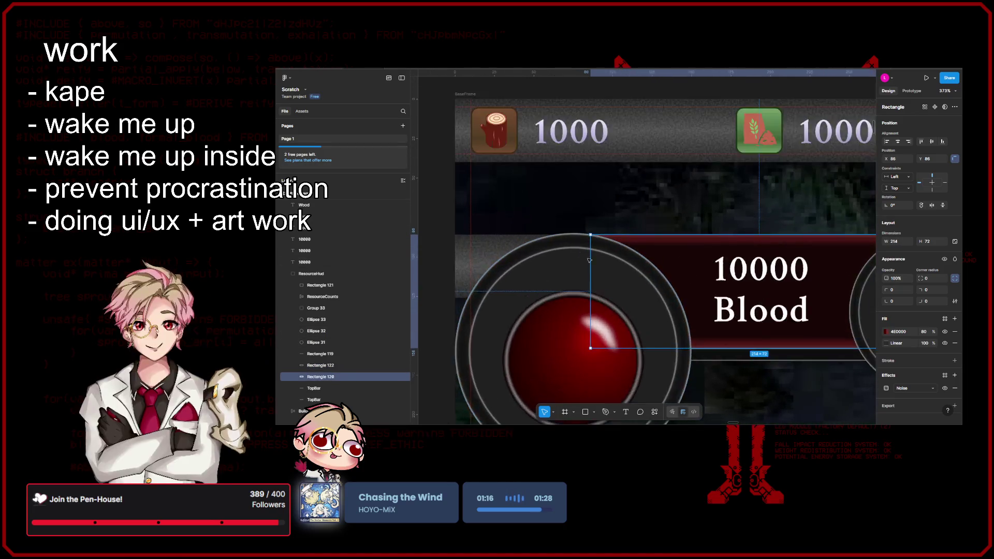
pyautogui.scroll(3, 589, 261)
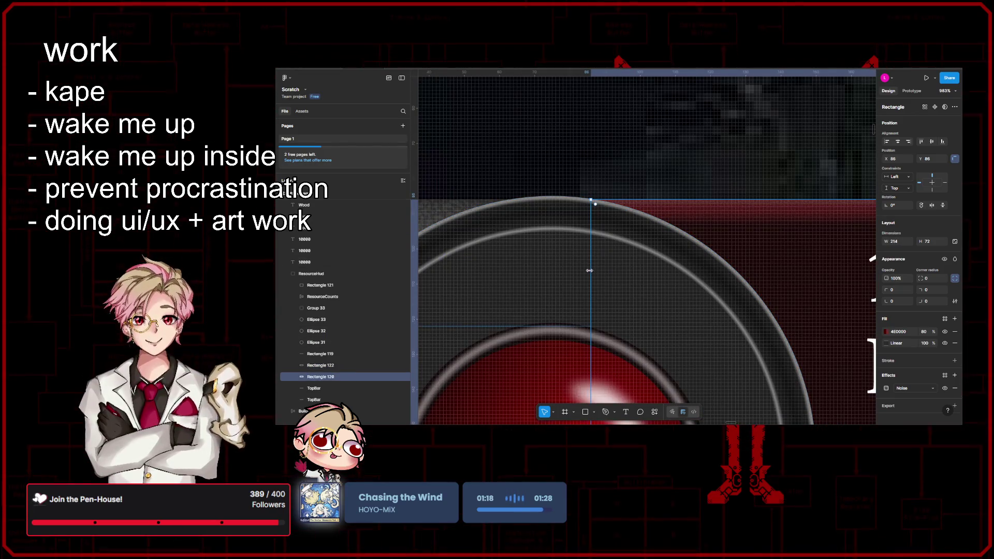
pyautogui.scroll(-5, 589, 270)
pyautogui.click(676, 261)
pyautogui.scroll(4, 675, 261)
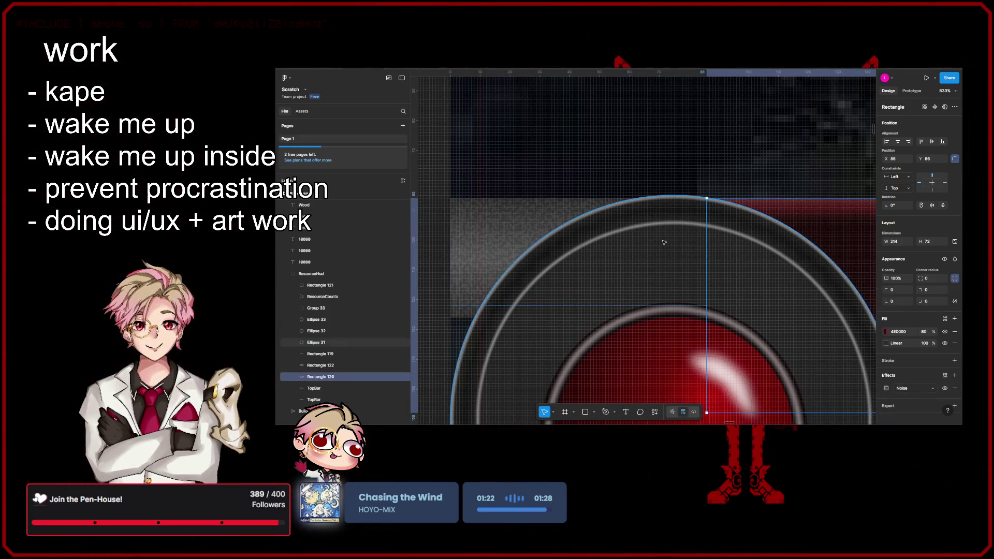
pyautogui.moveTo(675, 246); pyautogui.dragTo(676, 249)
pyautogui.scroll(-5, 676, 249)
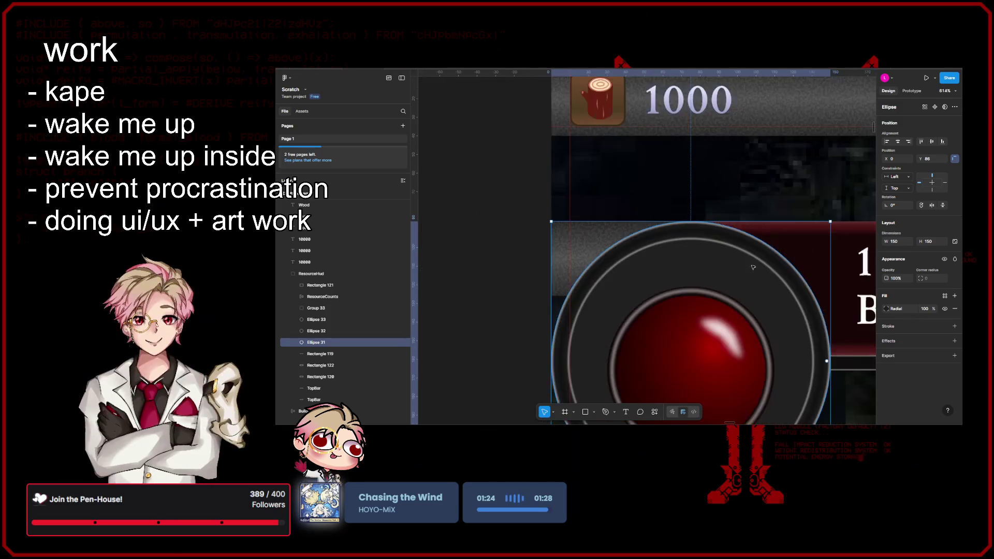
# - Check the two slot circles and the red Blood bar, then clear the selection
pyautogui.click(779, 240)
pyautogui.scroll(5, 777, 241)
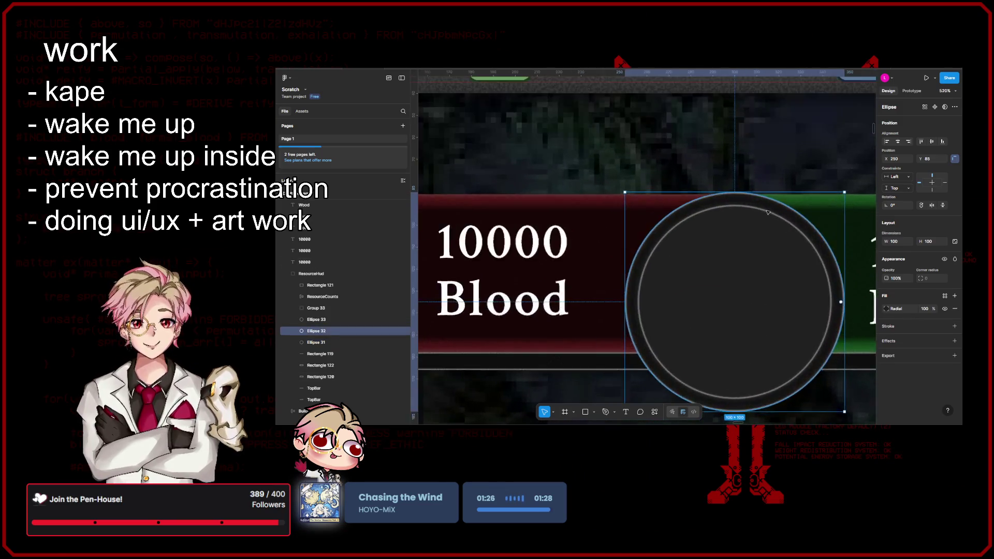
pyautogui.scroll(-5, 728, 252)
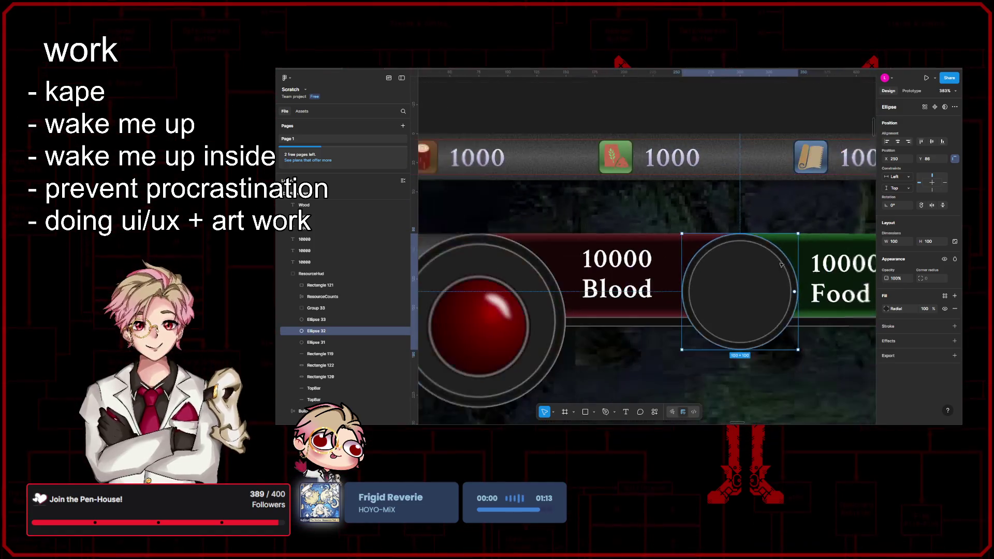
pyautogui.hscroll(5, 732, 251)
pyautogui.click(737, 248)
pyautogui.scroll(5, 737, 249)
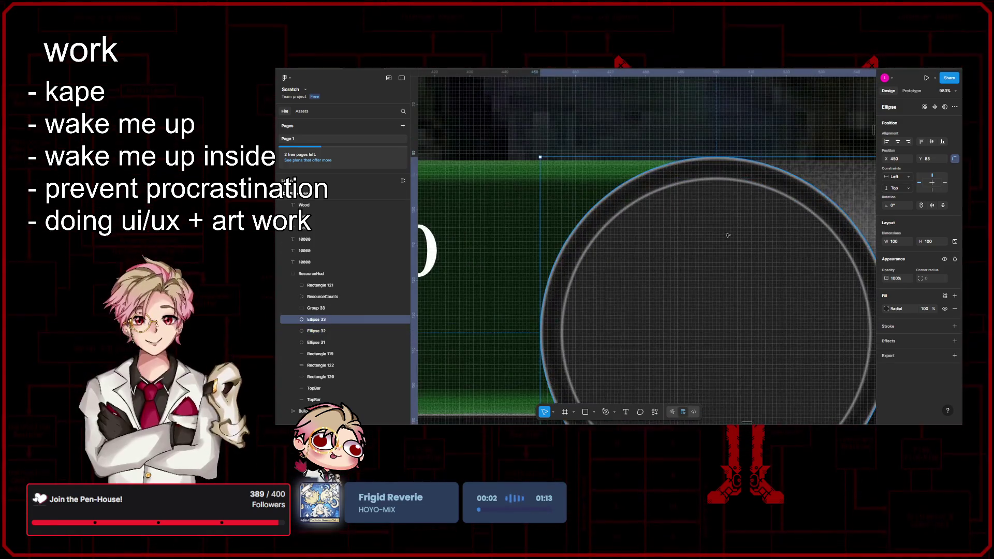
pyautogui.scroll(-3, 624, 238)
pyautogui.scroll(-3, 624, 238)
pyautogui.hscroll(-5, 673, 249)
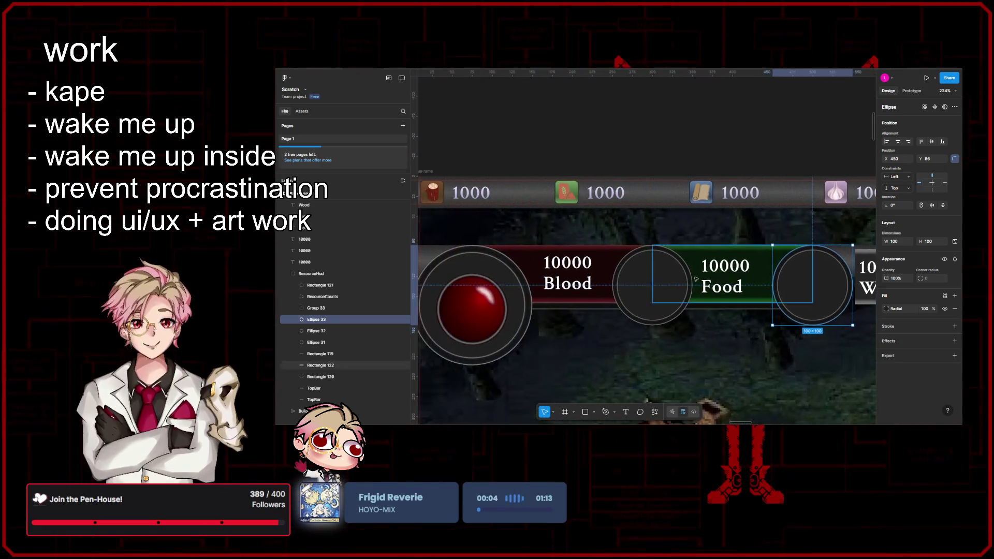
pyautogui.scroll(4, 695, 256)
pyautogui.click(695, 256)
pyautogui.scroll(3, 655, 280)
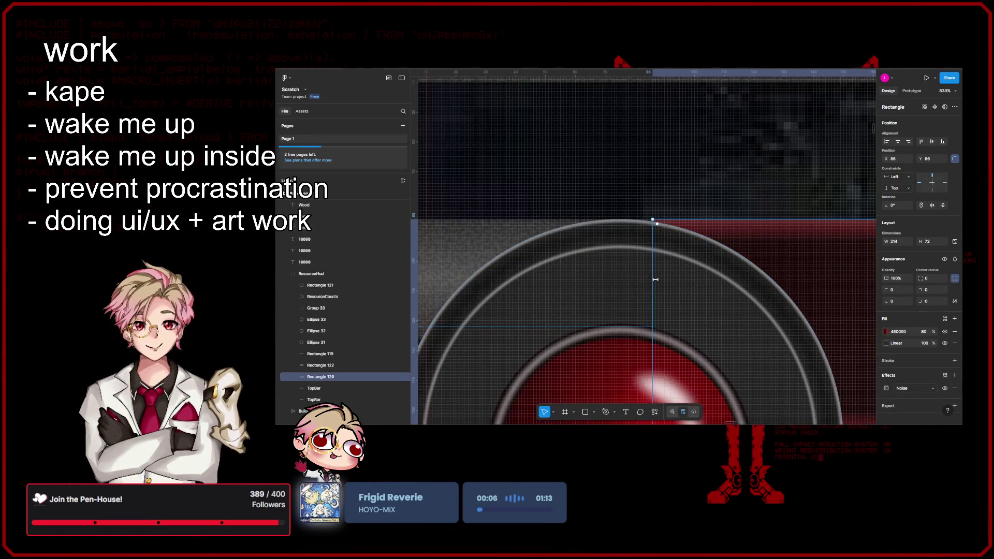
pyautogui.press('Escape')
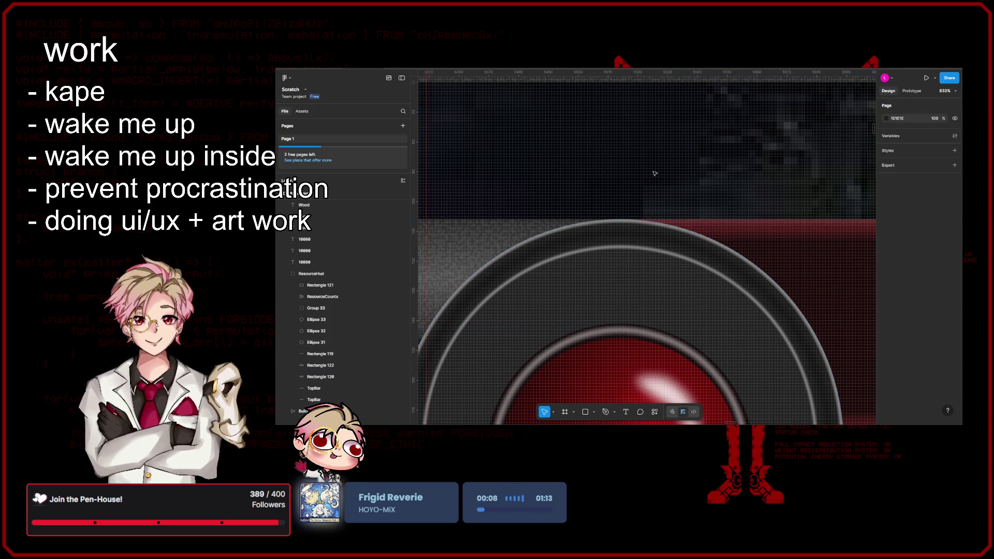
# - Delete the Wood label's grey backing and put a copy of the green Food bar in its place
pyautogui.scroll(-8, 673, 233)
pyautogui.hscroll(8, 743, 178)
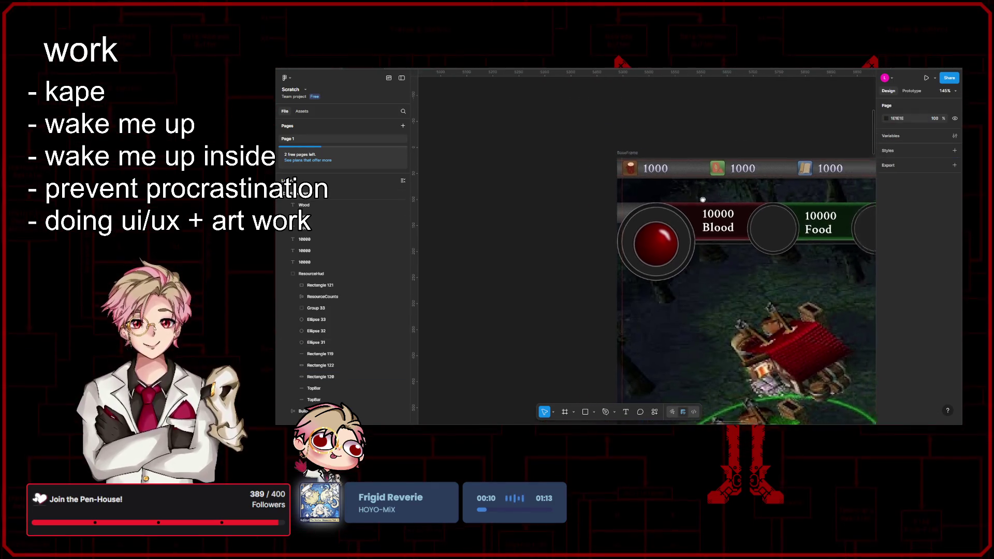
pyautogui.scroll(4, 672, 217)
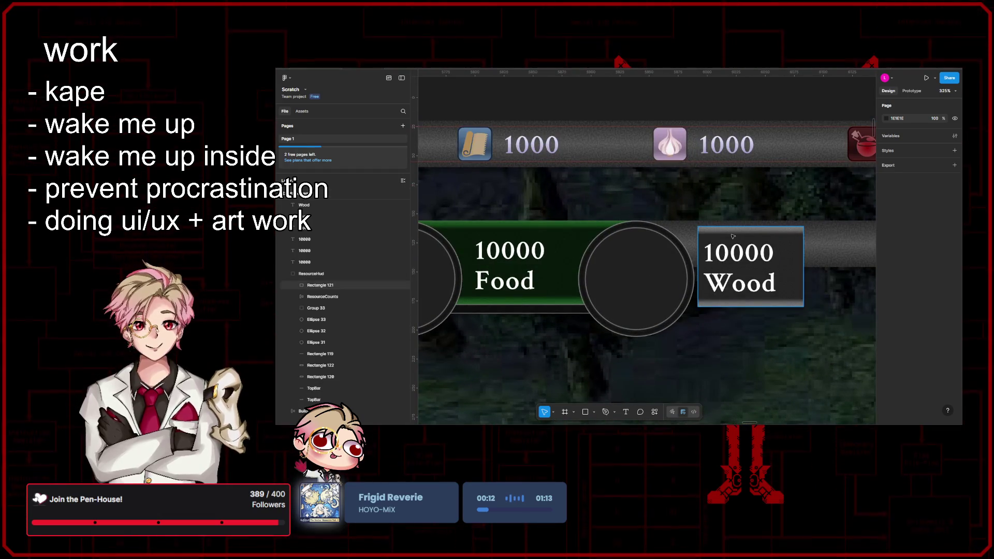
pyautogui.click(762, 238)
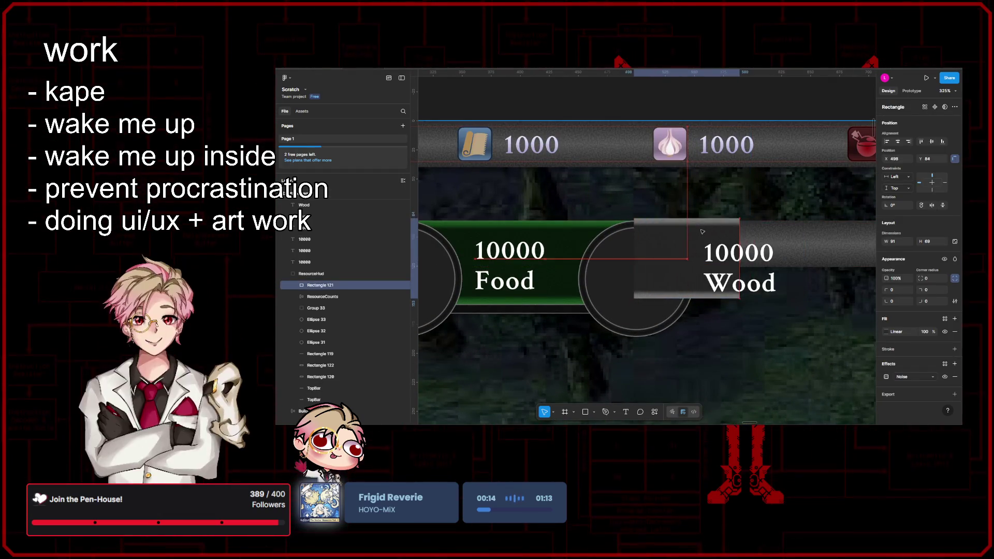
pyautogui.press('Delete')
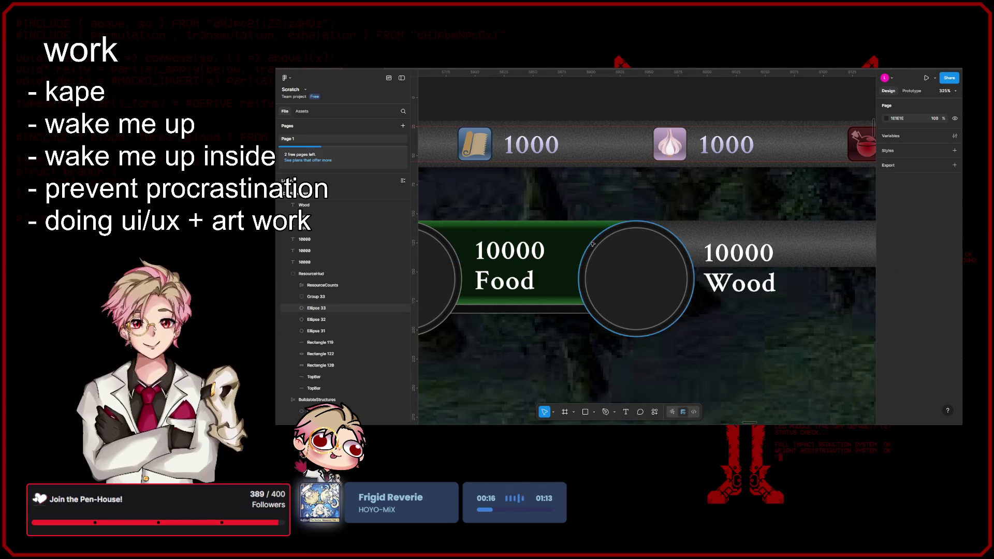
pyautogui.click(577, 239)
pyautogui.scroll(-3, 577, 242)
pyautogui.moveTo(629, 247); pyautogui.dragTo(708, 251)
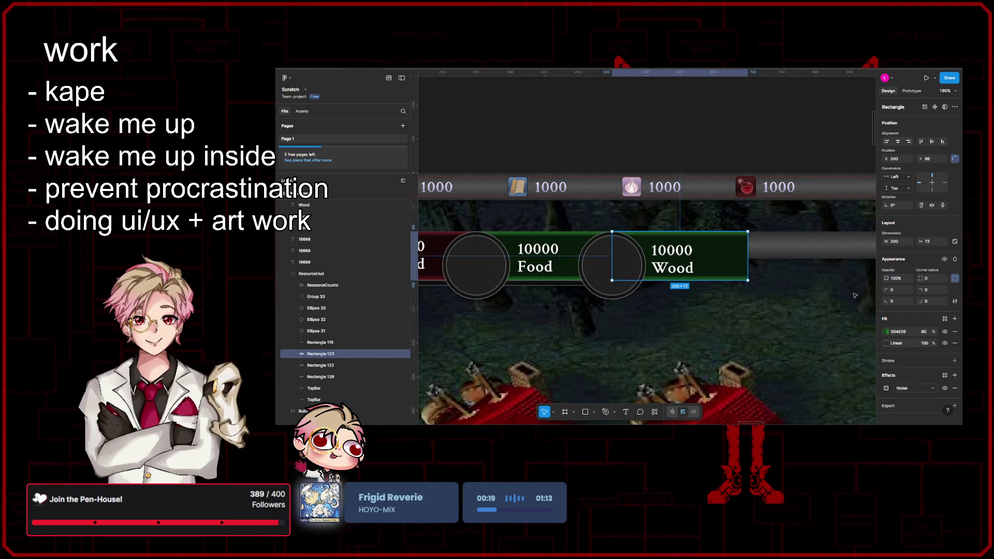
# - Recolour the new Wood bar to dark brown 5C3113
pyautogui.click(887, 331)
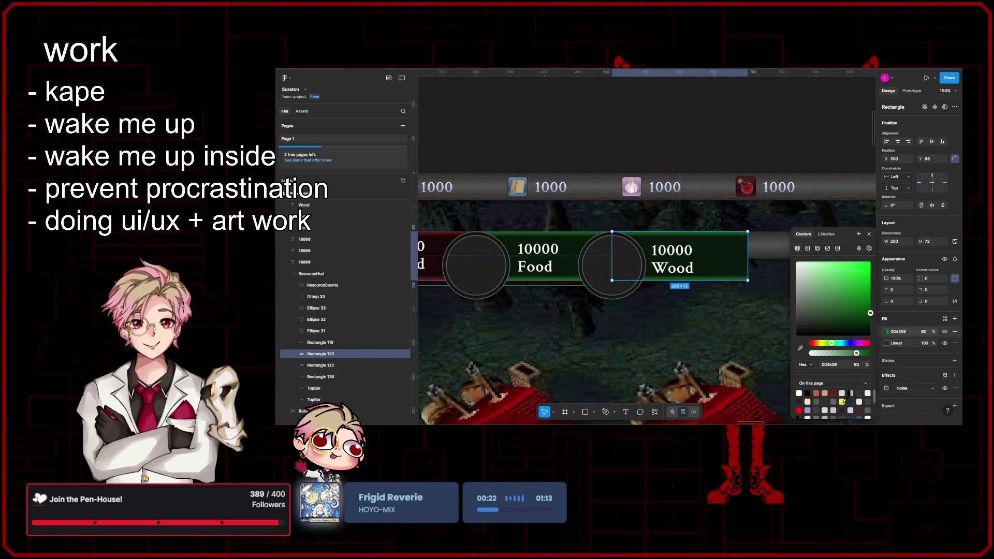
pyautogui.click(843, 402)
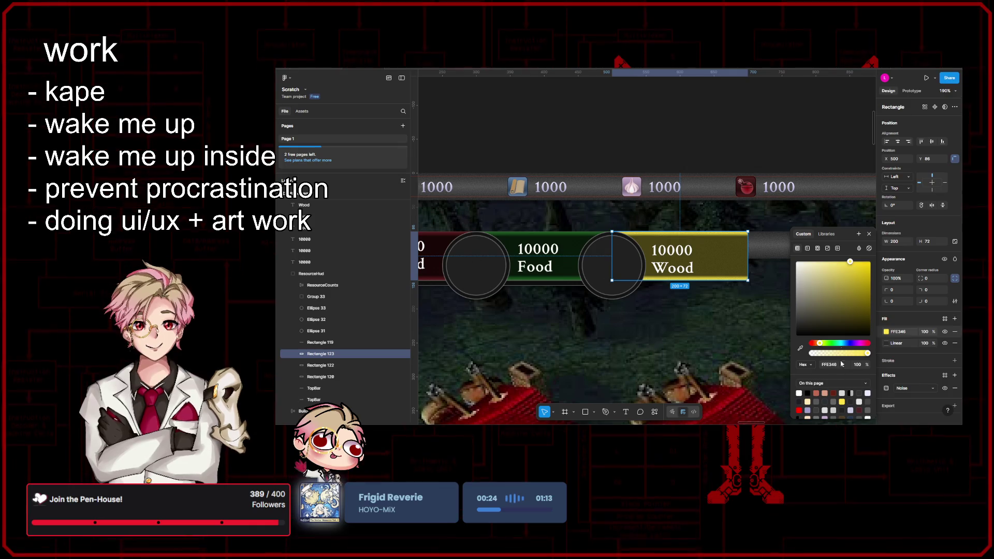
pyautogui.moveTo(821, 347); pyautogui.dragTo(816, 344)
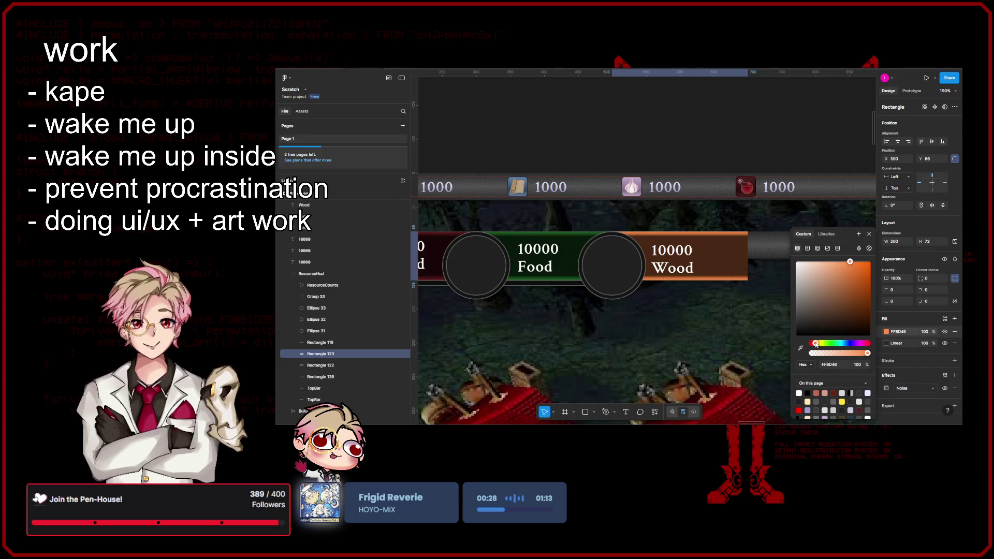
pyautogui.moveTo(853, 270)
pyautogui.mouseDown()
pyautogui.moveTo(843, 301)
pyautogui.moveTo(871, 314)
pyautogui.moveTo(828, 308)
pyautogui.mouseUp()
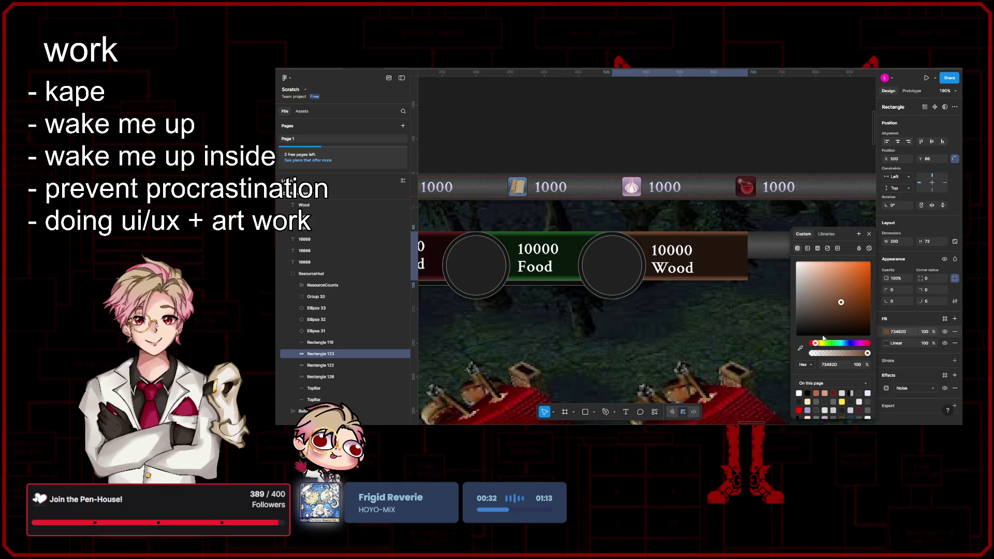
pyautogui.moveTo(816, 344); pyautogui.dragTo(814, 347)
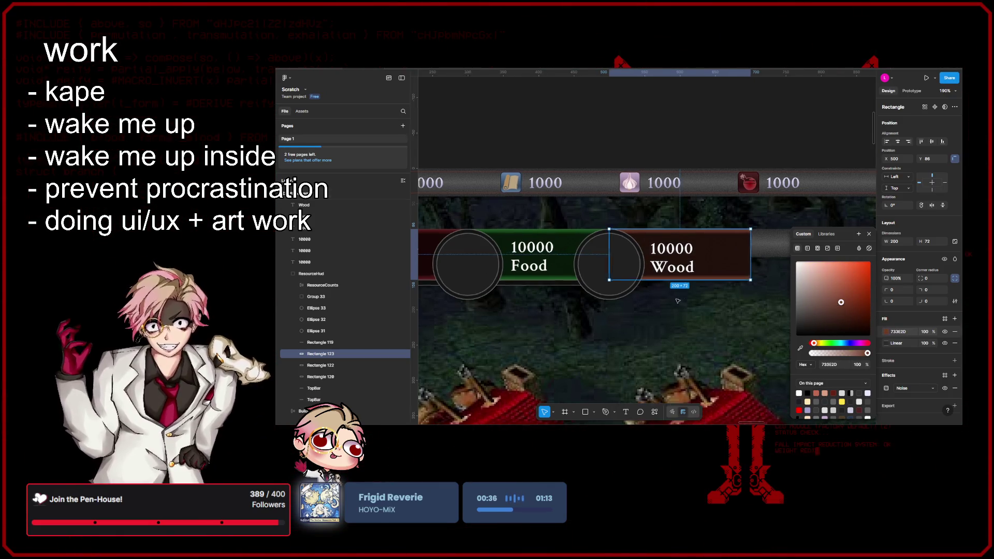
pyautogui.scroll(5, 671, 297)
pyautogui.moveTo(842, 305); pyautogui.dragTo(850, 311)
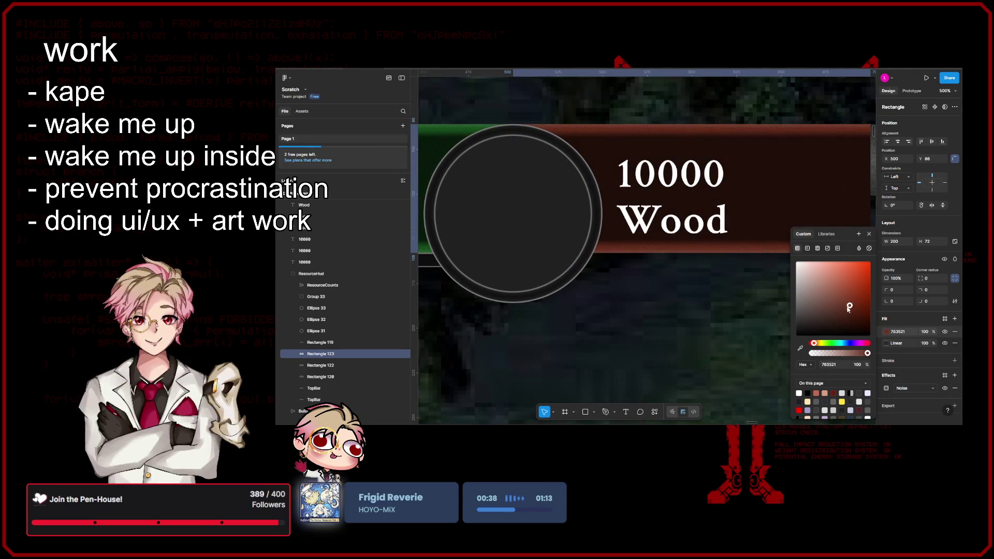
pyautogui.moveTo(813, 345); pyautogui.dragTo(817, 345)
pyautogui.click(854, 309)
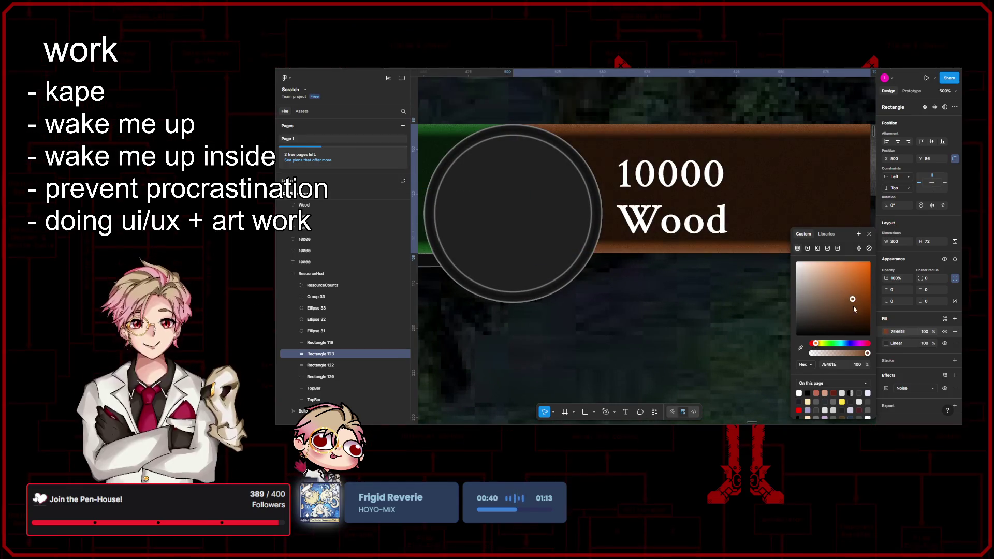
pyautogui.scroll(-5, 712, 297)
pyautogui.scroll(-3, 713, 297)
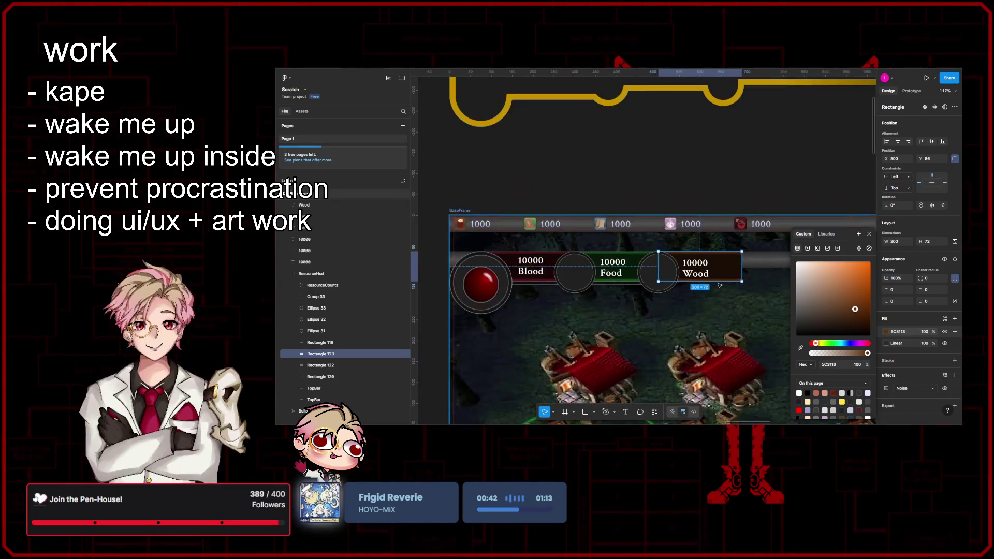
# - Nudge the 10000 and Wood texts slightly up and right on the brown bar
pyautogui.press('Escape')
pyautogui.scroll(5, 698, 259)
pyautogui.click(698, 259)
pyautogui.keyDown('shift'); pyautogui.click(696, 278); pyautogui.keyUp('shift')
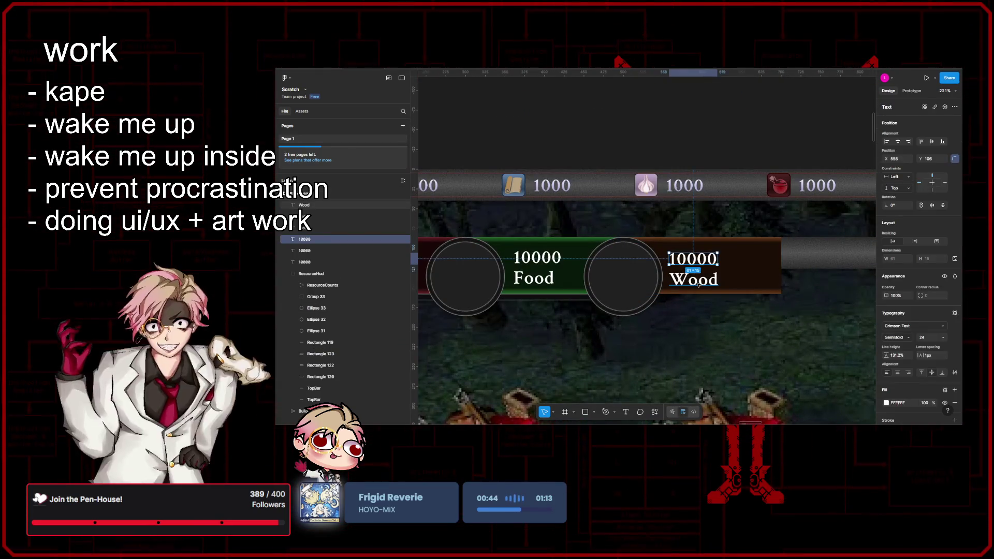
pyautogui.moveTo(706, 264); pyautogui.dragTo(710, 259)
# - Reselect the Wood texts, then draw a new 100×100 square below the Wood bar
pyautogui.hscroll(-2, 688, 264)
pyautogui.scroll(5, 673, 271)
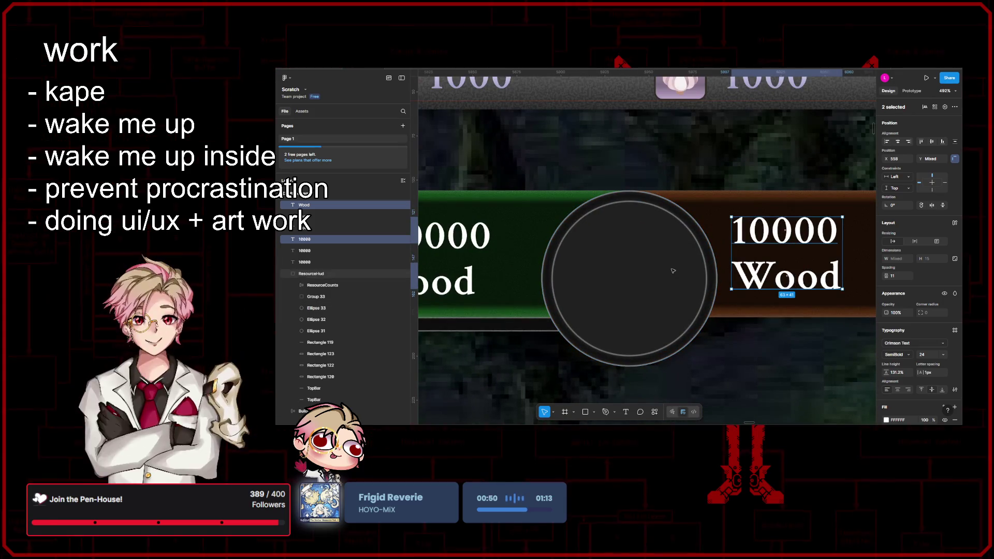
pyautogui.keyDown('shift'); pyautogui.click(673, 271); pyautogui.keyUp('shift')
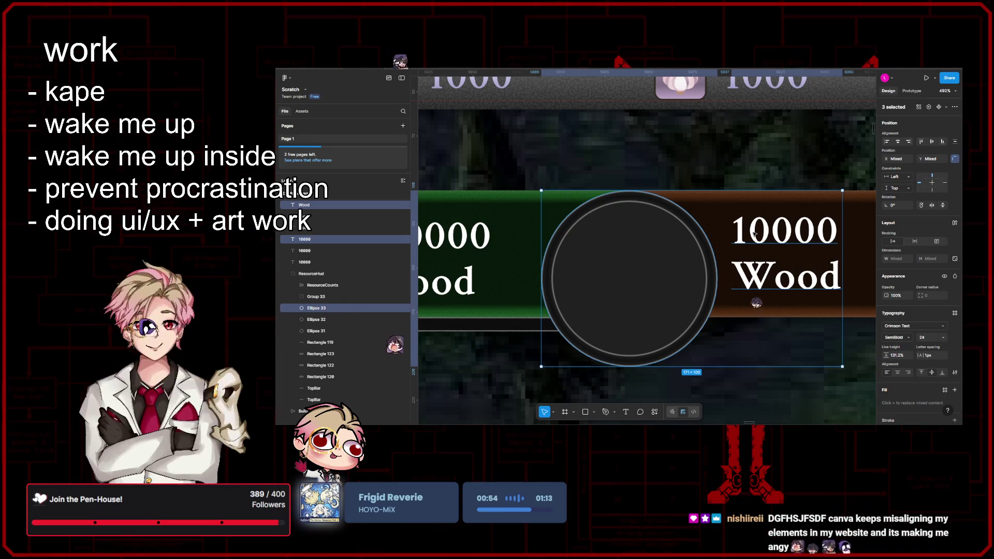
pyautogui.scroll(-5, 755, 234)
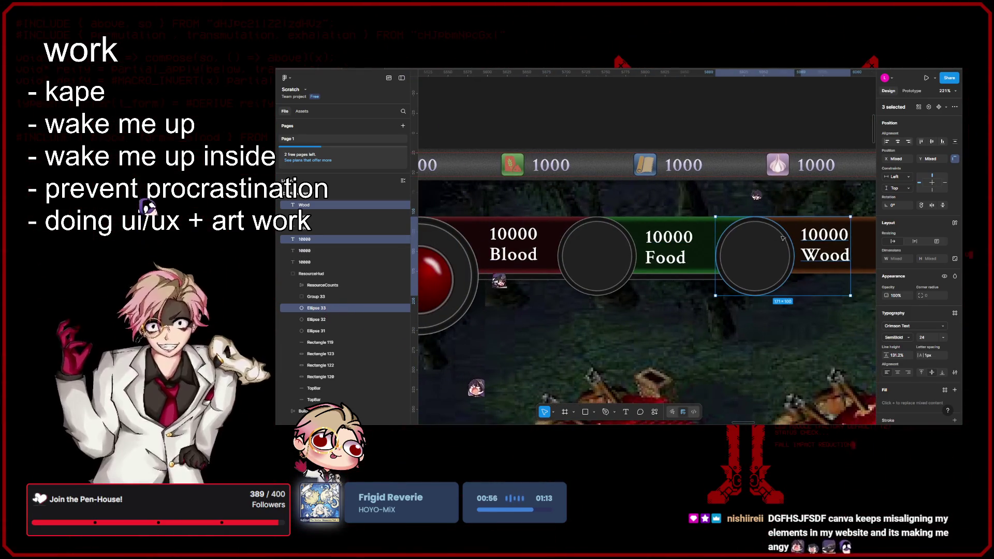
pyautogui.hscroll(5, 777, 239)
pyautogui.click(730, 252)
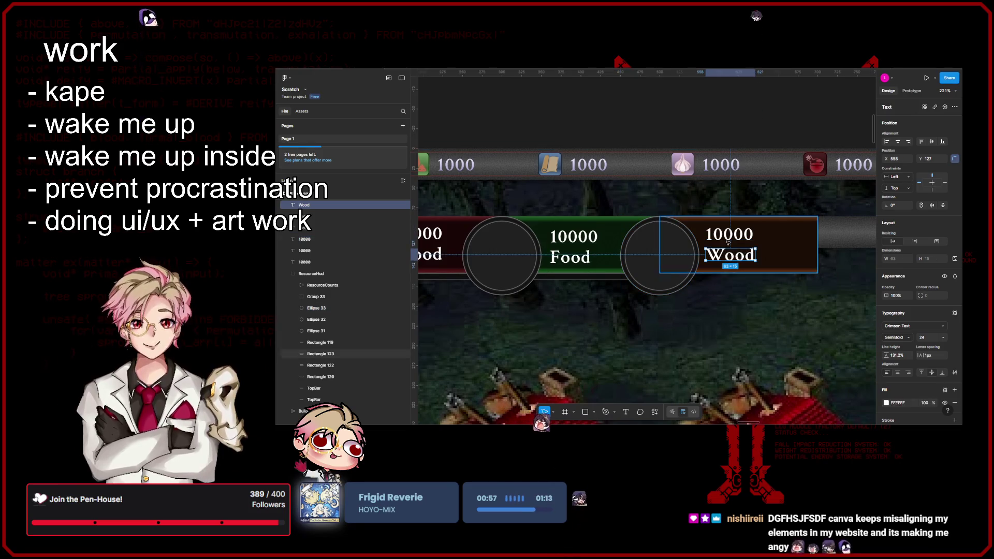
pyautogui.scroll(5, 728, 242)
pyautogui.keyDown('shift'); pyautogui.click(725, 220); pyautogui.keyUp('shift')
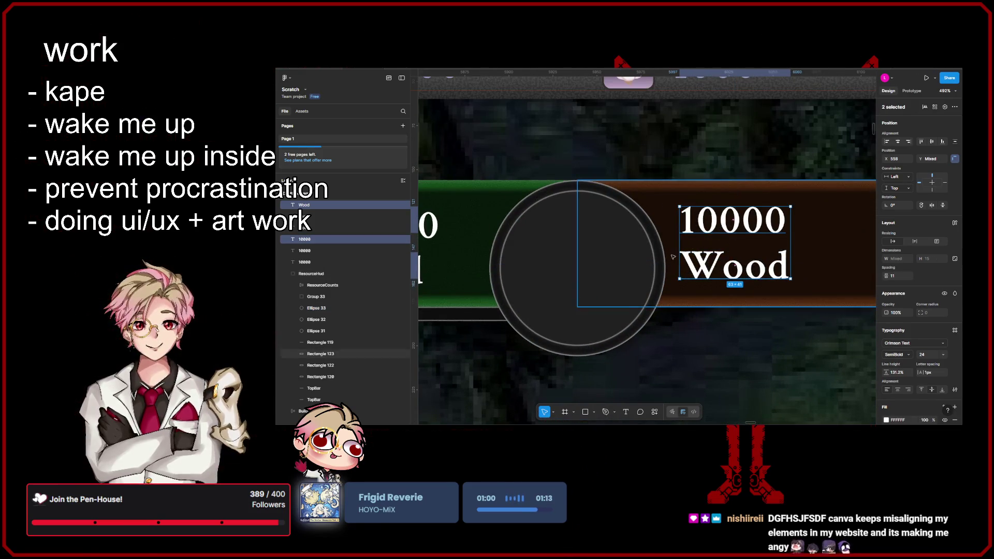
pyautogui.scroll(-5, 672, 256)
pyautogui.press('r')
pyautogui.click(705, 330)
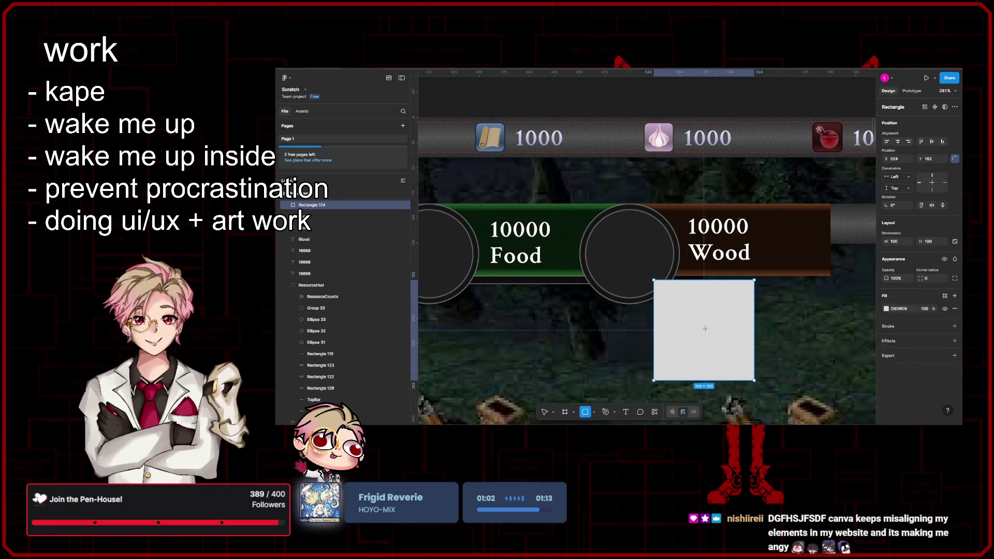
# - Move the new grey strip over the Wood bar, then try it just before the Food label
pyautogui.moveTo(705, 329)
pyautogui.mouseDown()
pyautogui.moveTo(730, 252)
pyautogui.moveTo(689, 261)
pyautogui.mouseUp()
pyautogui.click(720, 253)
pyautogui.keyDown('shift'); pyautogui.click(730, 228); pyautogui.keyUp('shift')
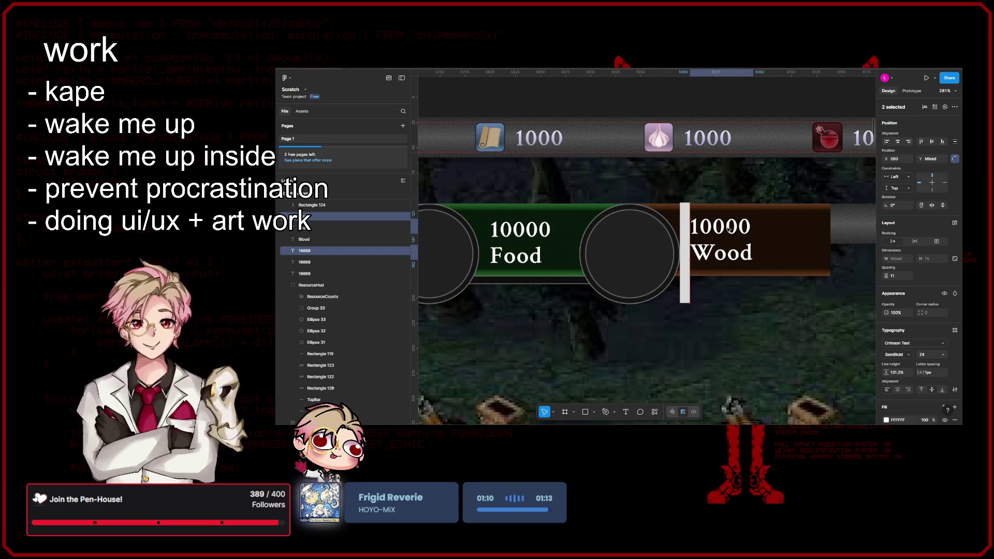
pyautogui.hscroll(-3, 729, 229)
pyautogui.click(776, 259)
pyautogui.moveTo(777, 259); pyautogui.dragTo(699, 261)
pyautogui.moveTo(635, 267); pyautogui.dragTo(574, 261)
pyautogui.hscroll(1, 603, 253)
pyautogui.click(603, 256)
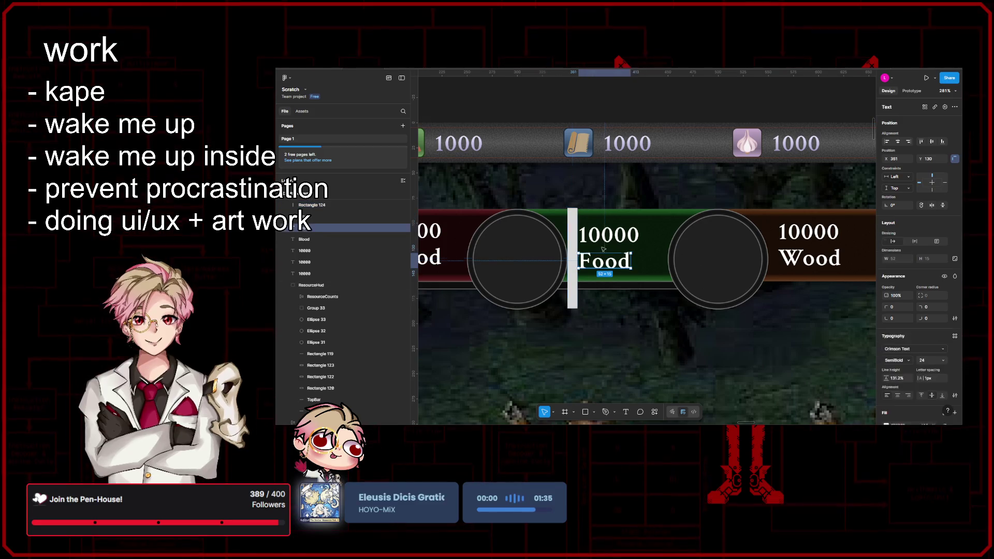
pyautogui.keyDown('shift'); pyautogui.click(616, 239); pyautogui.keyUp('shift')
# - Place the divider at X 150 beside Blood and nudge the 10000 Blood texts against it
pyautogui.hscroll(-3, 615, 239)
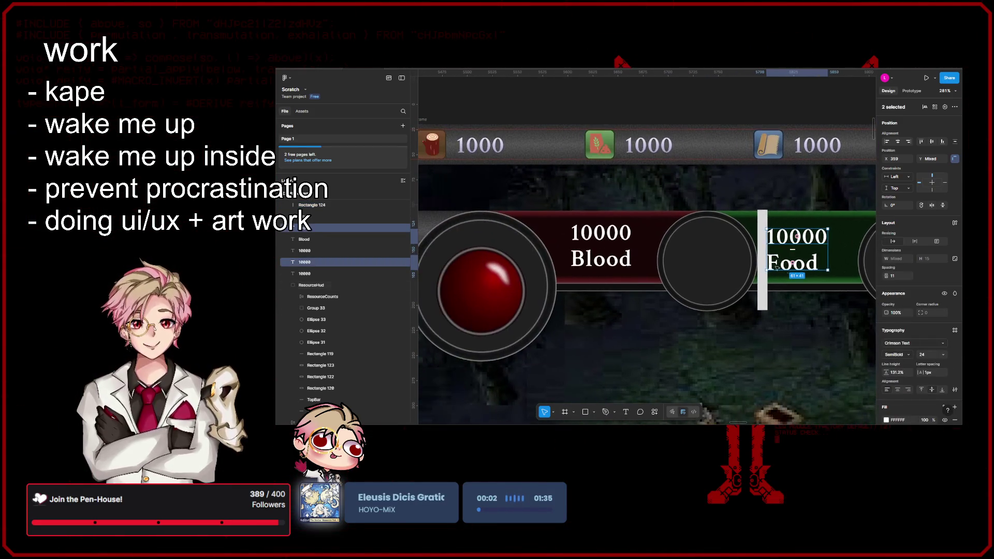
pyautogui.scroll(5, 777, 238)
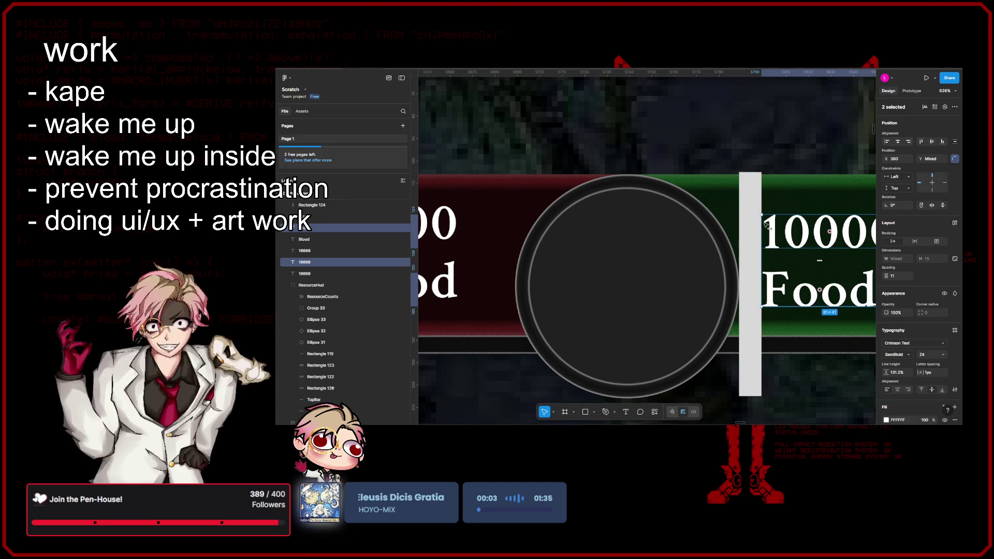
pyautogui.click(746, 246)
pyautogui.scroll(-3, 746, 247)
pyautogui.moveTo(746, 252); pyautogui.dragTo(467, 252)
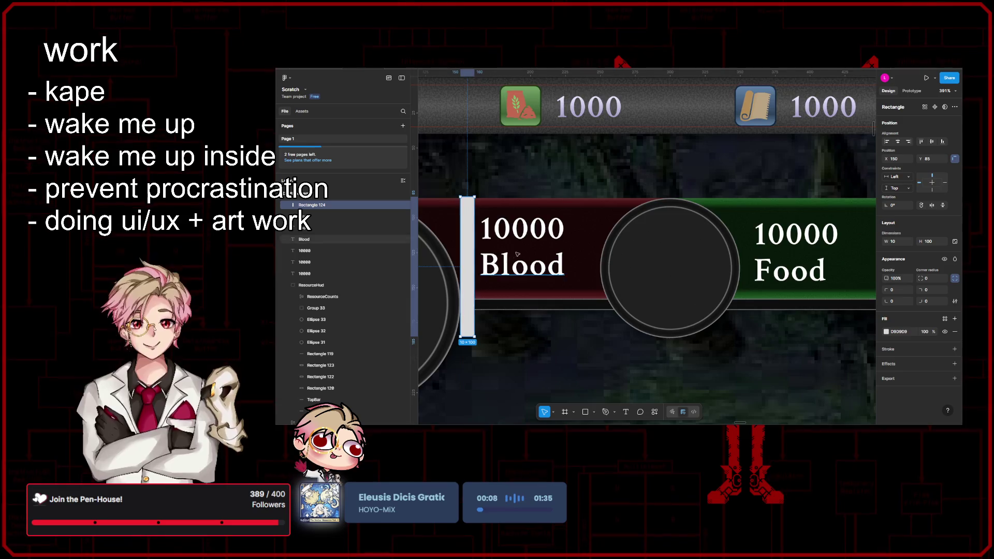
pyautogui.hscroll(-3, 518, 259)
pyautogui.click(610, 274)
pyautogui.keyDown('shift'); pyautogui.click(625, 237); pyautogui.keyUp('shift')
pyautogui.moveTo(624, 239); pyautogui.dragTo(619, 239)
pyautogui.click(558, 218)
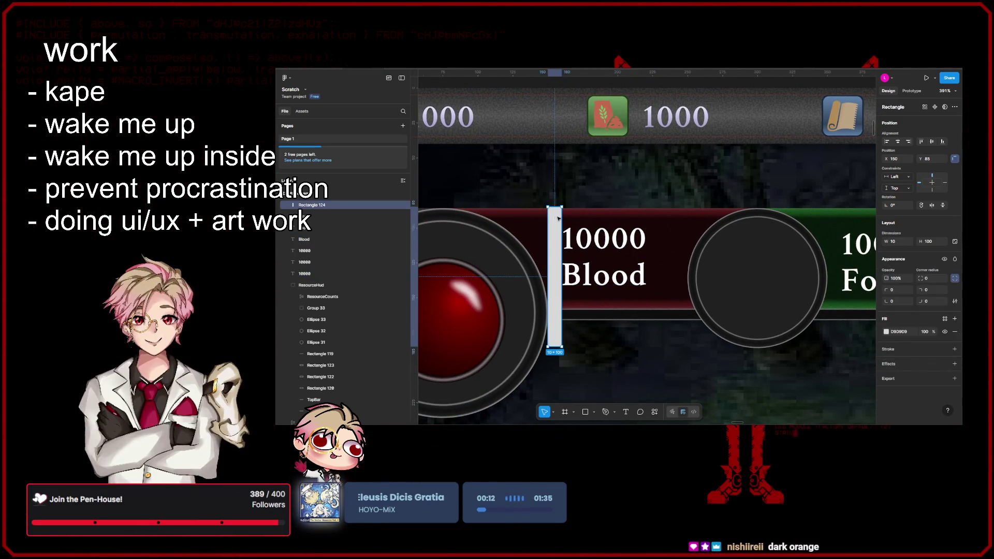
pyautogui.scroll(-5, 558, 218)
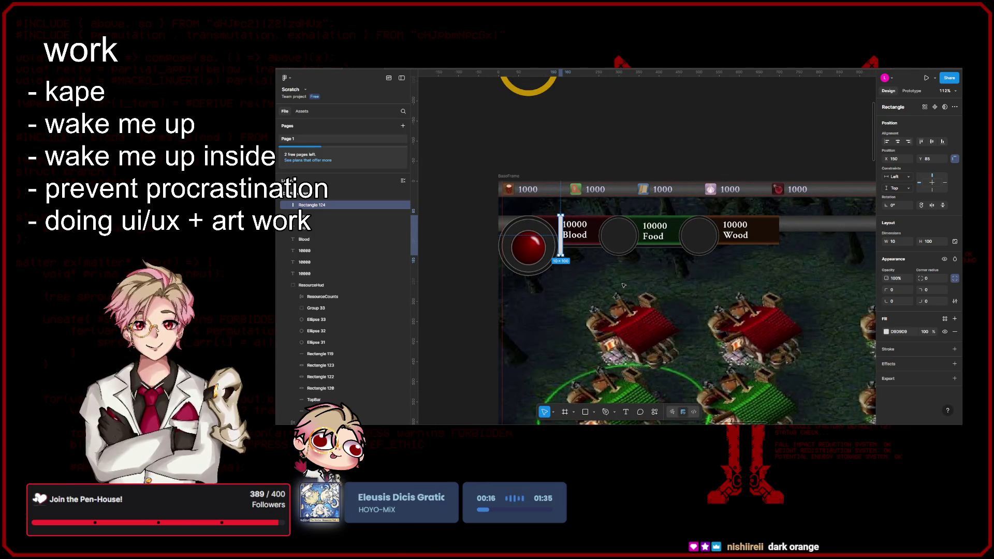
pyautogui.click(761, 236)
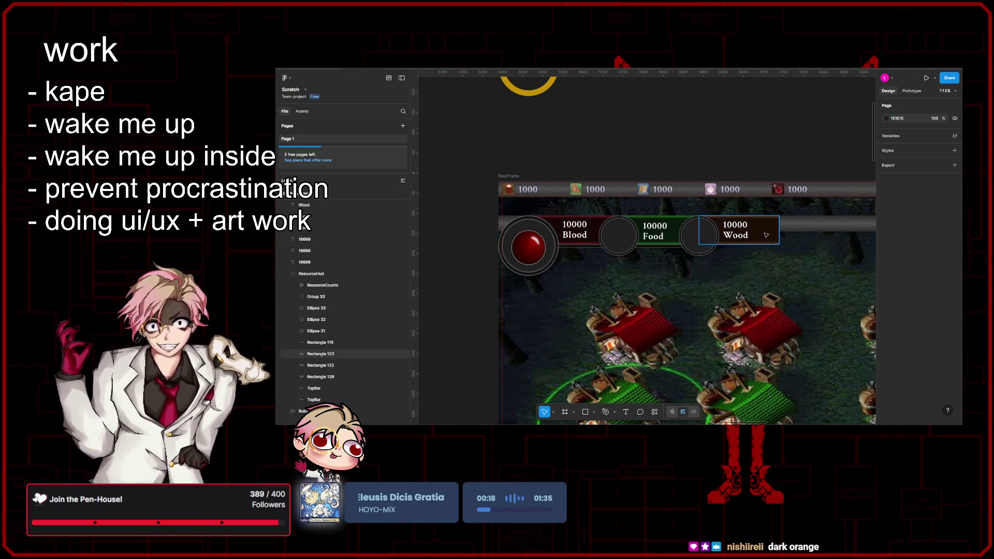
# - Darken the Wood box fill from 5C3113 to a deeper brown, about 381E09
pyautogui.hscroll(2, 746, 305)
pyautogui.scroll(1, 746, 305)
pyautogui.scroll(5, 746, 305)
pyautogui.click(885, 332)
pyautogui.hscroll(-3, 773, 312)
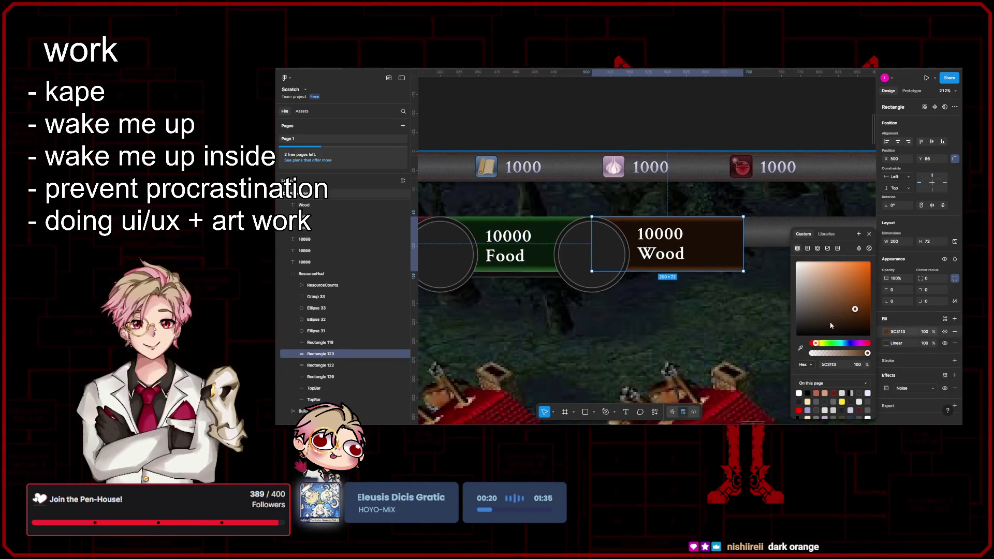
pyautogui.scroll(3, 773, 313)
pyautogui.moveTo(855, 312); pyautogui.dragTo(856, 315)
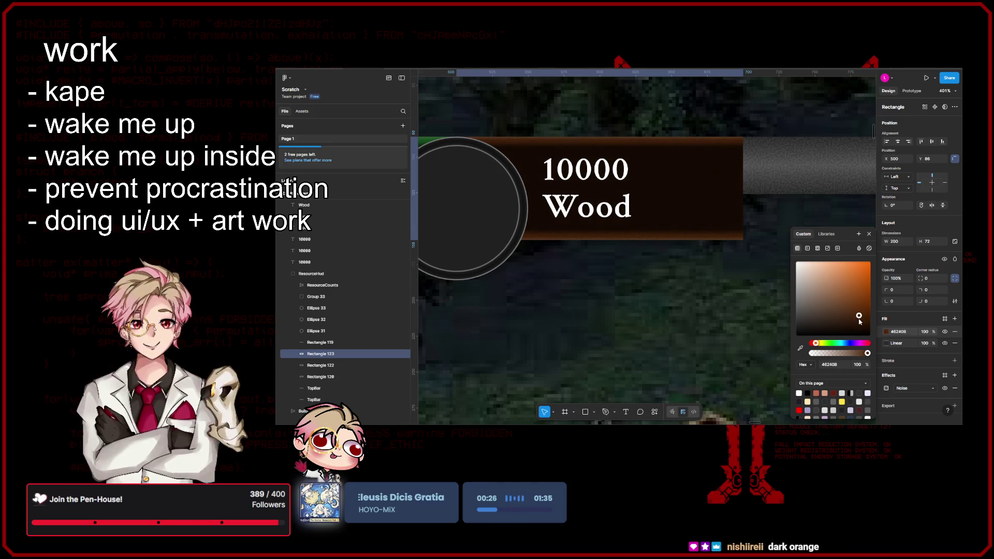
pyautogui.moveTo(855, 320); pyautogui.dragTo(858, 323)
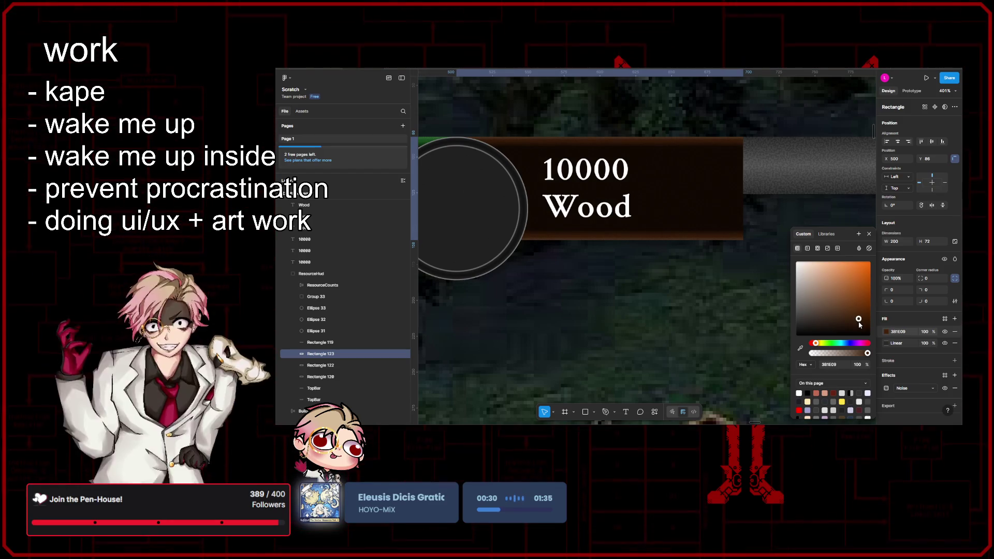
pyautogui.press('Escape')
pyautogui.scroll(-10, 693, 295)
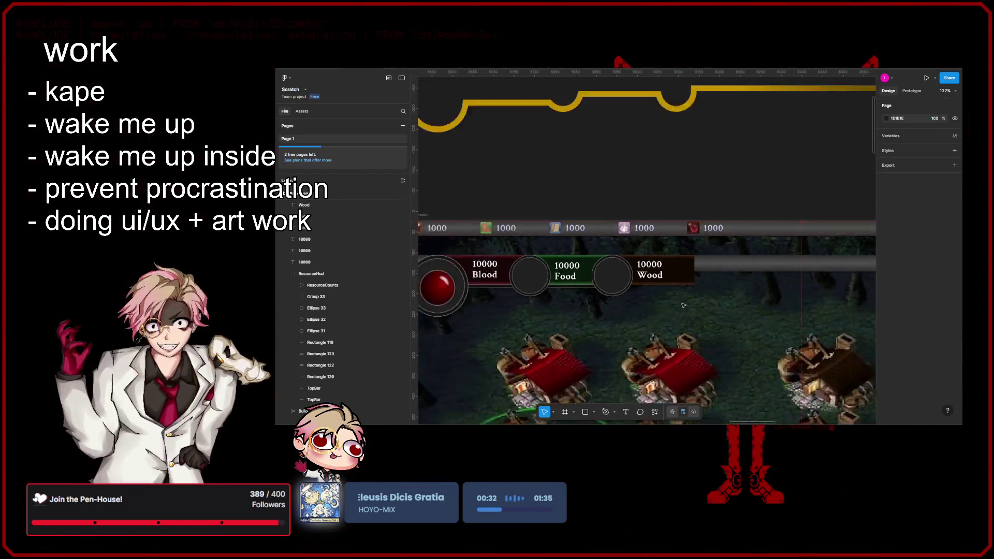
pyautogui.scroll(-3, 728, 261)
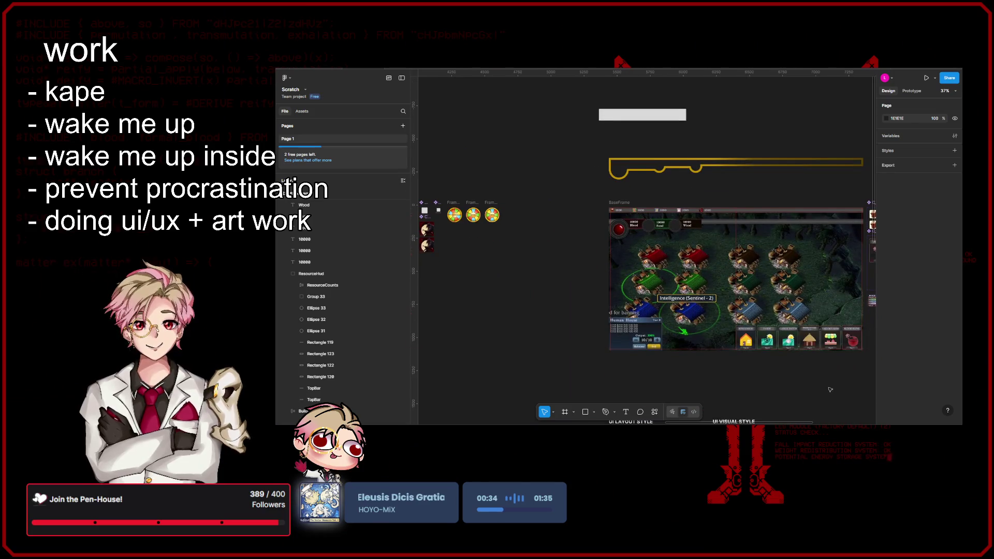
pyautogui.moveTo(830, 390); pyautogui.dragTo(810, 367)
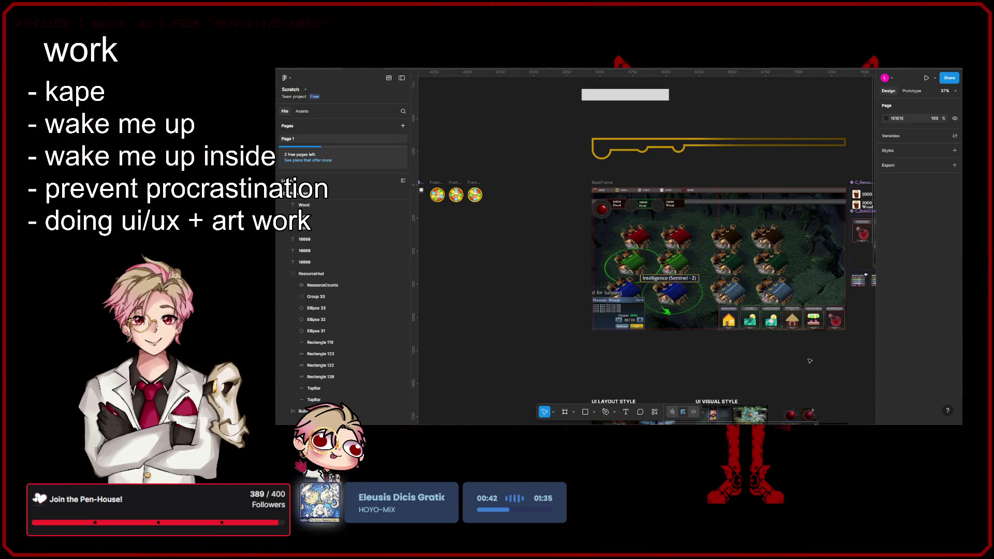
pyautogui.scroll(-2, 789, 363)
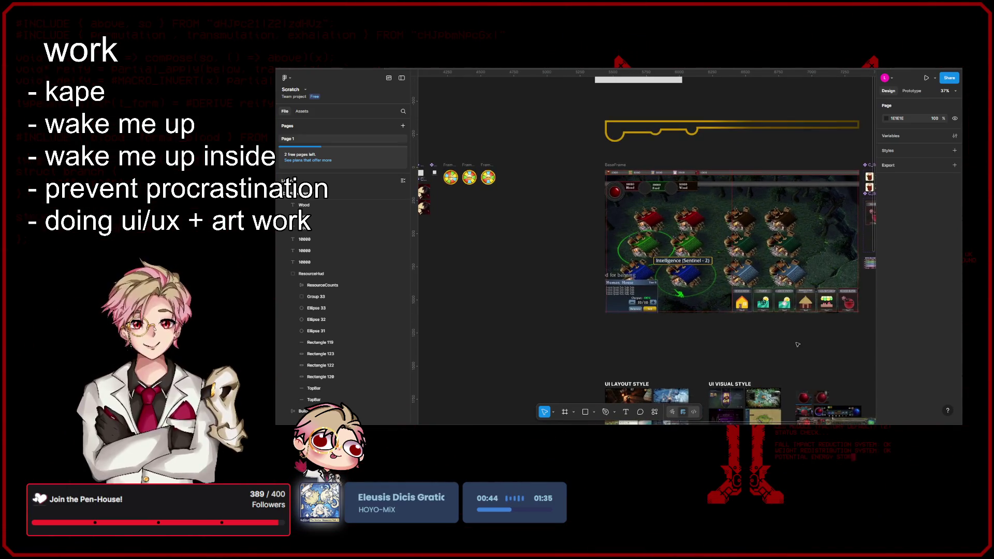
pyautogui.scroll(6, 756, 259)
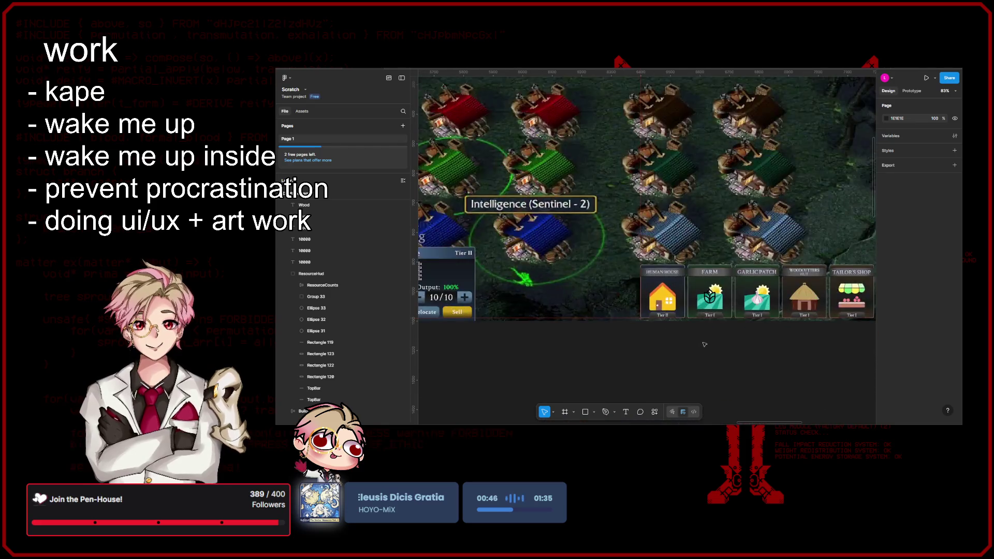
pyautogui.scroll(5, 717, 317)
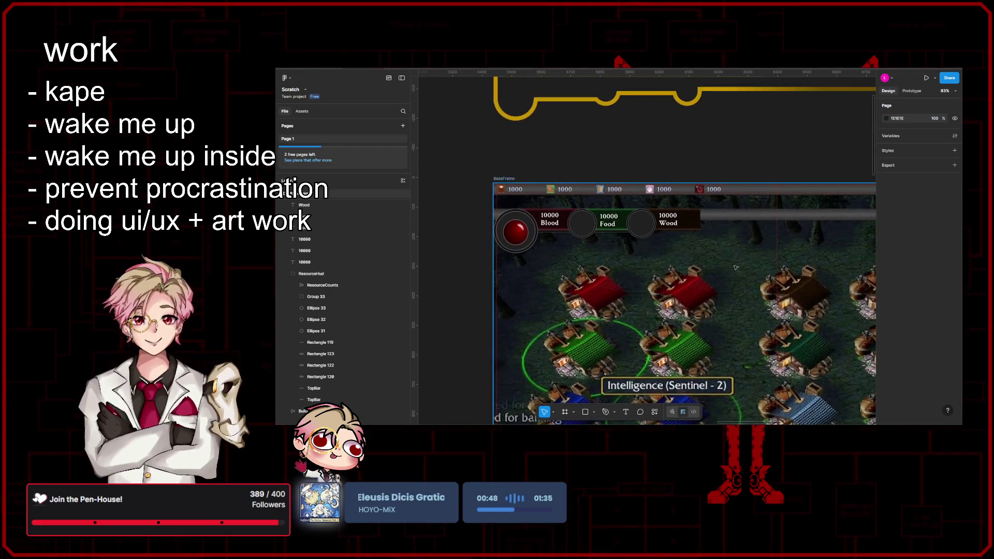
pyautogui.scroll(3, 696, 234)
pyautogui.moveTo(696, 234)
pyautogui.mouseDown()
pyautogui.moveTo(693, 255)
pyautogui.moveTo(651, 276)
pyautogui.mouseUp()
pyautogui.scroll(-6, 651, 276)
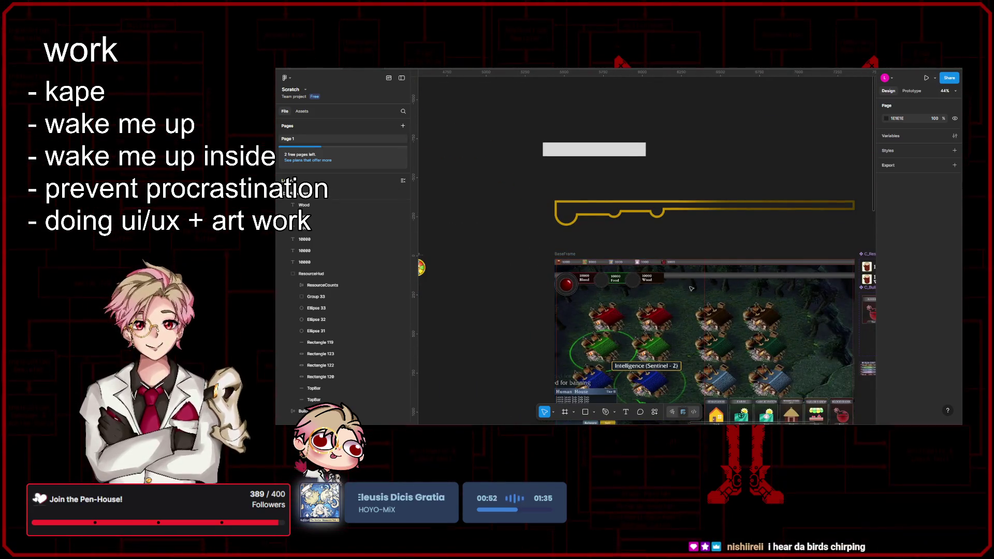
pyautogui.scroll(5, 538, 293)
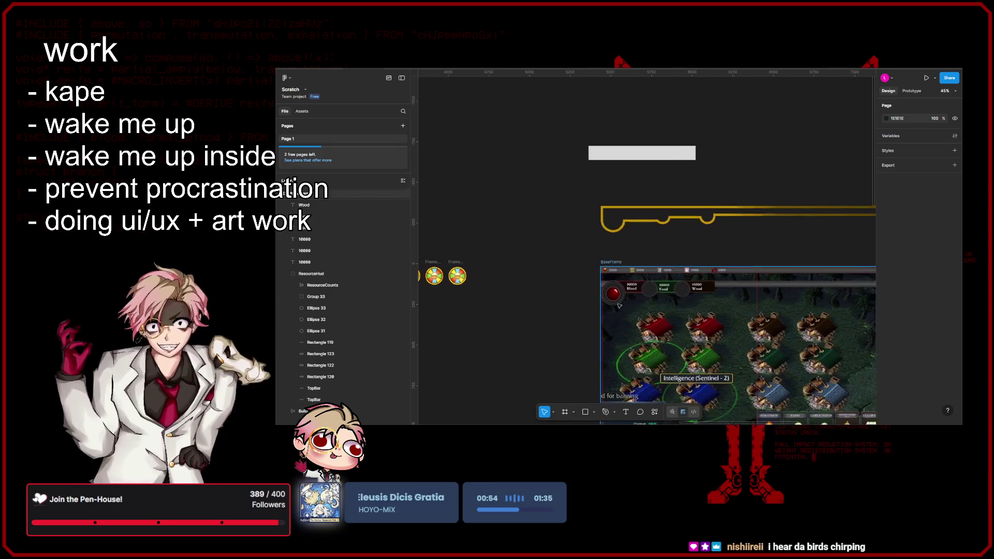
pyautogui.scroll(3, 570, 259)
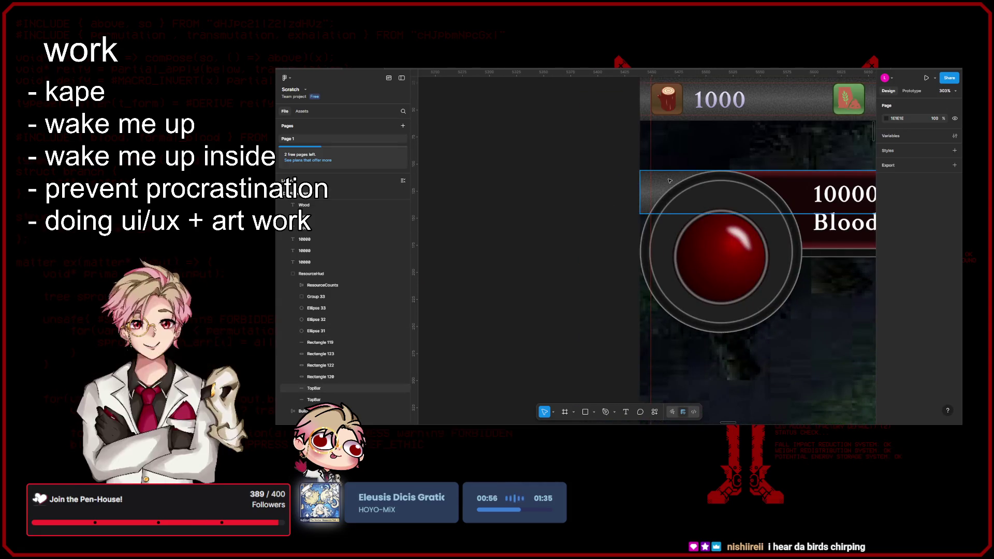
# - Resize the TopBar band to 71 tall
pyautogui.click(603, 219)
pyautogui.scroll(2, 603, 219)
pyautogui.moveTo(604, 225); pyautogui.dragTo(619, 262)
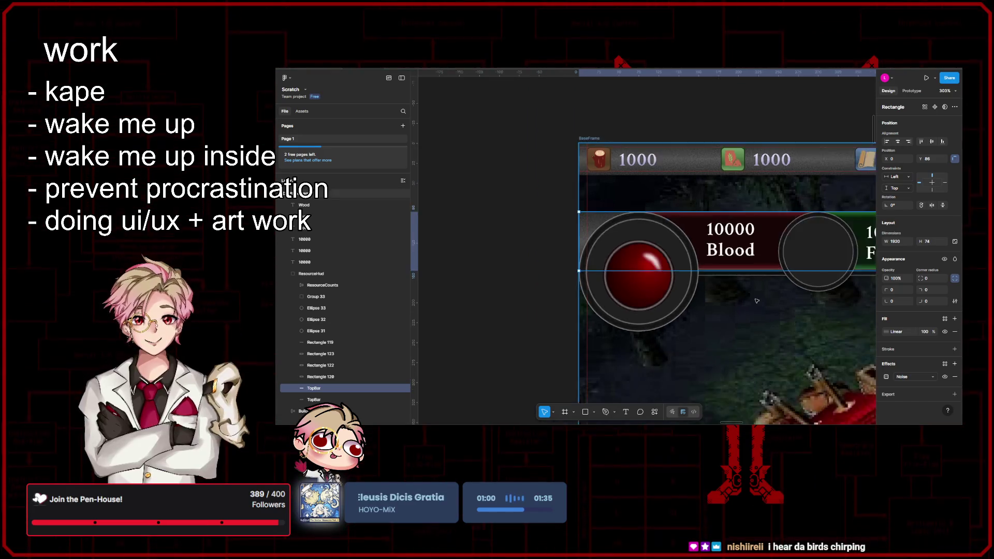
pyautogui.scroll(5, 619, 263)
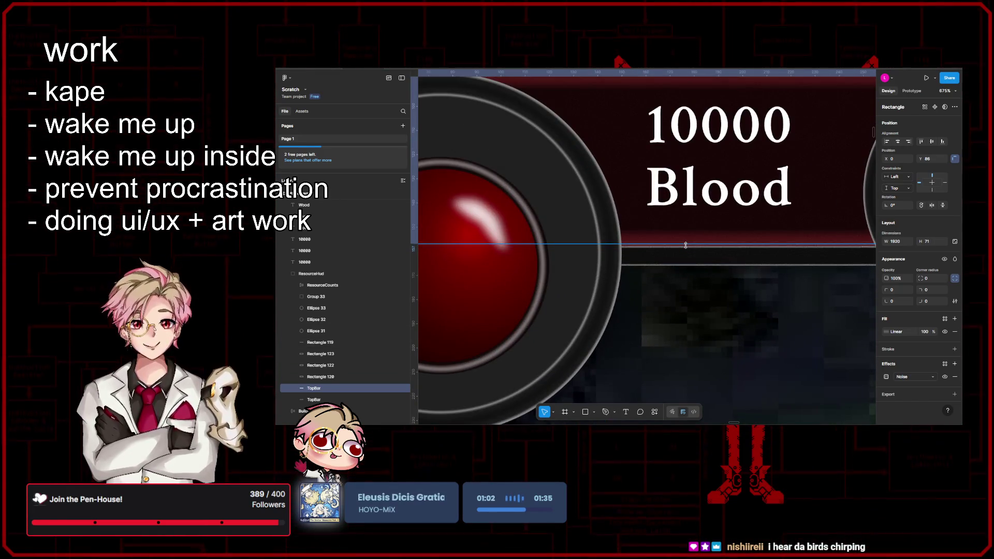
pyautogui.scroll(-6, 666, 316)
pyautogui.press('Escape')
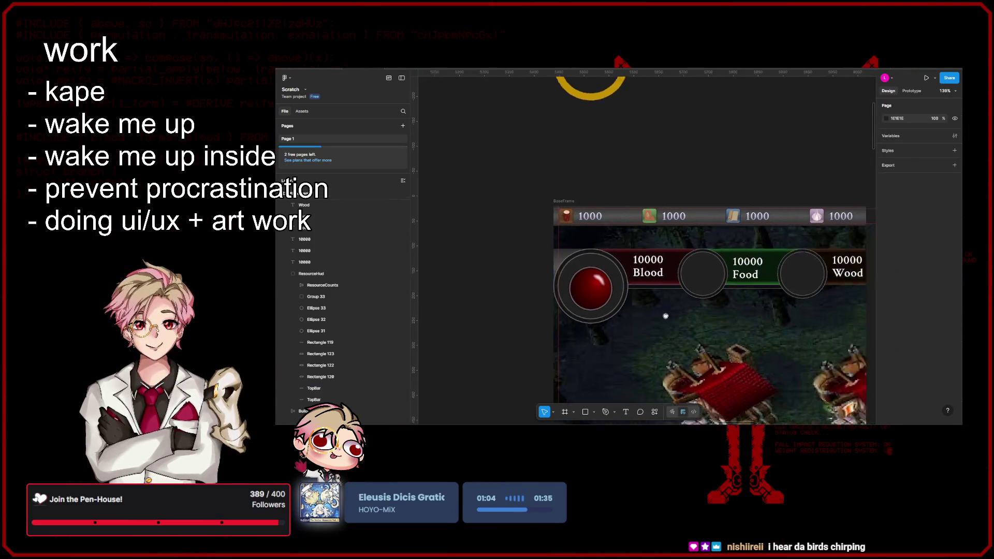
# - Lengthen the thin connector line to 566 wide so it also runs under Wood
pyautogui.hscroll(5, 666, 316)
pyautogui.click(607, 274)
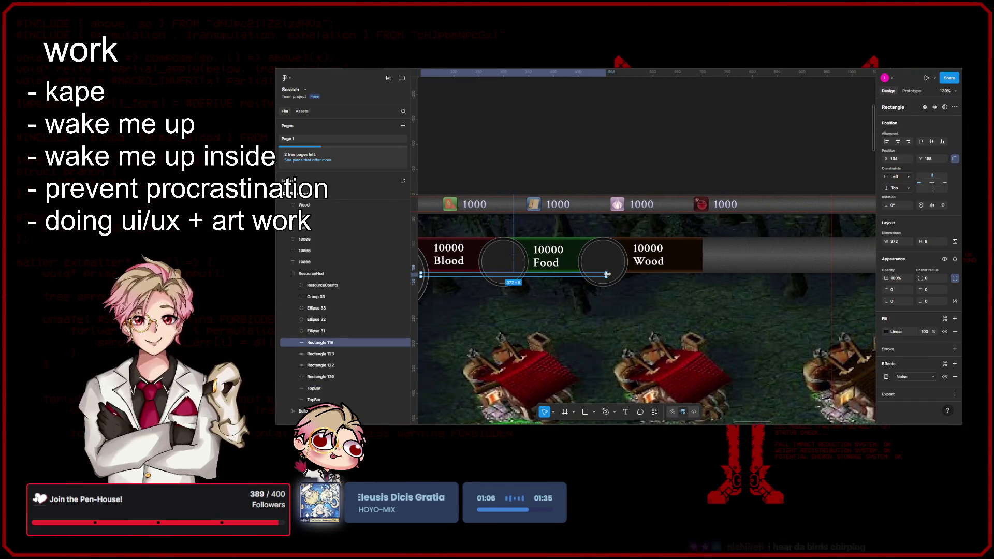
pyautogui.moveTo(607, 274); pyautogui.dragTo(691, 275)
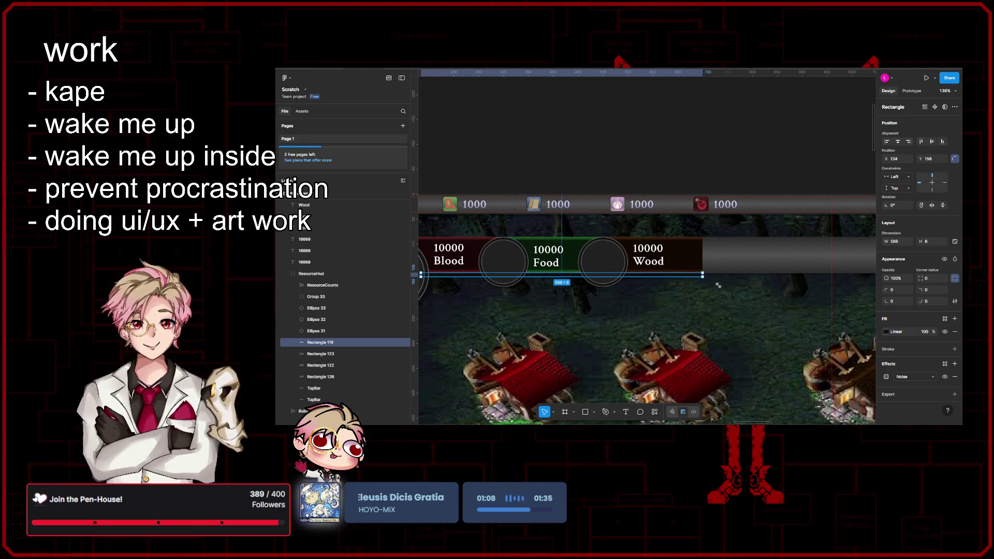
pyautogui.press('Escape')
pyautogui.scroll(-5, 720, 290)
pyautogui.scroll(2, 723, 308)
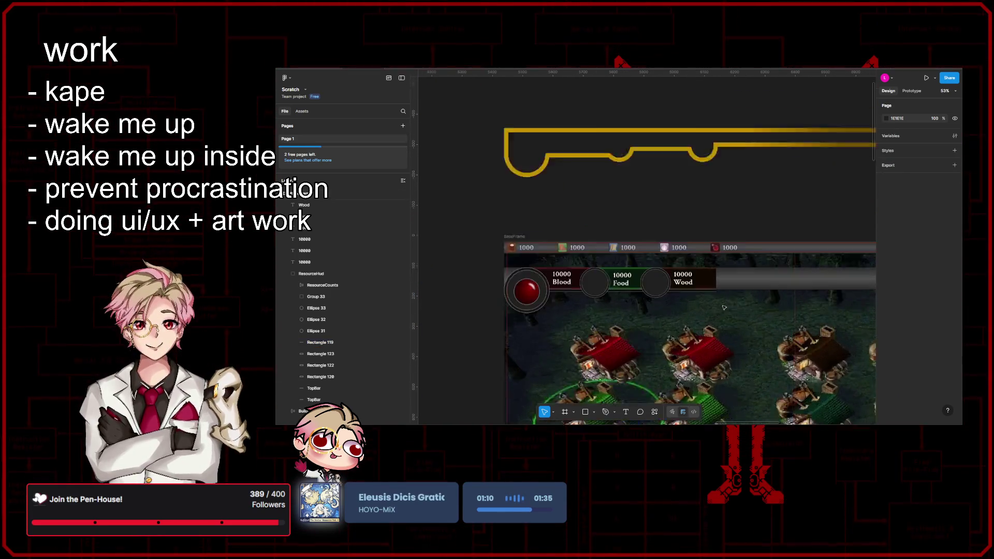
pyautogui.scroll(3, 724, 307)
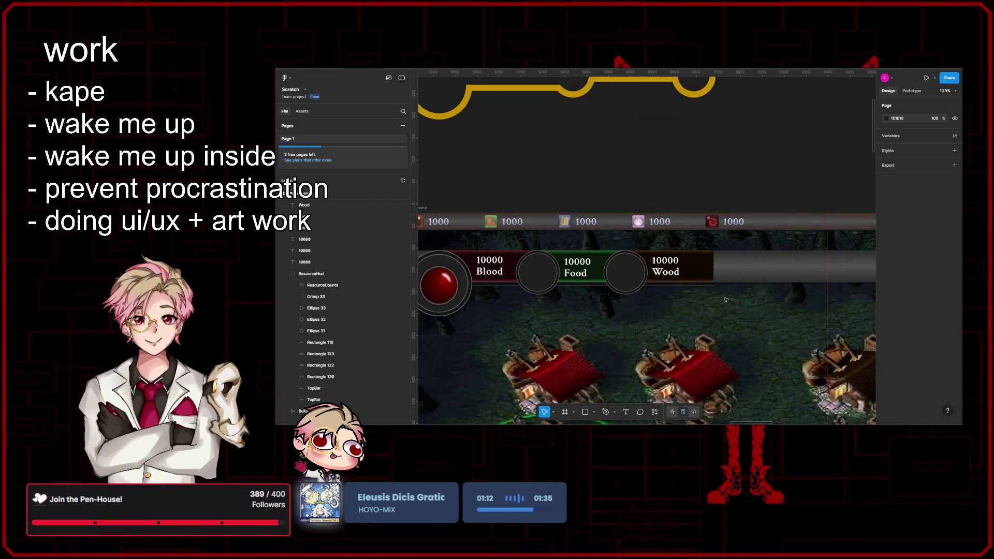
pyautogui.scroll(-4, 727, 300)
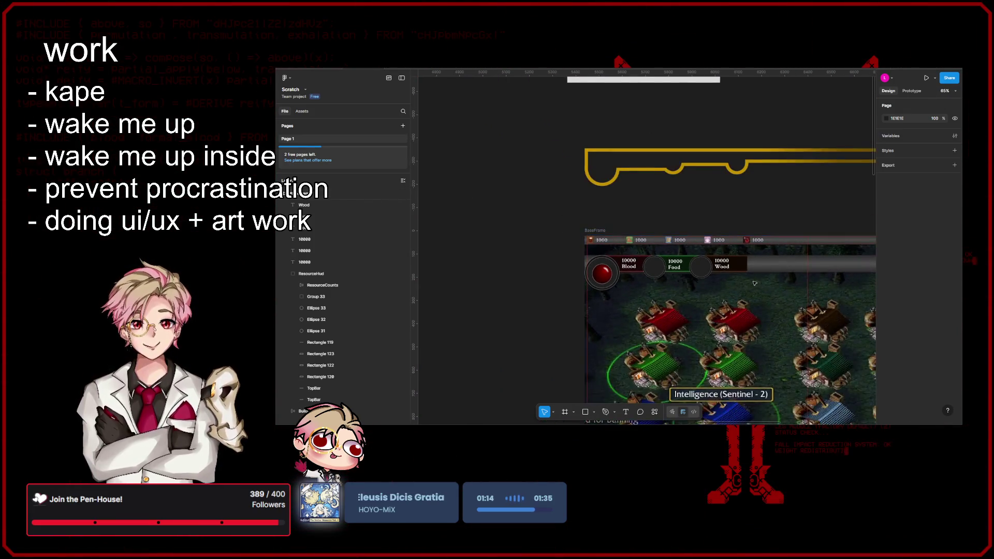
pyautogui.scroll(-3, 683, 252)
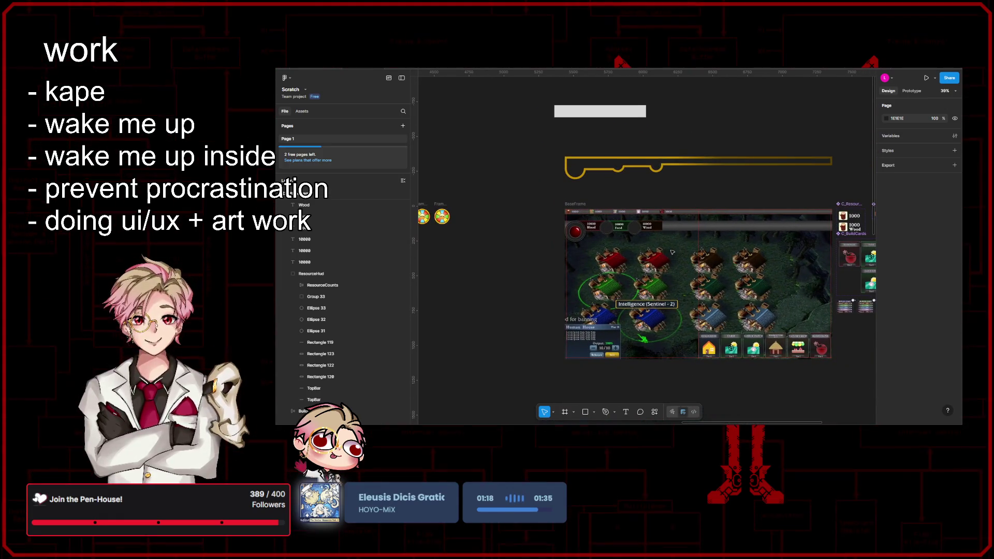
pyautogui.scroll(5, 672, 252)
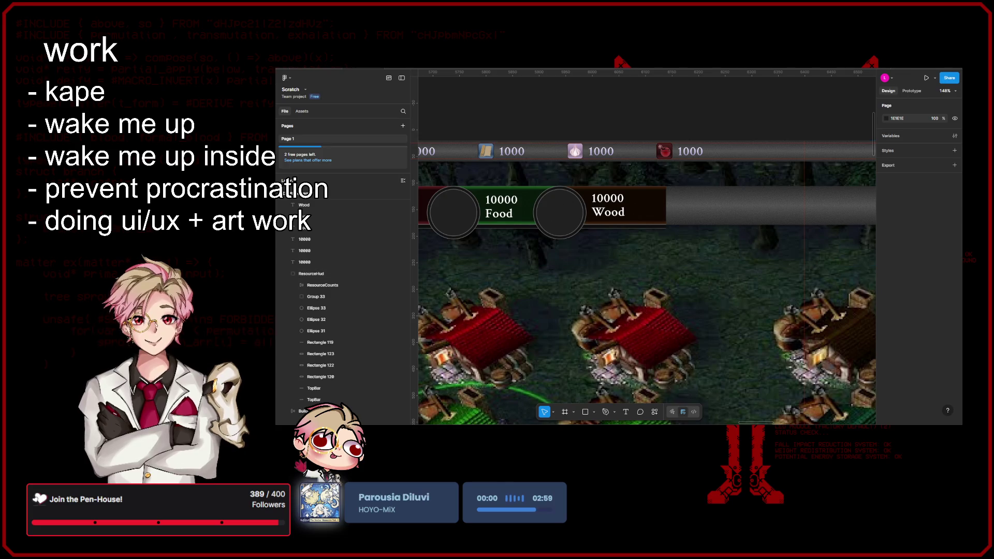
pyautogui.scroll(-5, 554, 231)
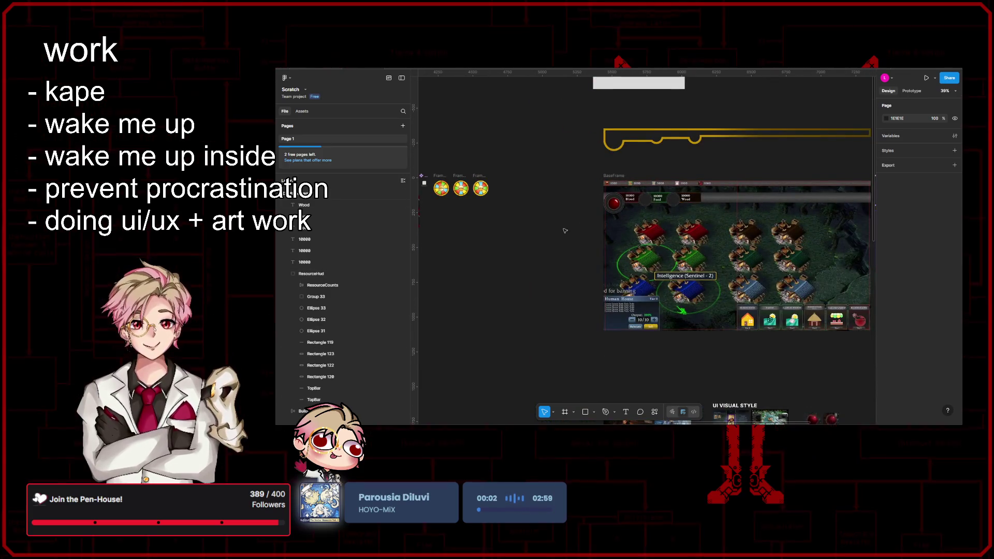
pyautogui.scroll(5, 677, 193)
pyautogui.scroll(-3, 828, 249)
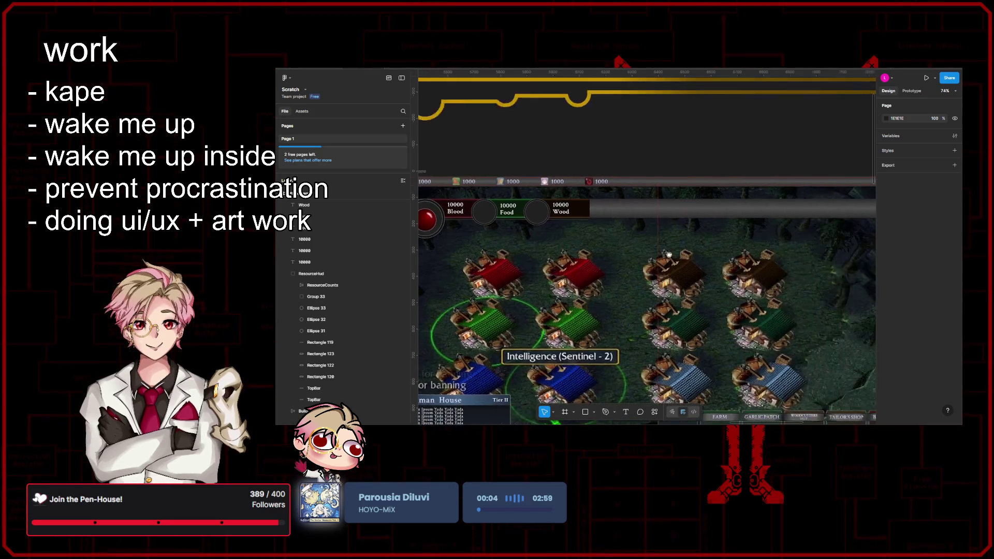
pyautogui.click(761, 231)
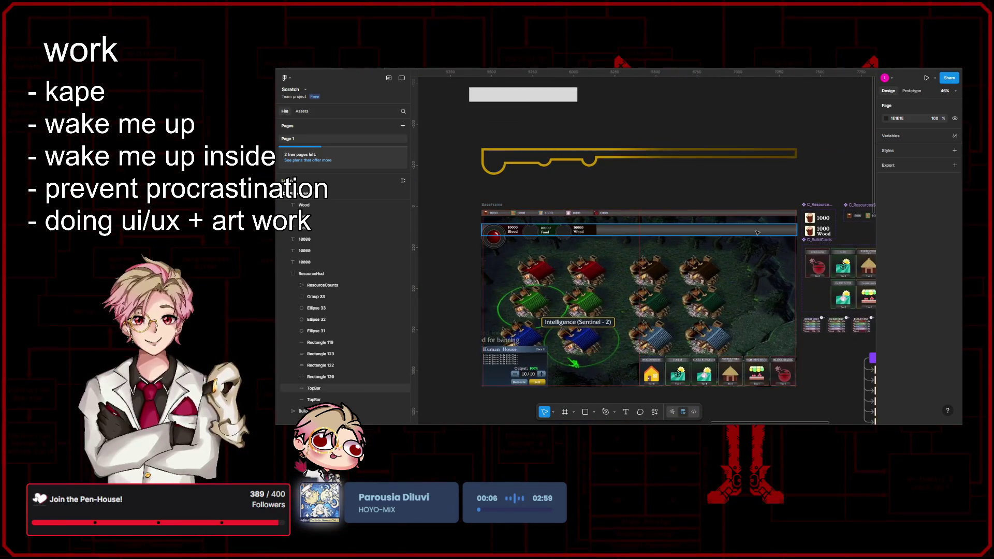
pyautogui.click(670, 194)
pyautogui.scroll(5, 673, 192)
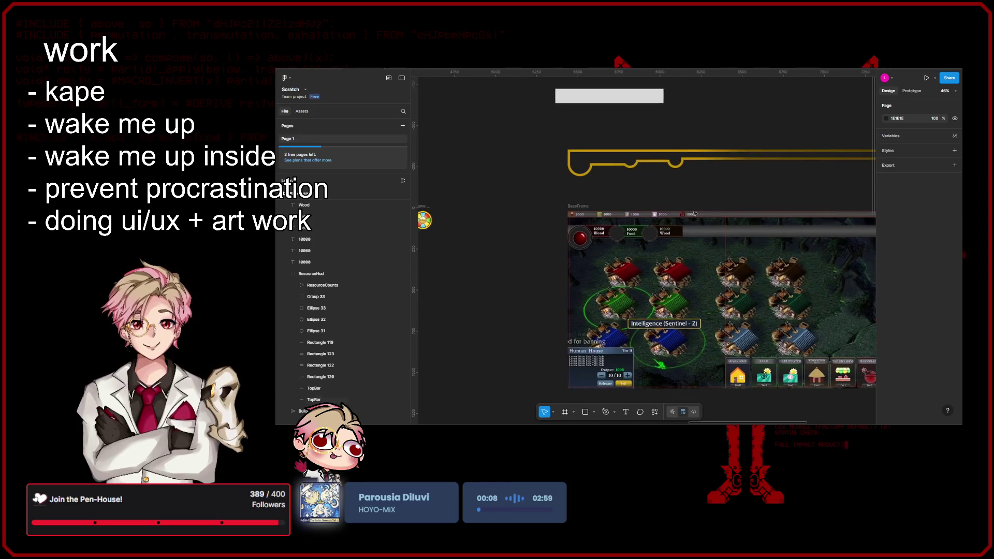
pyautogui.hscroll(-1, 647, 228)
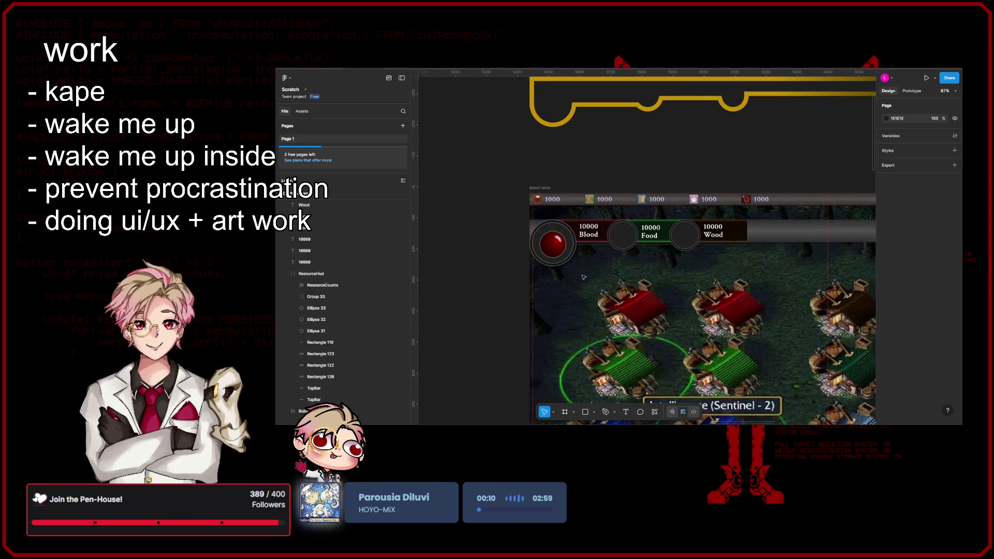
pyautogui.click(539, 224)
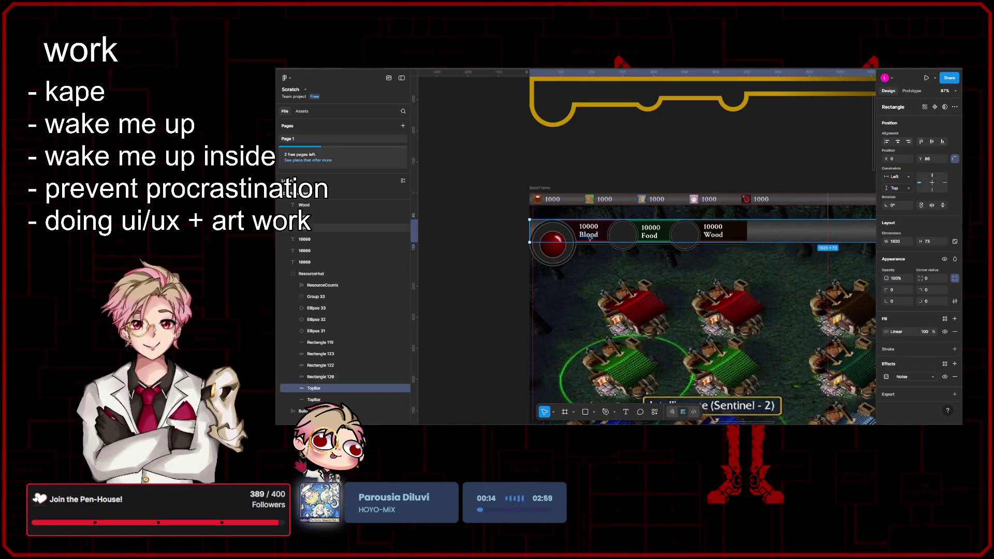
# - Select and inspect the Blood counter's backing rectangle and the TopBar, then clear the selection
pyautogui.click(554, 227)
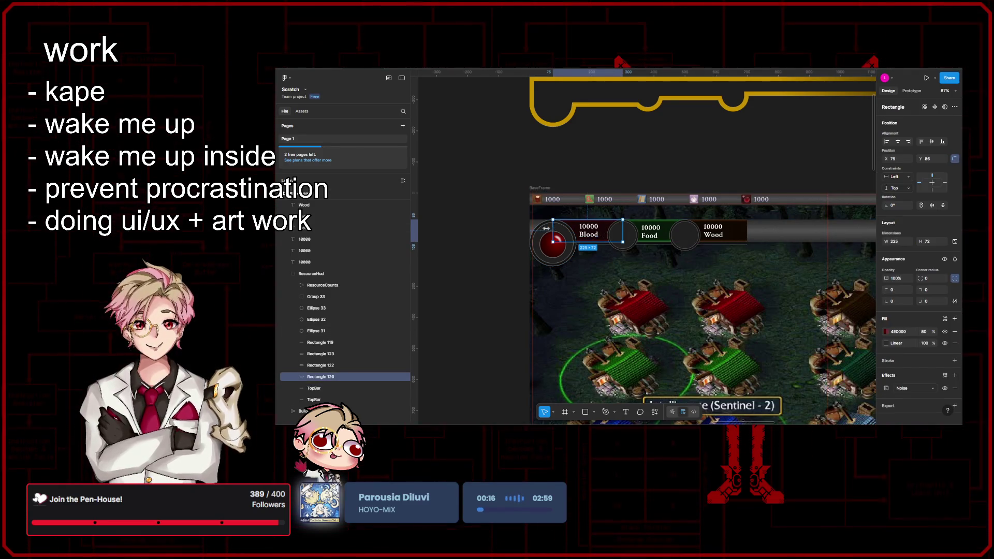
pyautogui.click(513, 232)
pyautogui.scroll(-3, 513, 232)
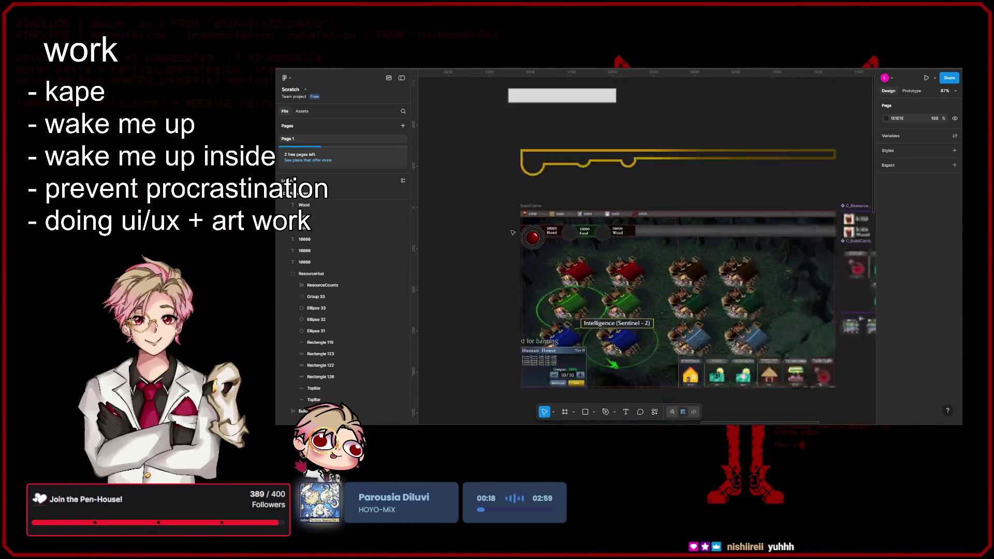
pyautogui.scroll(-5, 512, 232)
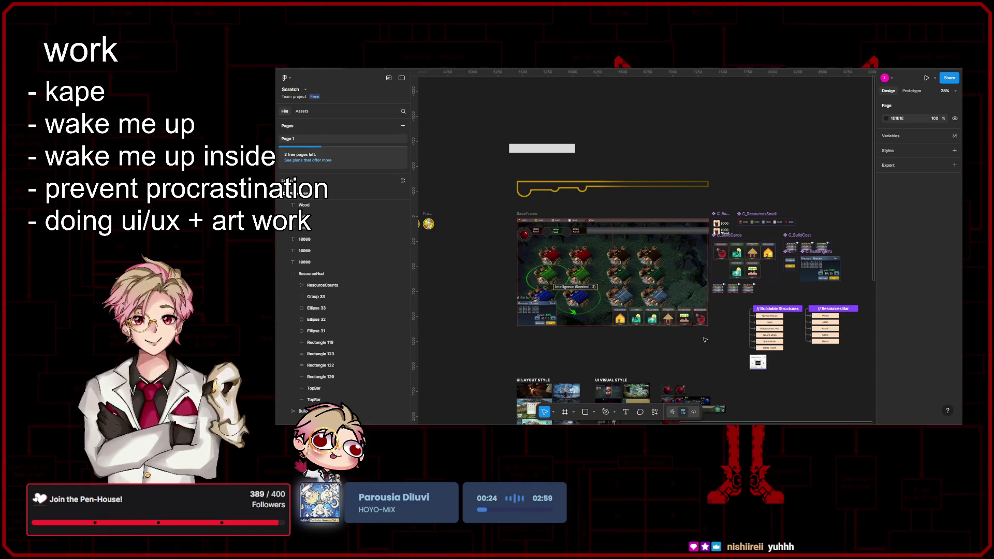
pyautogui.hotkey('ctrl', 'z')
pyautogui.click(671, 368)
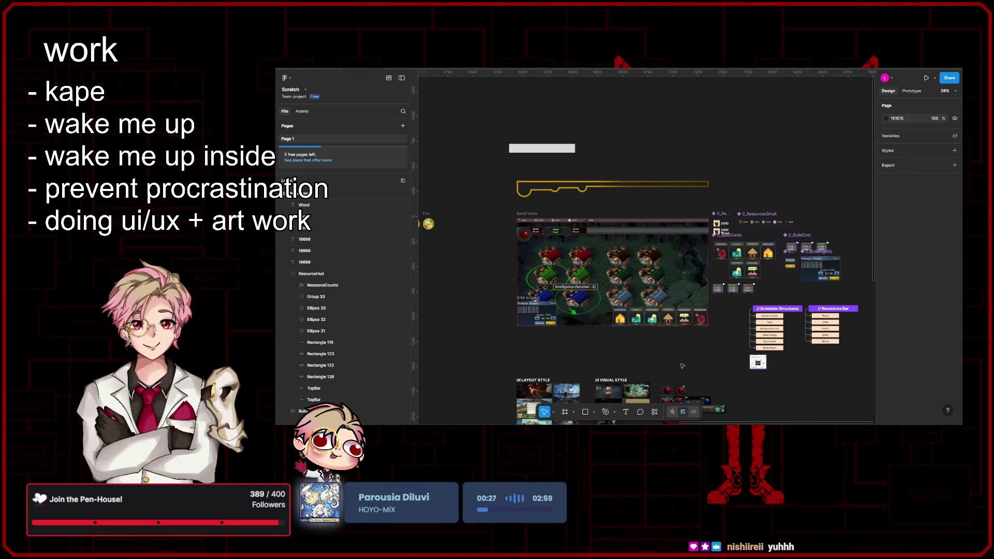
pyautogui.hscroll(-2, 721, 373)
pyautogui.moveTo(509, 281); pyautogui.dragTo(531, 296)
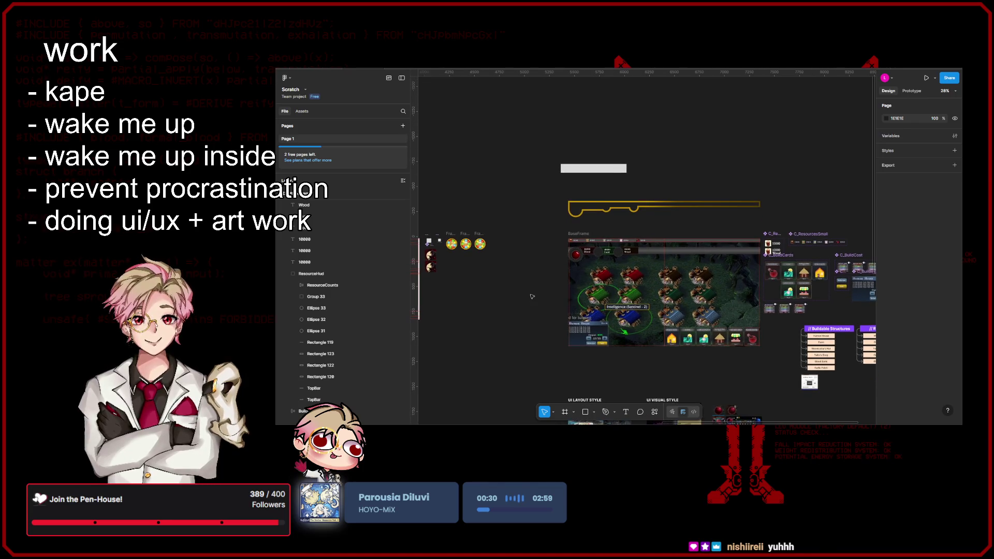
pyautogui.scroll(10, 532, 296)
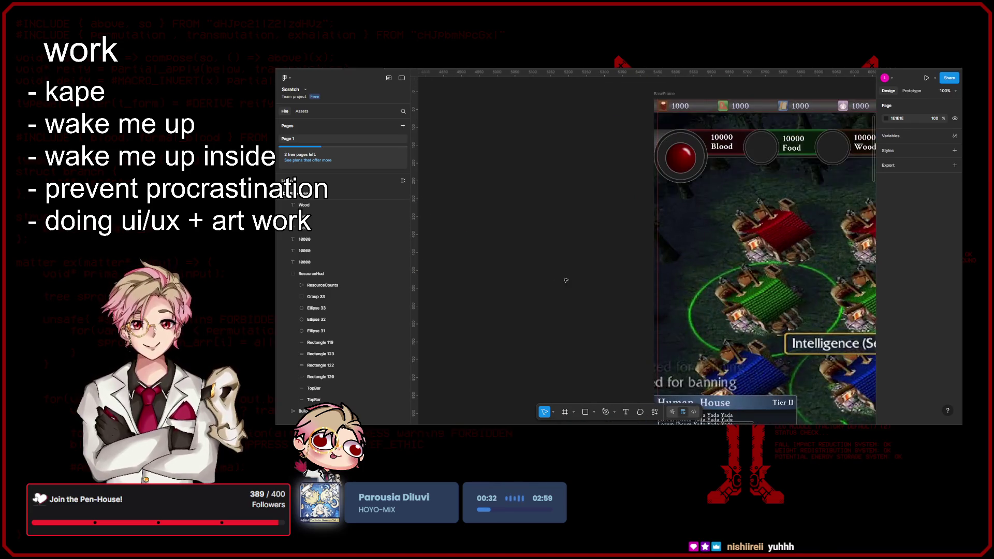
pyautogui.scroll(-5, 503, 287)
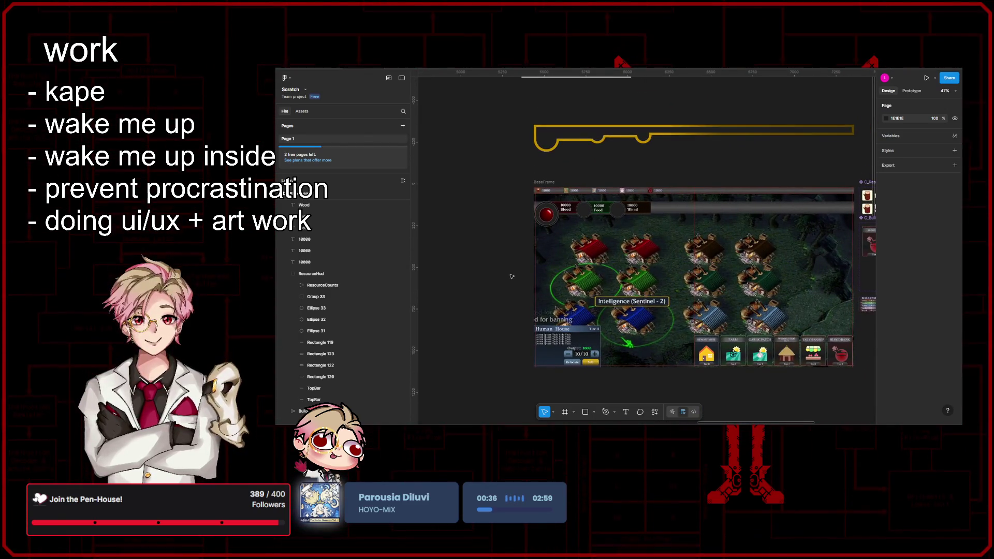
pyautogui.click(759, 209)
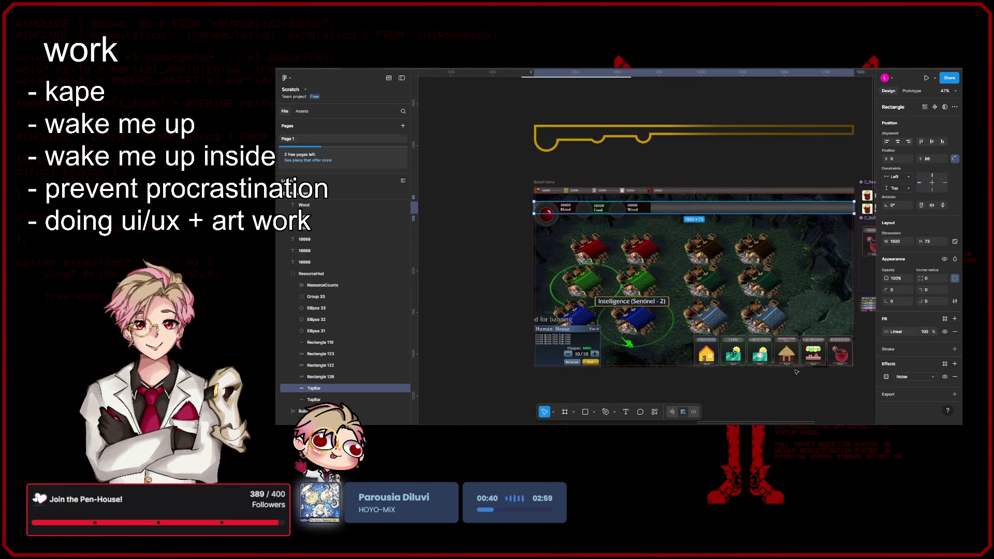
pyautogui.click(819, 388)
pyautogui.moveTo(818, 387); pyautogui.dragTo(800, 384)
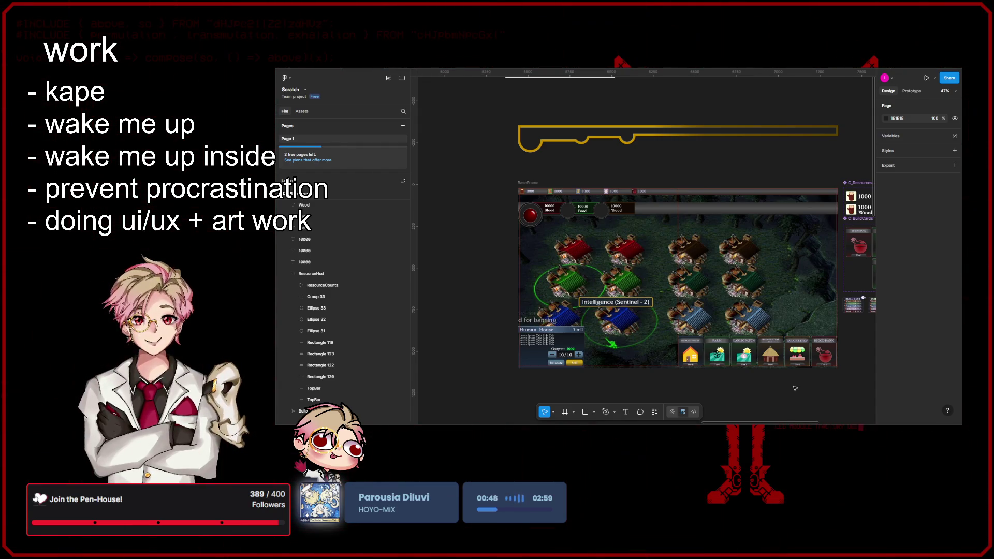
pyautogui.scroll(5, 632, 216)
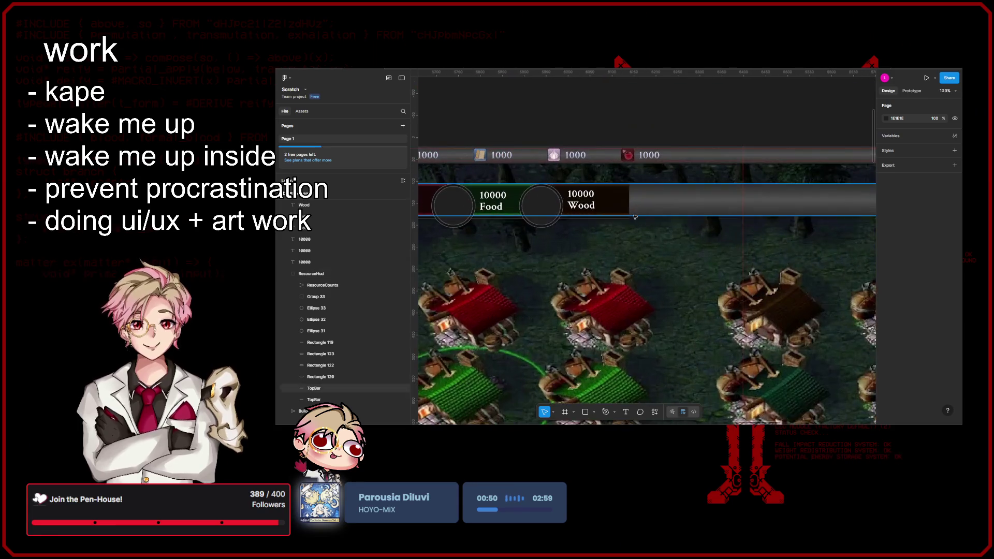
# - Resize the thin strip under the resource bar to 1786 wide
pyautogui.click(630, 219)
pyautogui.hscroll(5, 630, 219)
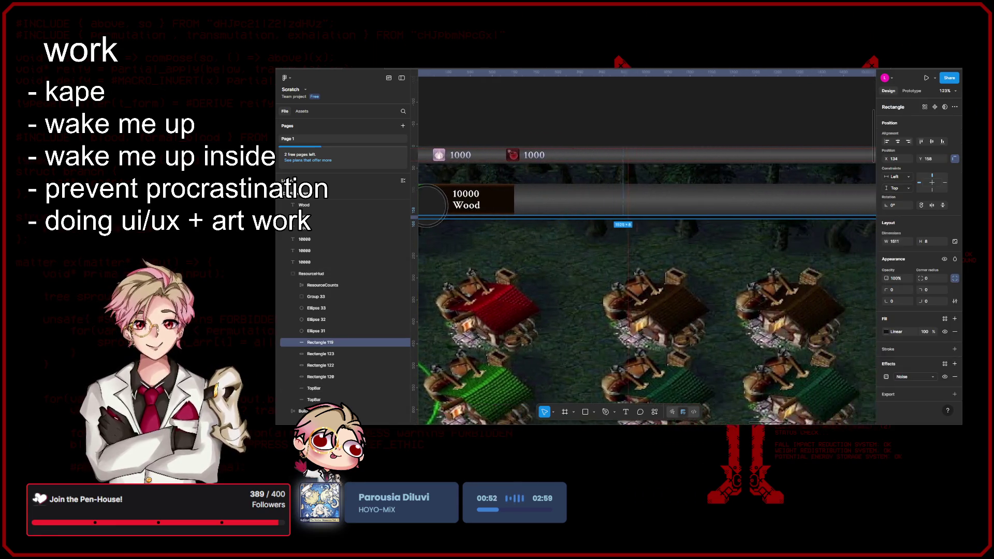
pyautogui.hscroll(5, 630, 219)
pyautogui.moveTo(810, 217); pyautogui.dragTo(764, 217)
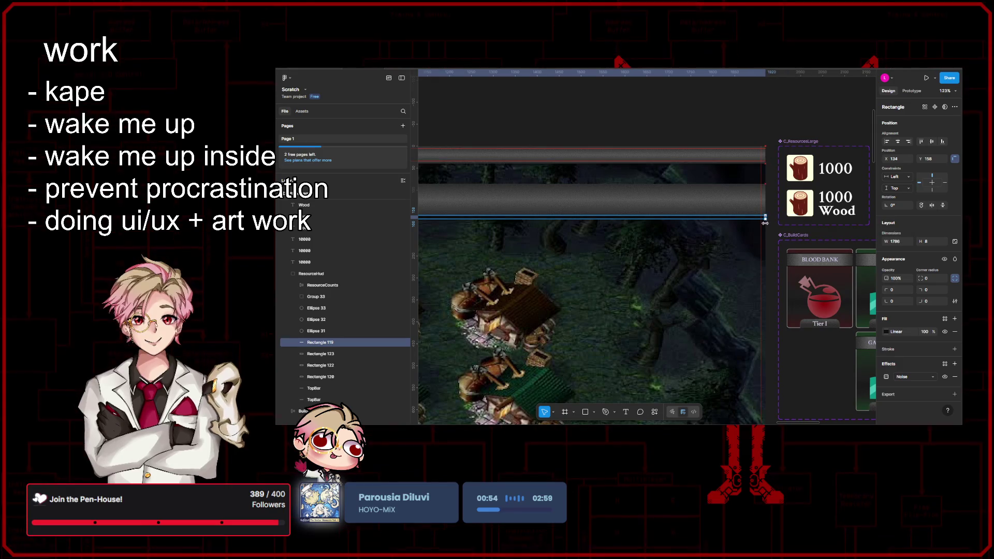
pyautogui.press('Escape')
pyautogui.scroll(-5, 785, 134)
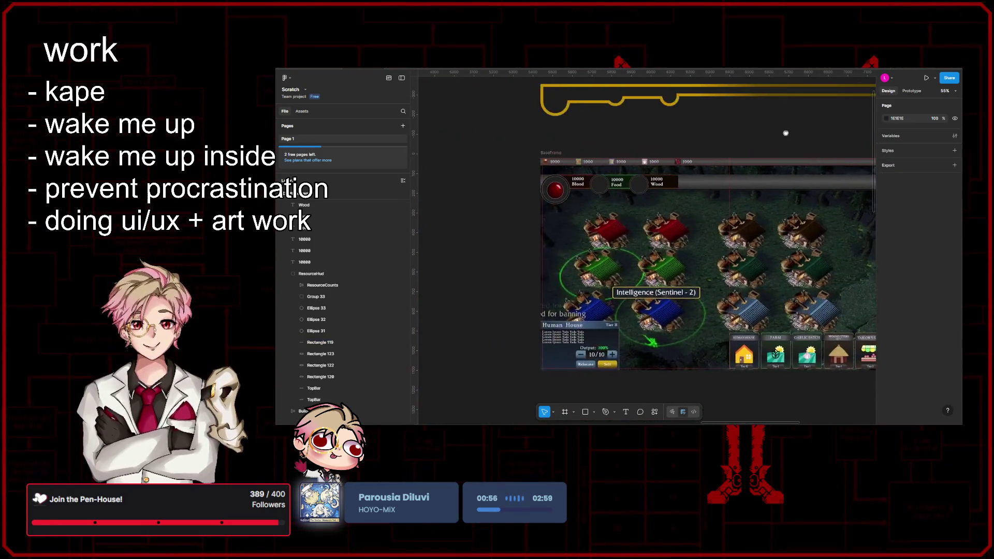
pyautogui.scroll(2, 692, 131)
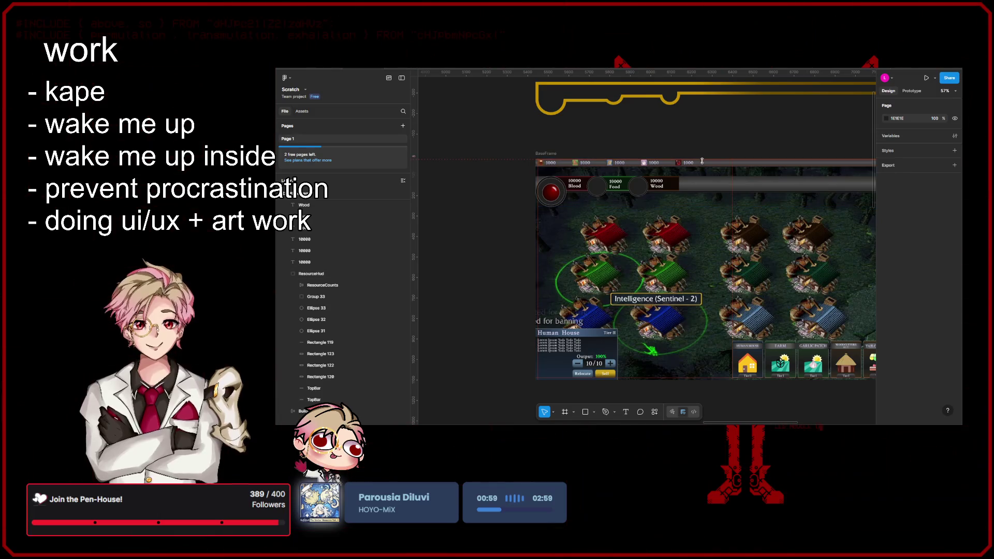
pyautogui.click(702, 163)
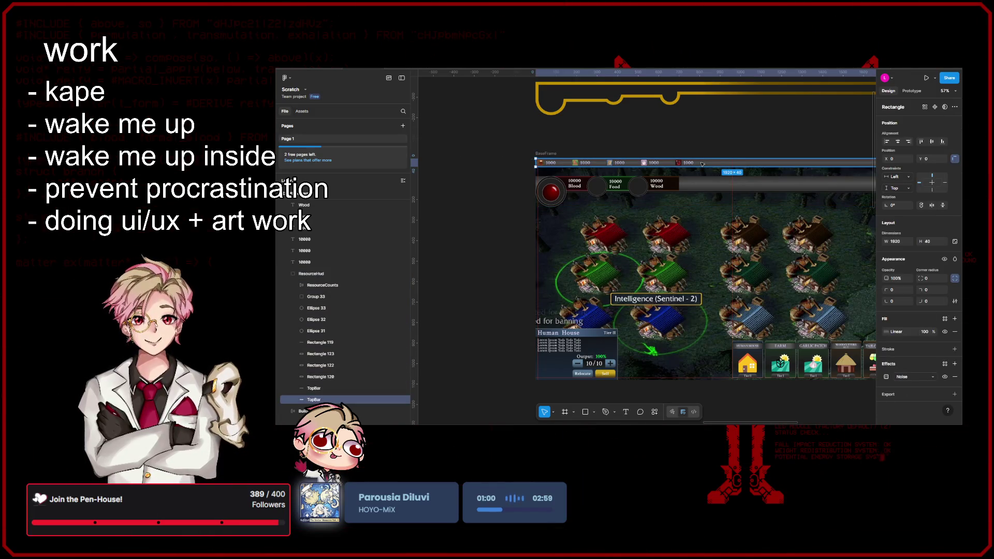
pyautogui.scroll(-5, 327, 220)
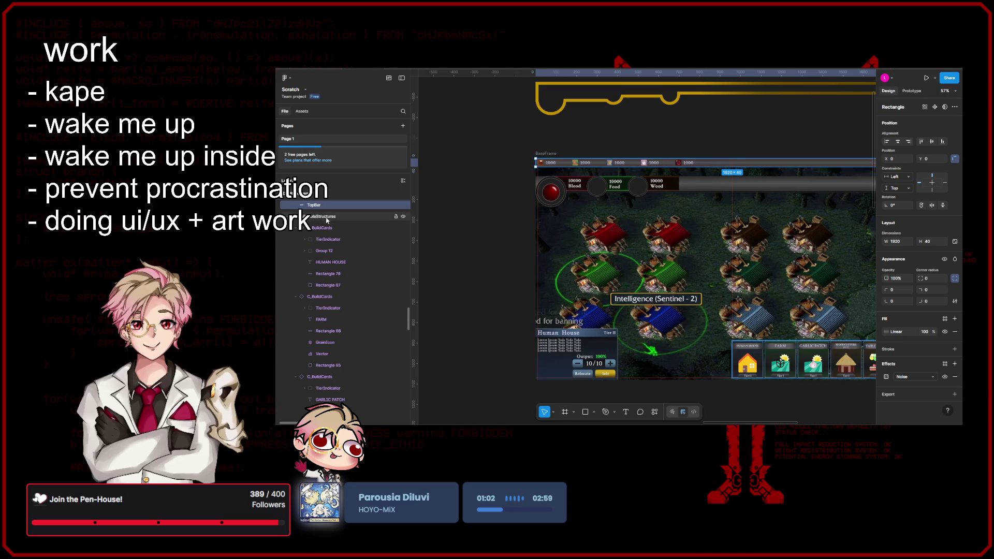
pyautogui.scroll(4, 327, 220)
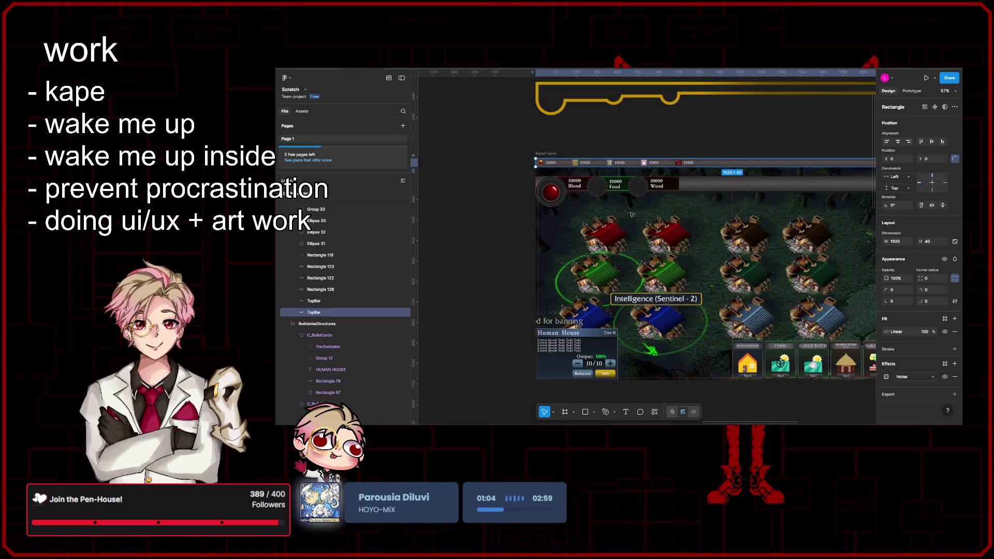
pyautogui.hscroll(5, 632, 214)
pyautogui.scroll(1, 632, 214)
pyautogui.hscroll(-3, 712, 245)
pyautogui.scroll(-3, 712, 245)
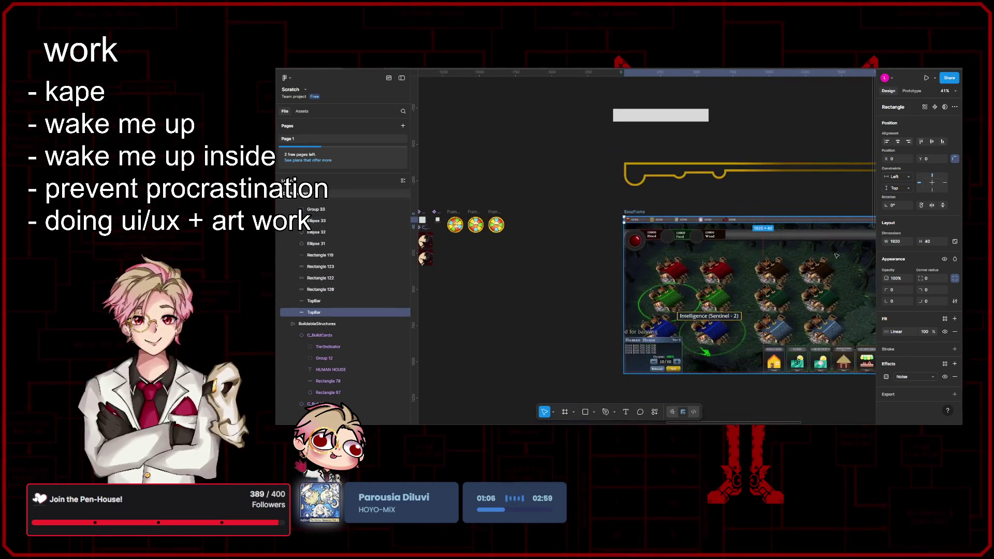
# - Group the fifteen top-bar HUD layers as ResourceHud and reorder it, undoing a stray move
pyautogui.moveTo(843, 258); pyautogui.dragTo(625, 229)
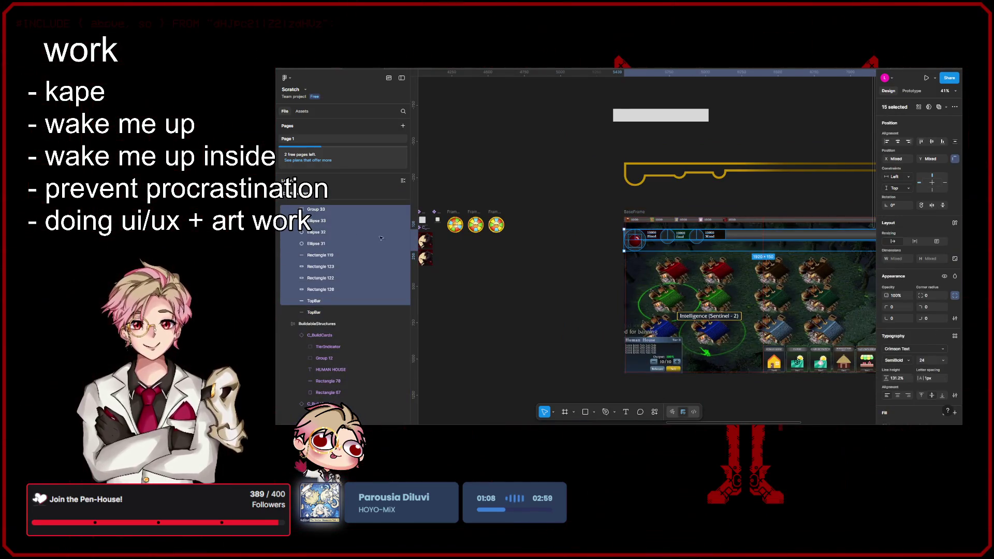
pyautogui.hotkey('ctrl', 'g')
pyautogui.click(288, 336)
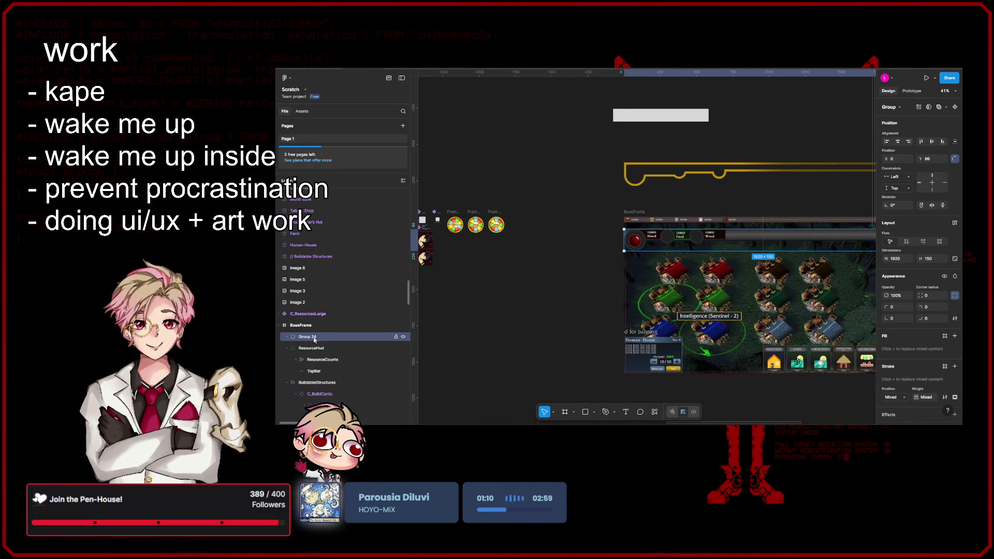
pyautogui.click(287, 349)
pyautogui.moveTo(311, 351)
pyautogui.mouseDown()
pyautogui.moveTo(324, 352)
pyautogui.moveTo(324, 335)
pyautogui.mouseUp()
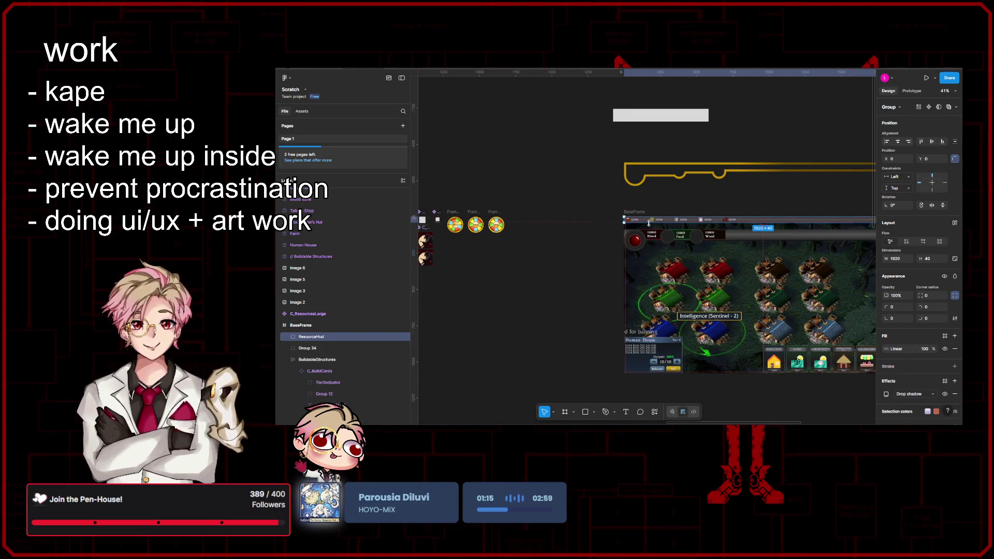
pyautogui.scroll(5, 649, 222)
pyautogui.moveTo(649, 218)
pyautogui.mouseDown()
pyautogui.moveTo(649, 183)
pyautogui.moveTo(640, 216)
pyautogui.mouseUp()
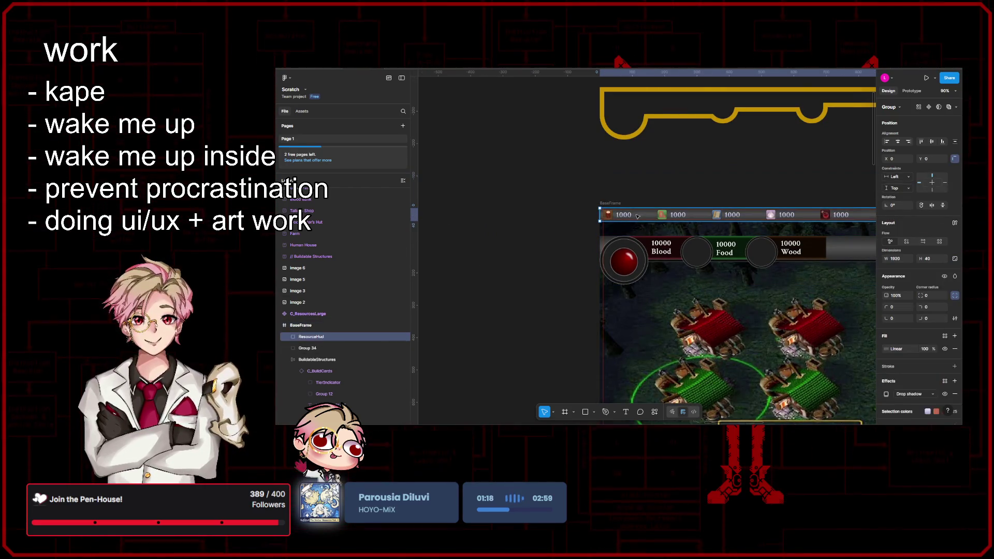
pyautogui.hotkey('ctrl', 'z')
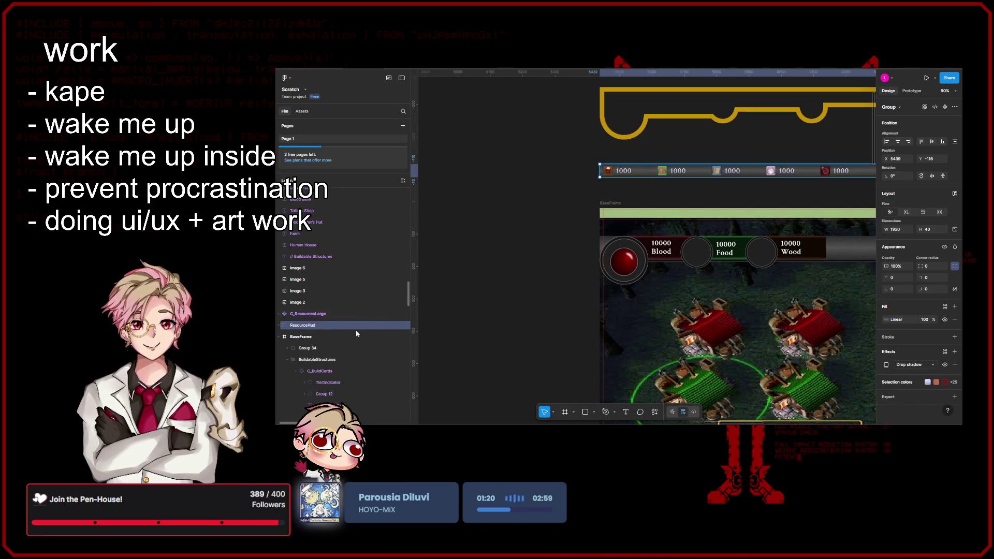
# - Move the Group 34 resource bar to BaseFrame's top and preview BaseFrame as a prototype
pyautogui.click(688, 246)
pyautogui.moveTo(687, 246); pyautogui.dragTo(688, 218)
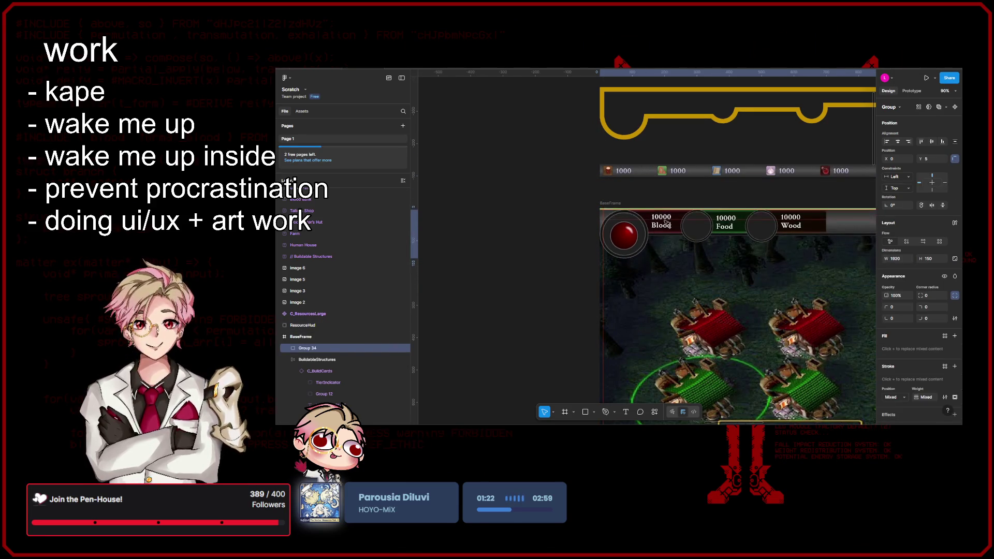
pyautogui.press('Escape')
pyautogui.click(613, 203)
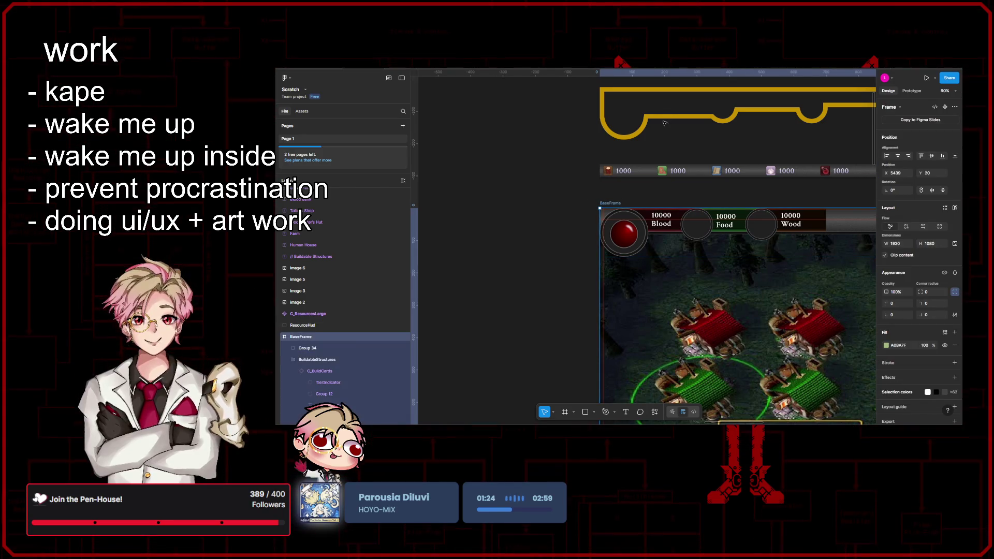
pyautogui.hotkey('ctrl', 'alt', 'Return')
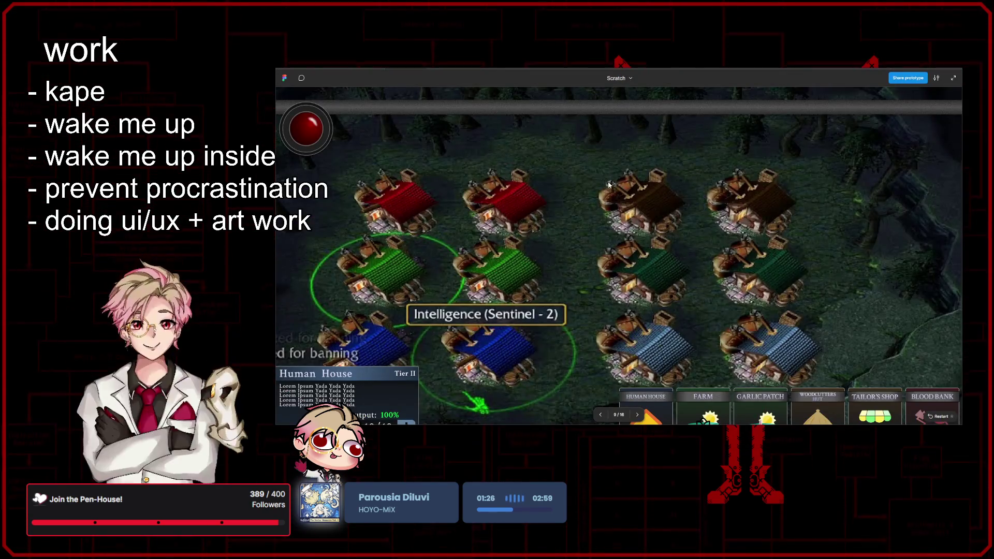
pyautogui.press('Escape')
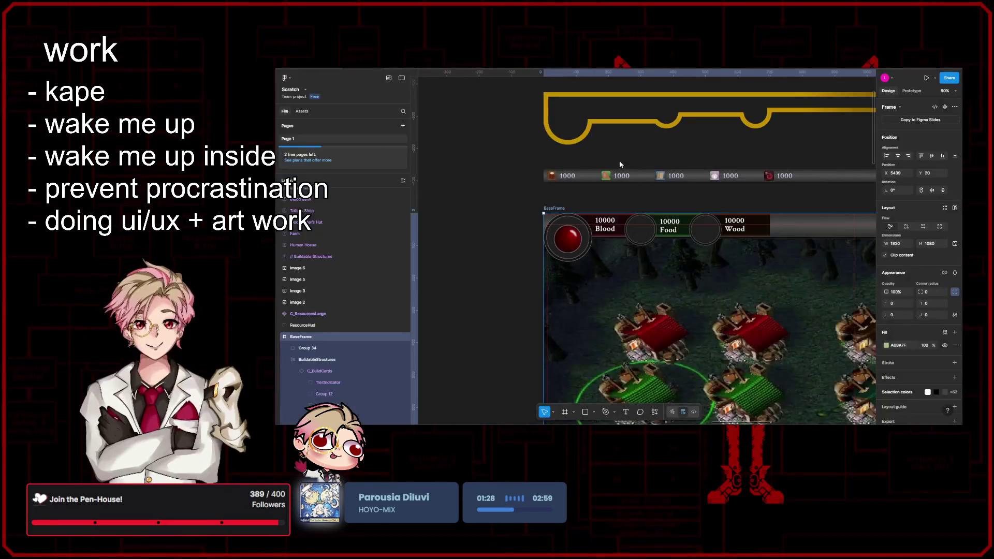
pyautogui.hotkey('ctrl', 'alt', 'Return')
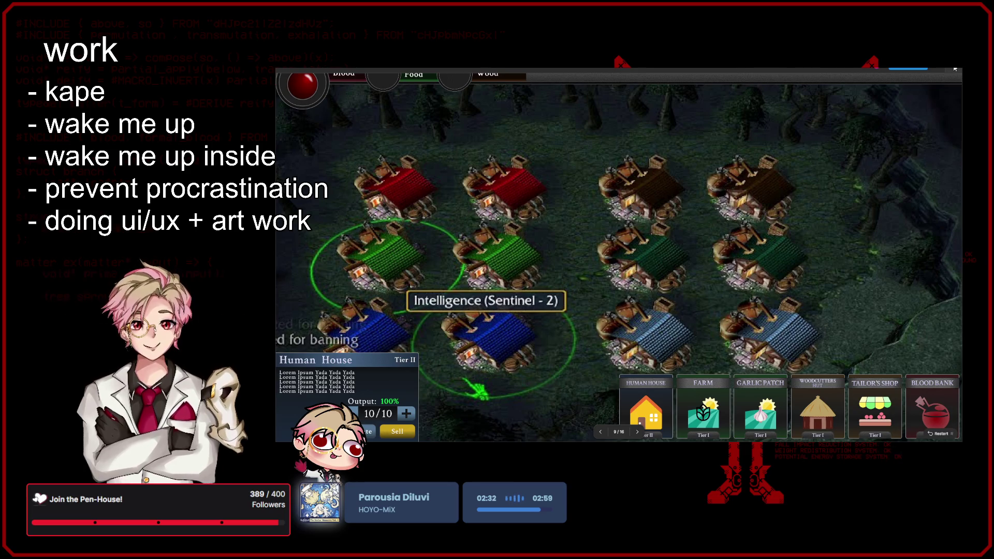
pyautogui.press('Escape')
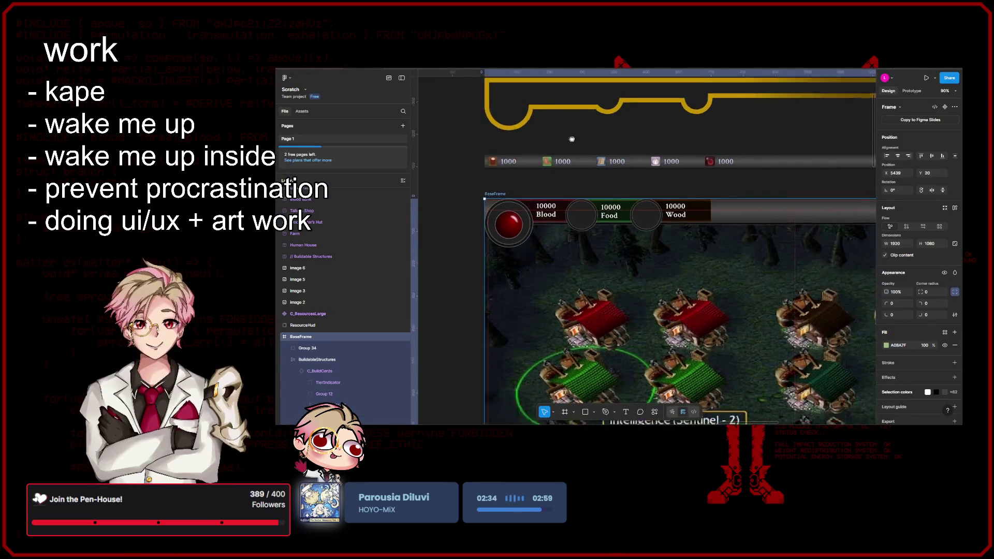
# - Copy the Food–Wood slot circle to the right of Wood and tighten its gap
pyautogui.scroll(-2, 590, 213)
pyautogui.doubleClick(587, 213)
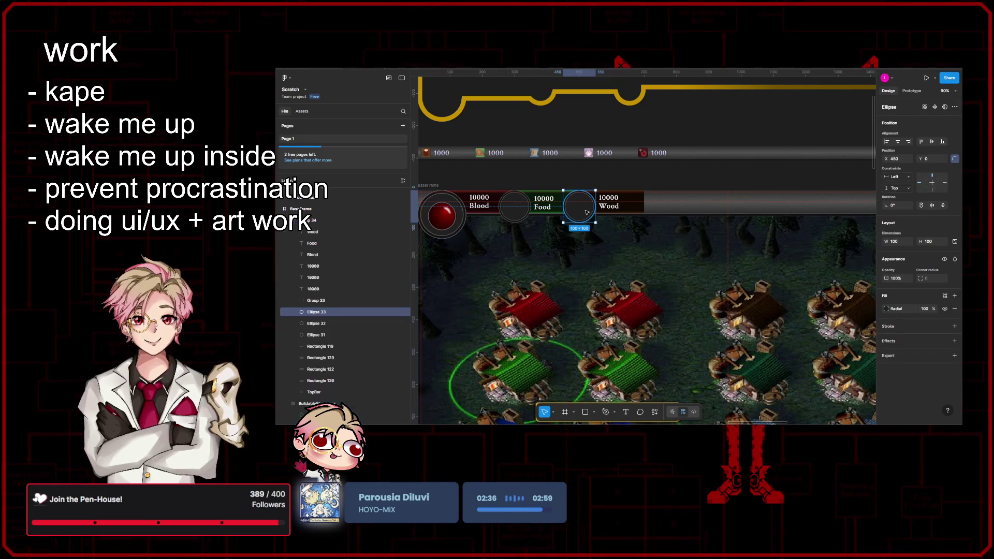
pyautogui.moveTo(587, 212); pyautogui.dragTo(668, 214)
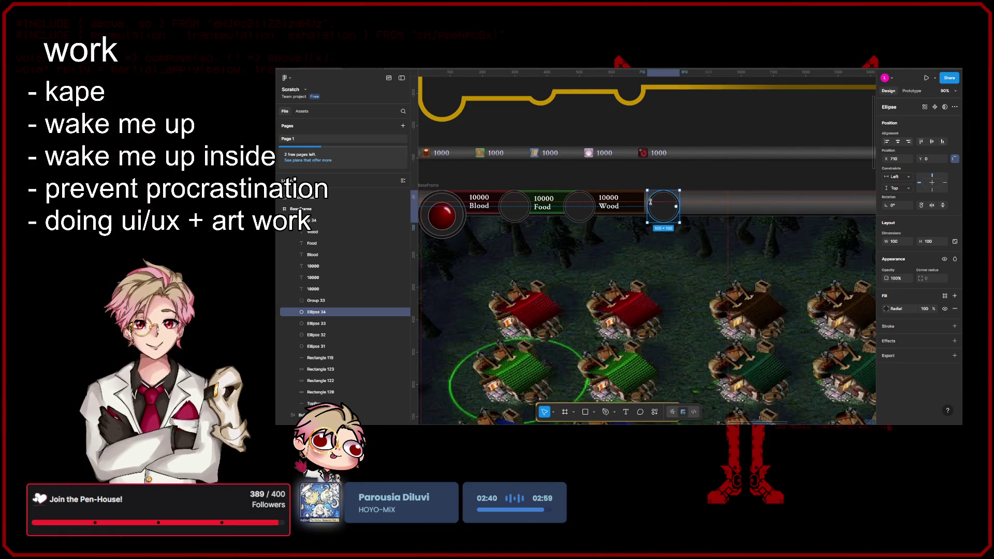
pyautogui.scroll(5, 652, 215)
pyautogui.keyDown('shift'); pyautogui.click(497, 223); pyautogui.keyUp('shift')
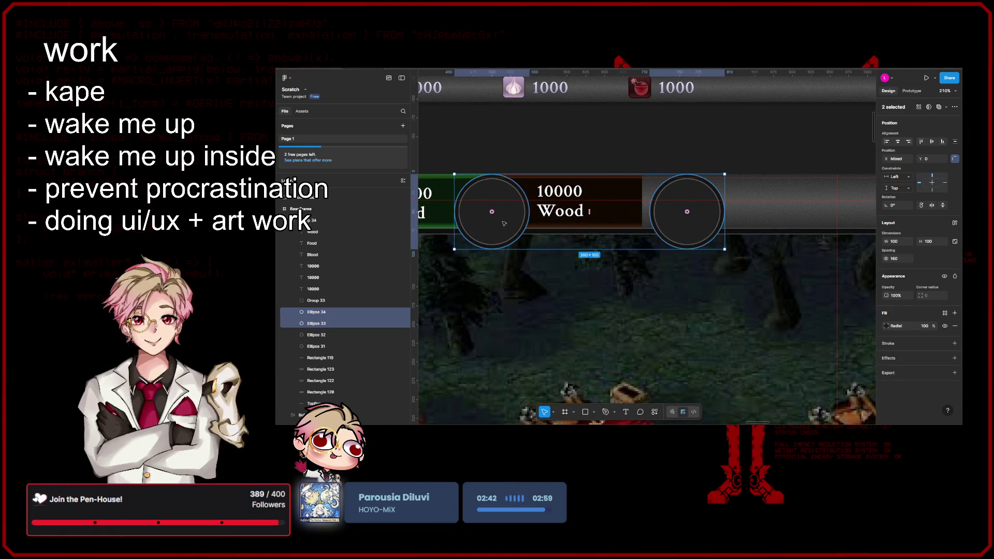
pyautogui.scroll(-4, 497, 223)
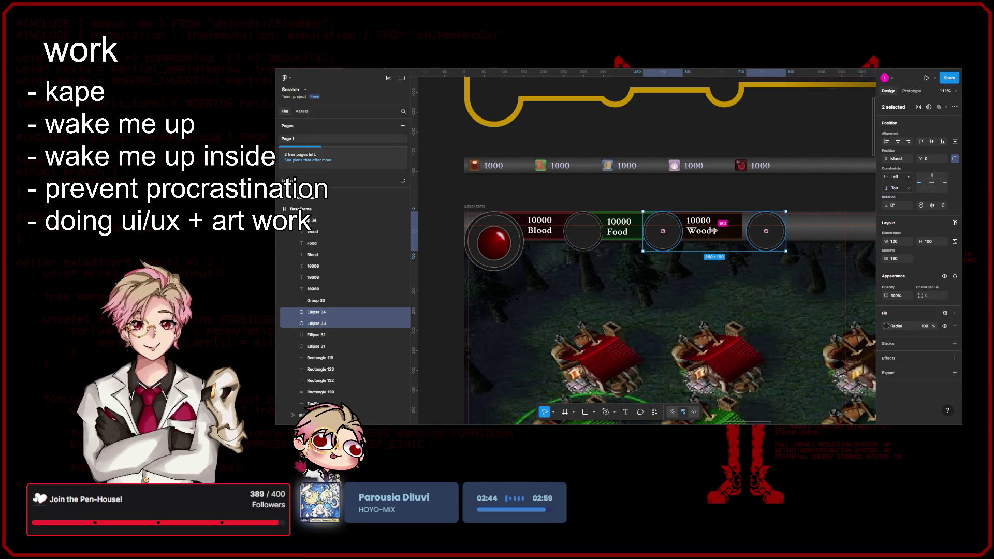
pyautogui.moveTo(715, 231); pyautogui.dragTo(701, 232)
# - Space the slot circles evenly, 100 apart
pyautogui.click(583, 231)
pyautogui.keyDown('shift'); pyautogui.click(662, 231); pyautogui.keyUp('shift')
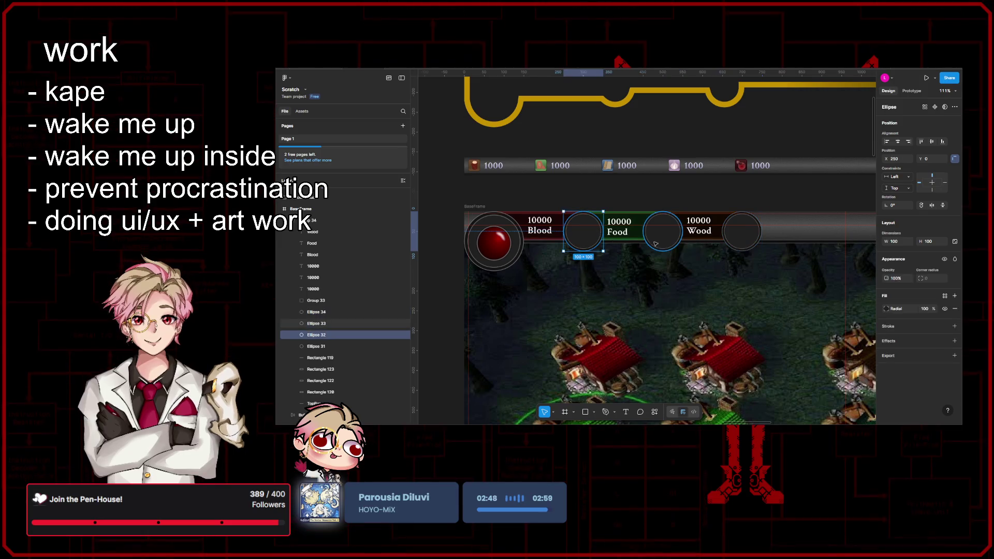
pyautogui.click(741, 232)
pyautogui.keyDown('shift'); pyautogui.click(663, 231); pyautogui.keyUp('shift')
pyautogui.scroll(5, 699, 228)
pyautogui.moveTo(702, 228); pyautogui.dragTo(703, 228)
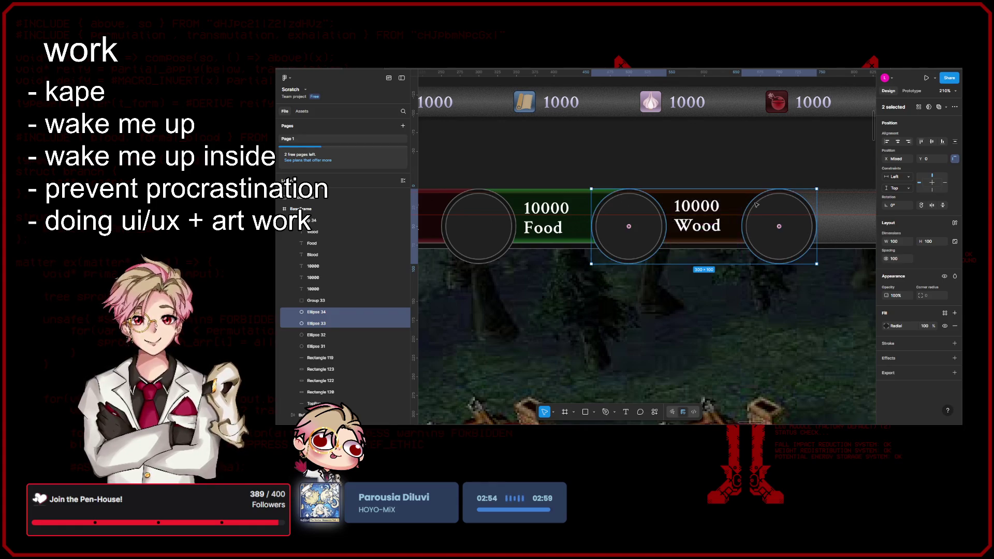
pyautogui.scroll(-5, 724, 225)
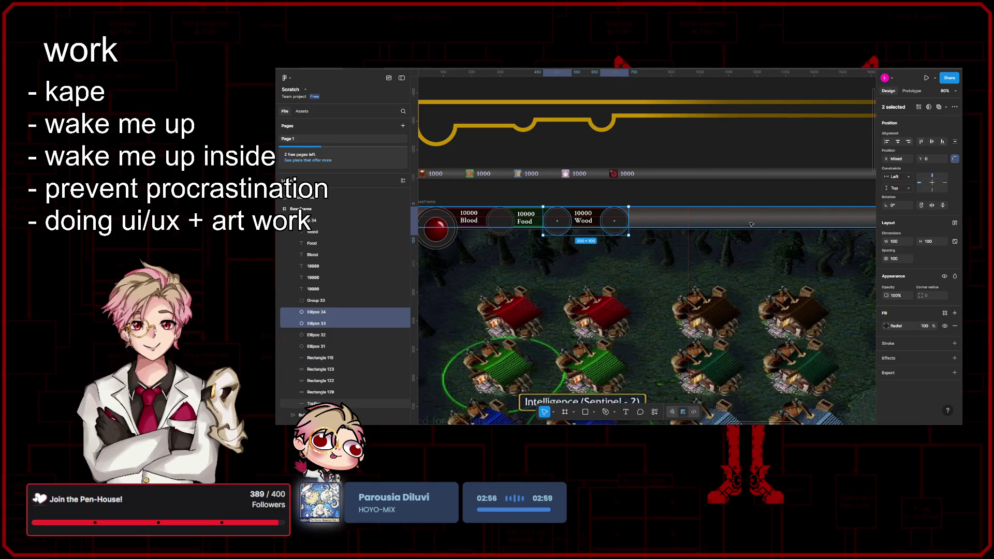
pyautogui.click(747, 223)
pyautogui.scroll(-2, 670, 222)
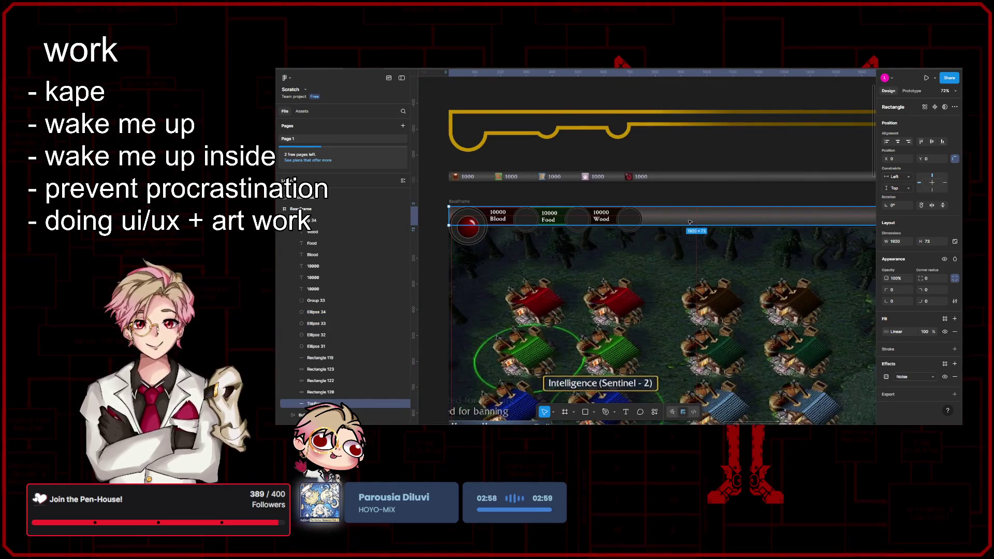
# - Shrink the top bar to 40 px tall and shorten it so it starts after the slot circles
pyautogui.hscroll(3, 690, 222)
pyautogui.scroll(1, 690, 222)
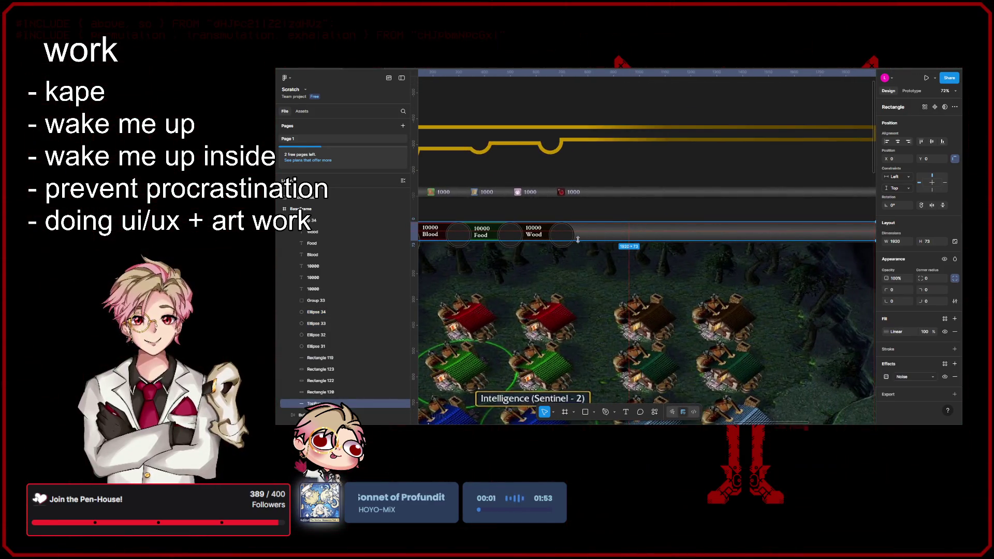
pyautogui.scroll(5, 578, 239)
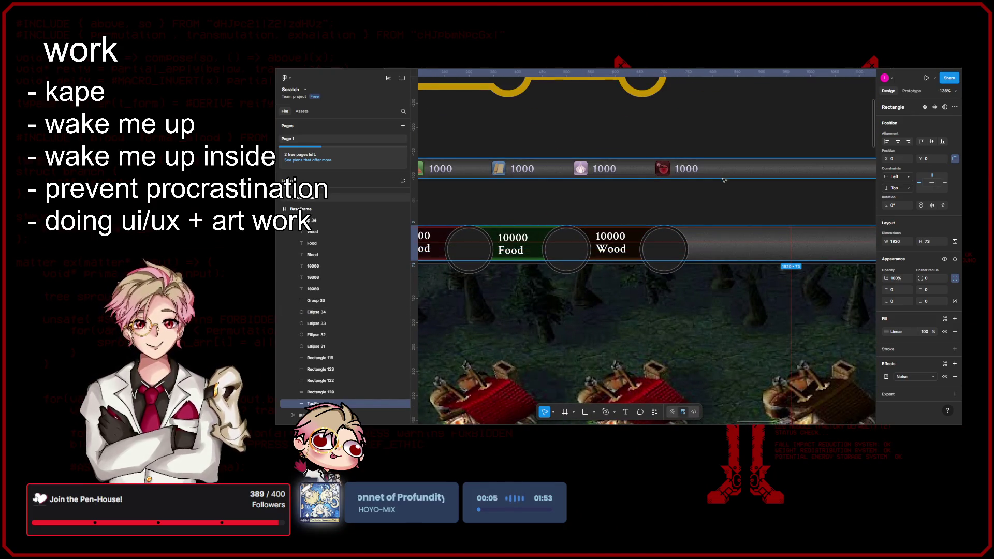
pyautogui.click(712, 250)
pyautogui.moveTo(712, 251); pyautogui.dragTo(712, 235)
pyautogui.scroll(-5, 594, 234)
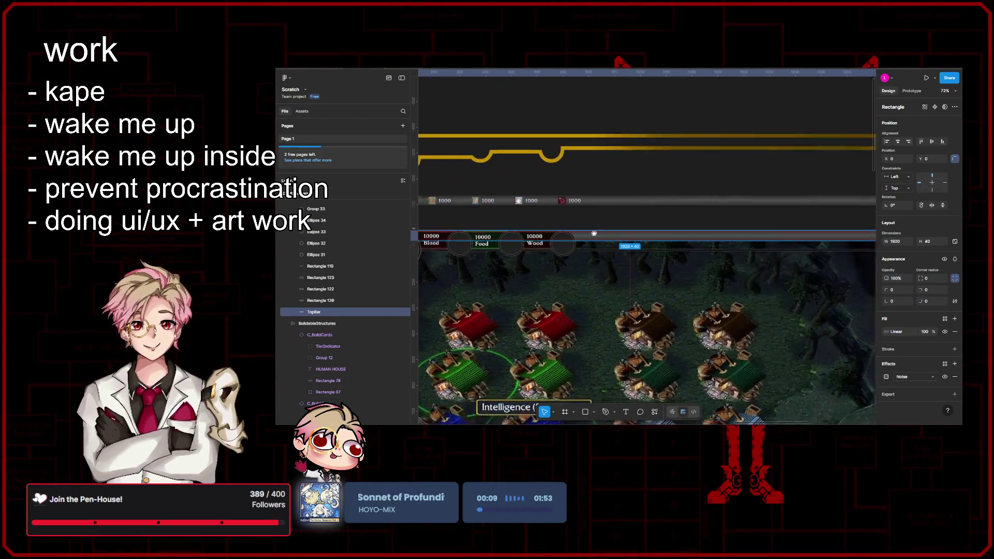
pyautogui.hscroll(2, 709, 231)
pyautogui.hscroll(-8, 845, 235)
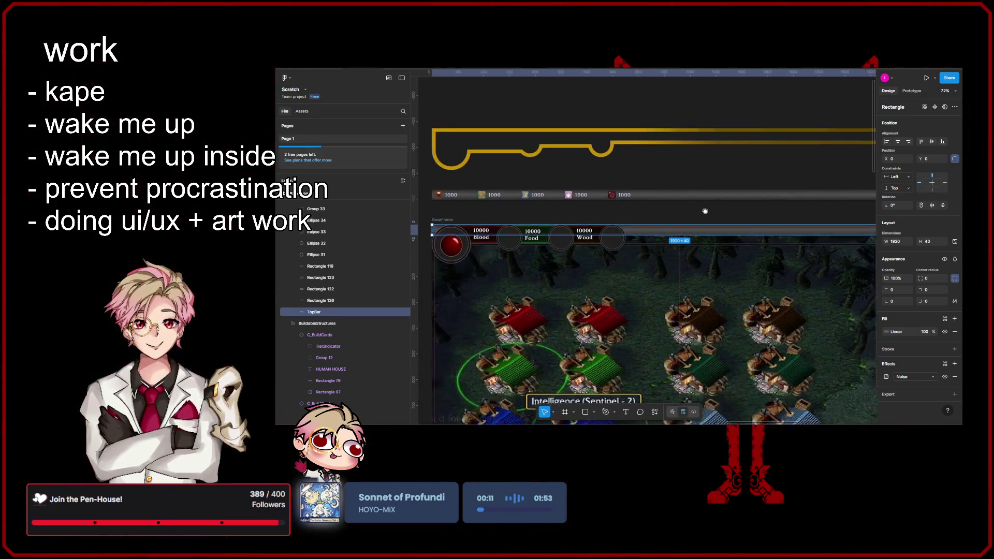
pyautogui.moveTo(494, 230); pyautogui.dragTo(675, 231)
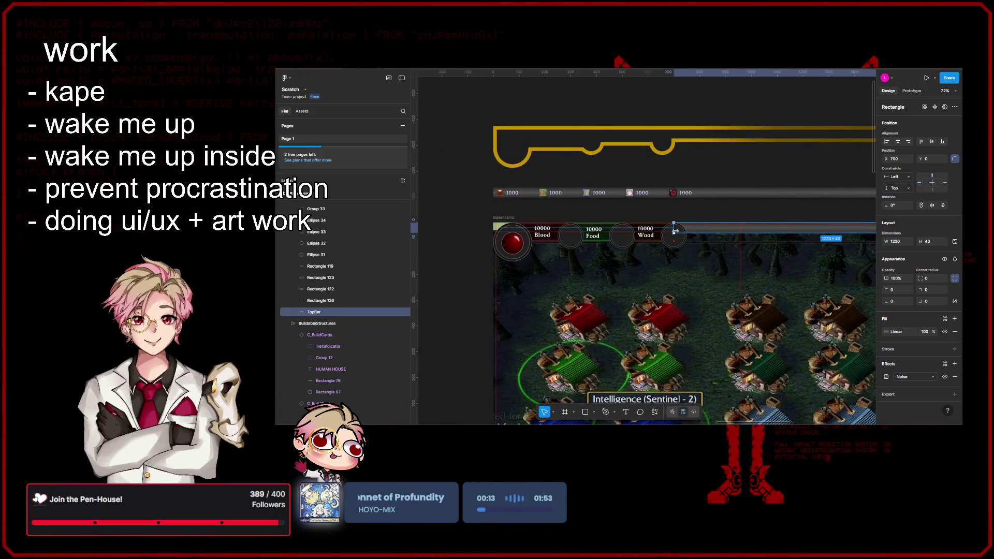
pyautogui.hscroll(3, 752, 222)
# - Duplicate the top bar, move the copy to the frame's left edge and narrow it to 75 wide
pyautogui.hotkey('ctrl', 'd')
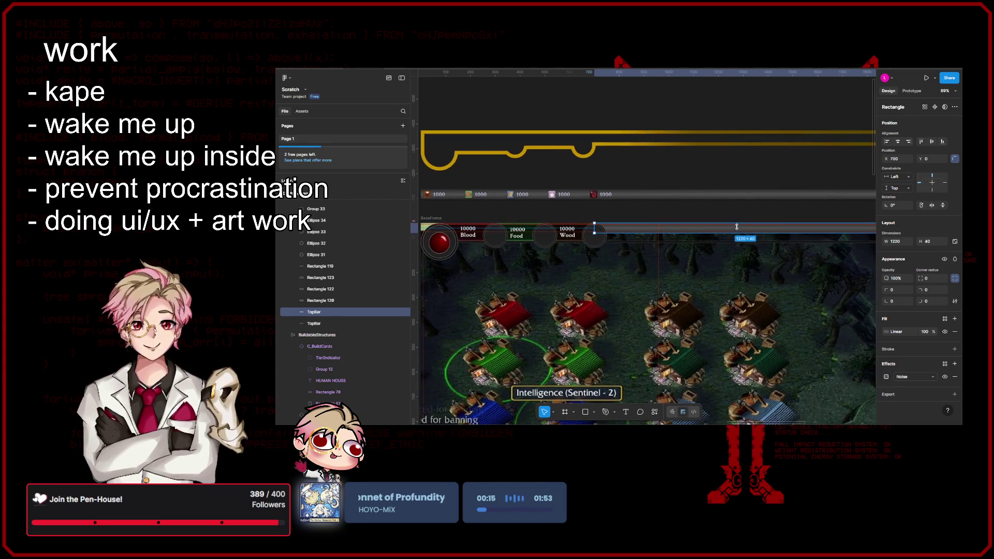
pyautogui.scroll(-5, 734, 229)
pyautogui.moveTo(748, 232); pyautogui.dragTo(659, 233)
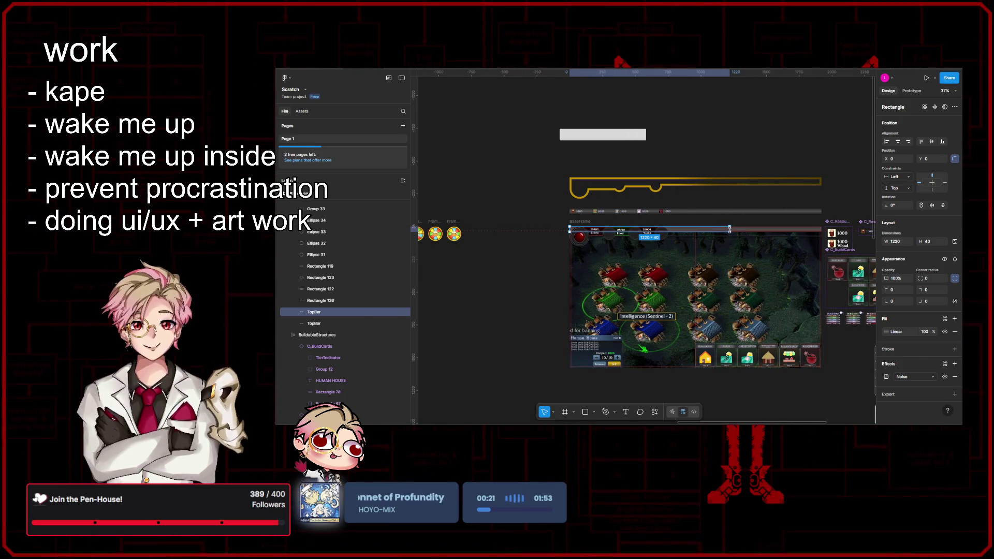
pyautogui.moveTo(729, 229); pyautogui.dragTo(579, 232)
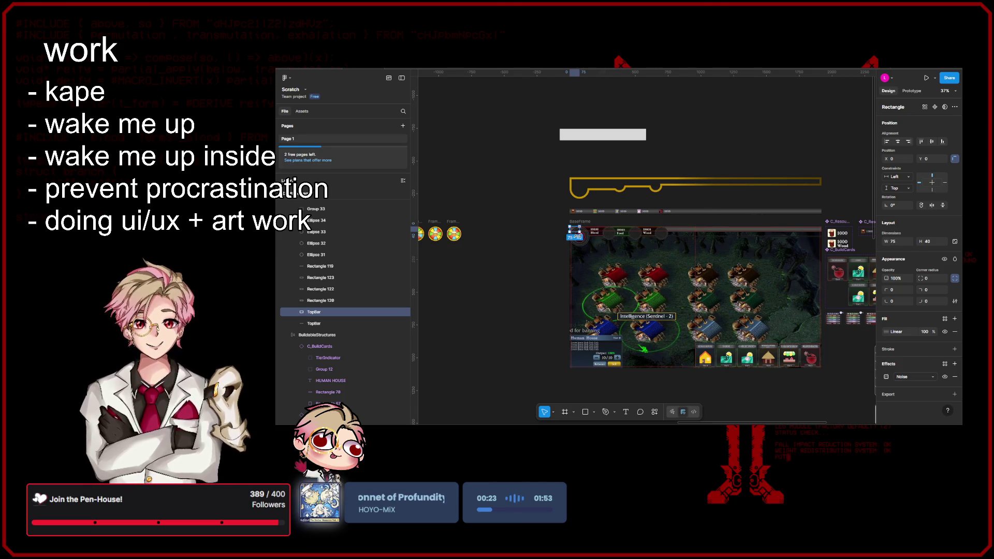
pyautogui.scroll(5, 578, 232)
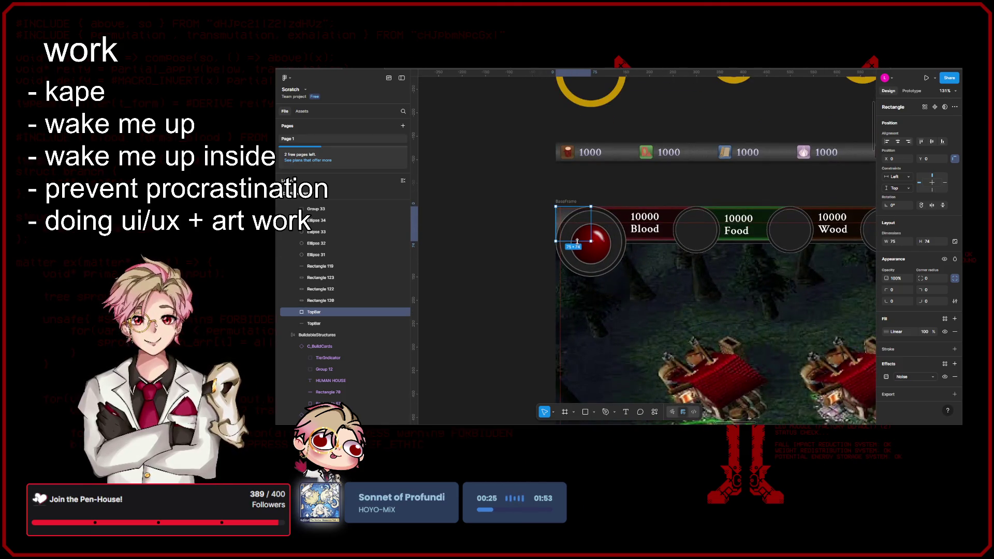
pyautogui.click(520, 275)
pyautogui.scroll(-5, 520, 275)
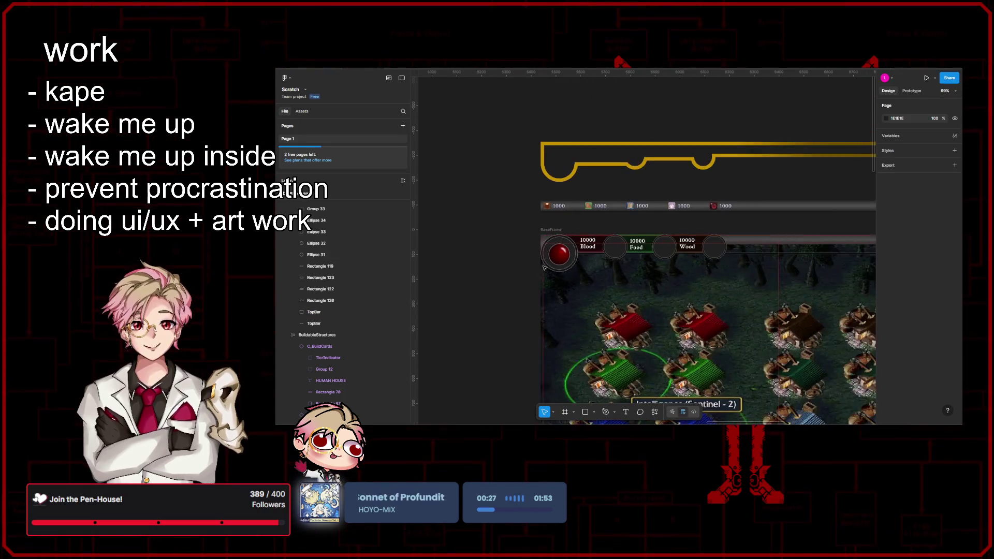
pyautogui.hscroll(3, 605, 278)
pyautogui.scroll(-3, 605, 279)
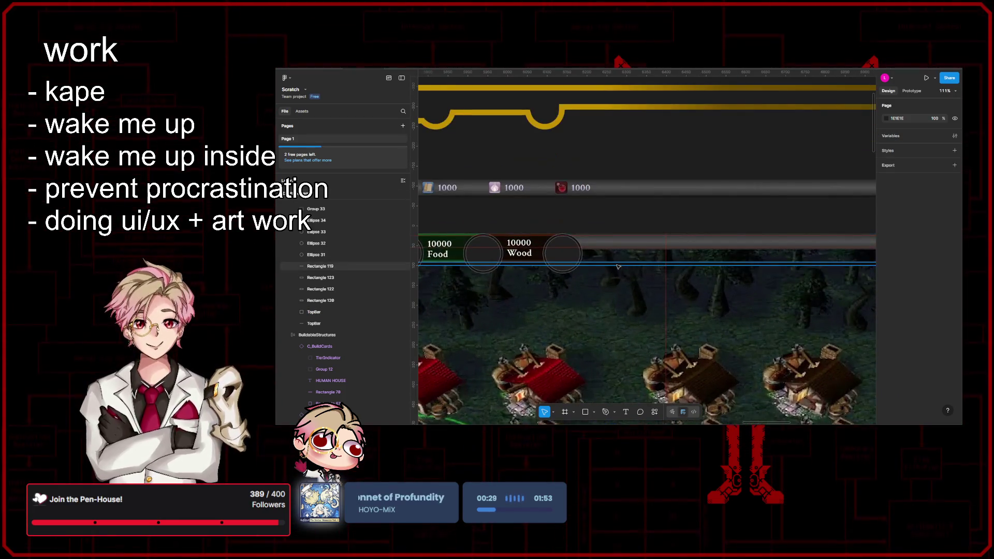
pyautogui.scroll(-2, 673, 269)
pyautogui.click(847, 264)
pyautogui.moveTo(847, 264)
pyautogui.mouseDown()
pyautogui.moveTo(610, 264)
pyautogui.moveTo(587, 255)
pyautogui.mouseUp()
pyautogui.scroll(2, 595, 265)
pyautogui.hotkey('ctrl', 'd')
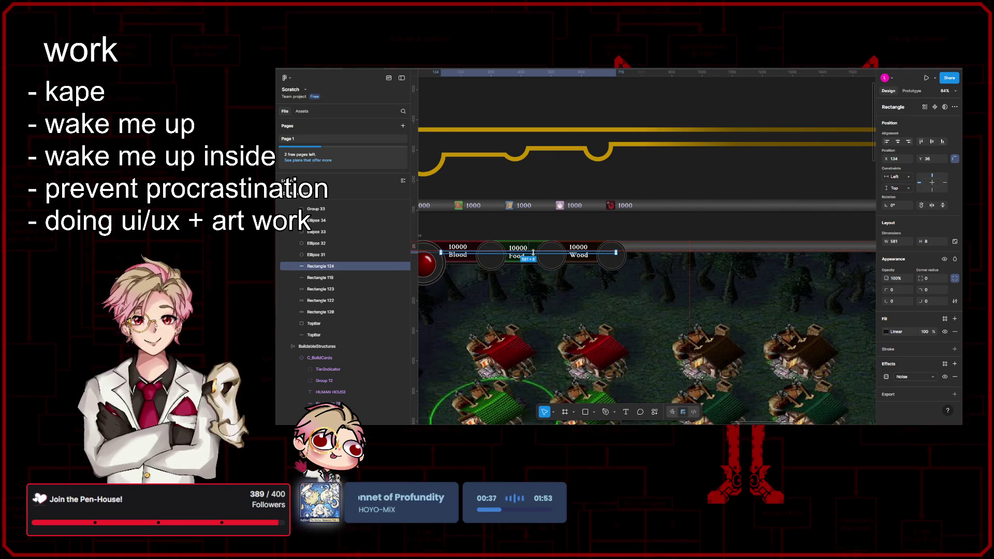
pyautogui.scroll(2, 535, 255)
pyautogui.scroll(3, 535, 255)
pyautogui.moveTo(536, 255)
pyautogui.mouseDown()
pyautogui.moveTo(825, 261)
pyautogui.moveTo(704, 279)
pyautogui.moveTo(723, 278)
pyautogui.moveTo(648, 239)
pyautogui.moveTo(660, 235)
pyautogui.mouseUp()
pyautogui.scroll(-5, 705, 280)
pyautogui.scroll(10, 720, 280)
pyautogui.scroll(-5, 710, 273)
pyautogui.scroll(-5, 709, 273)
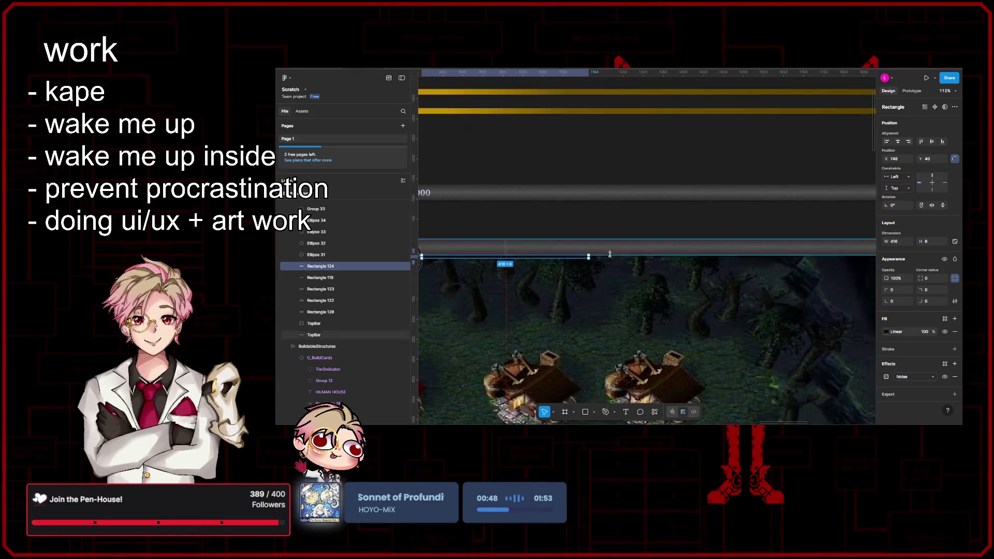
pyautogui.moveTo(461, 248); pyautogui.dragTo(764, 263)
pyautogui.press('Escape')
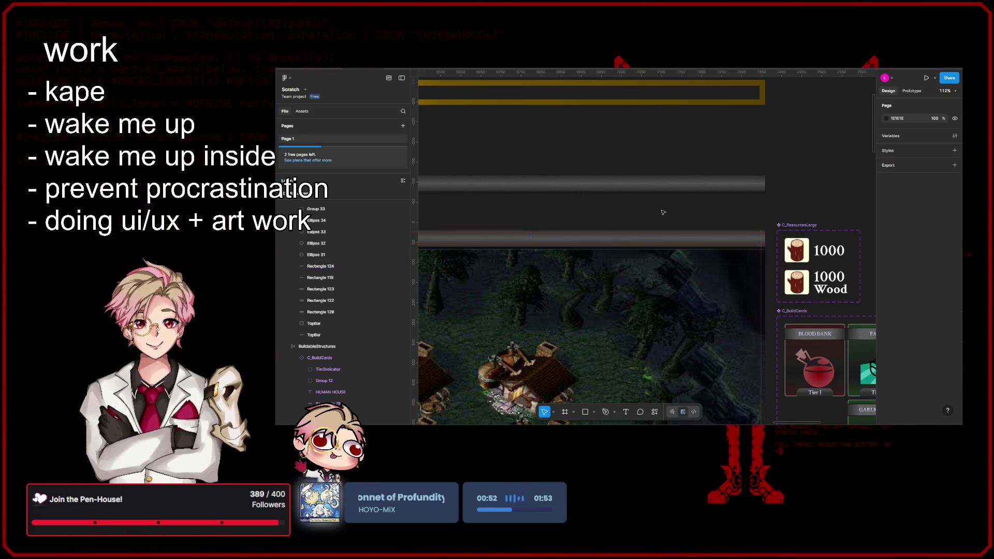
pyautogui.hscroll(10, 757, 248)
pyautogui.scroll(-5, 733, 237)
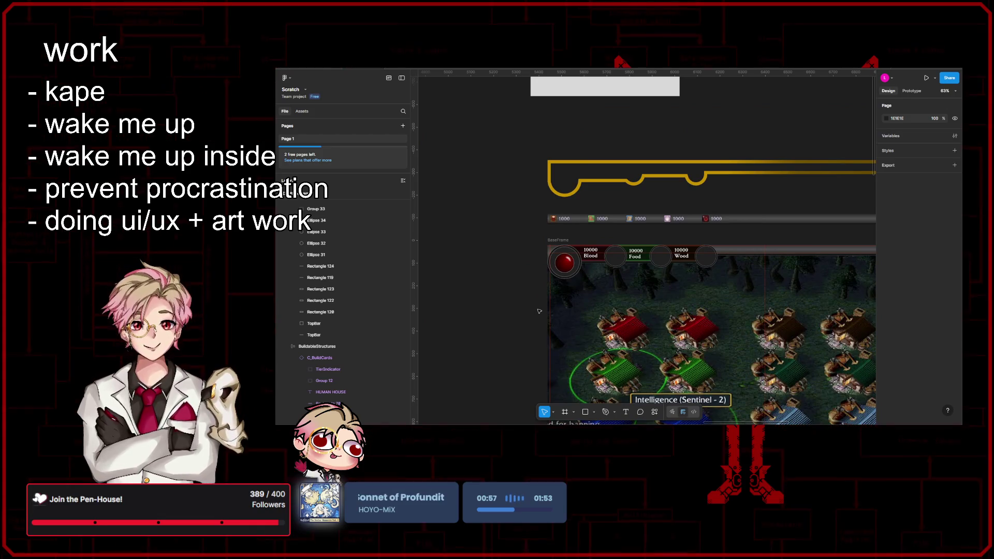
pyautogui.click(926, 77)
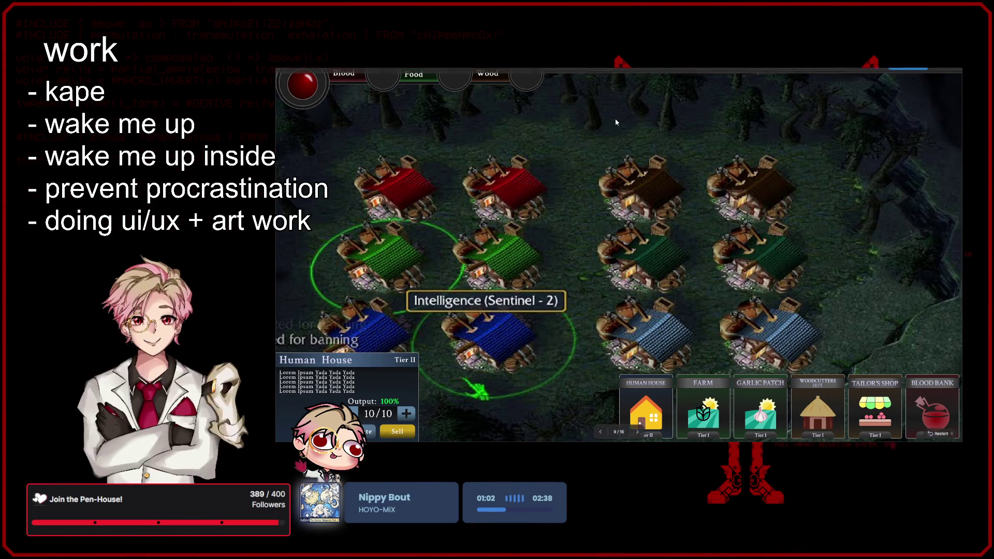
# - Leave the prototype presentation and return to editing
pyautogui.press('Escape')
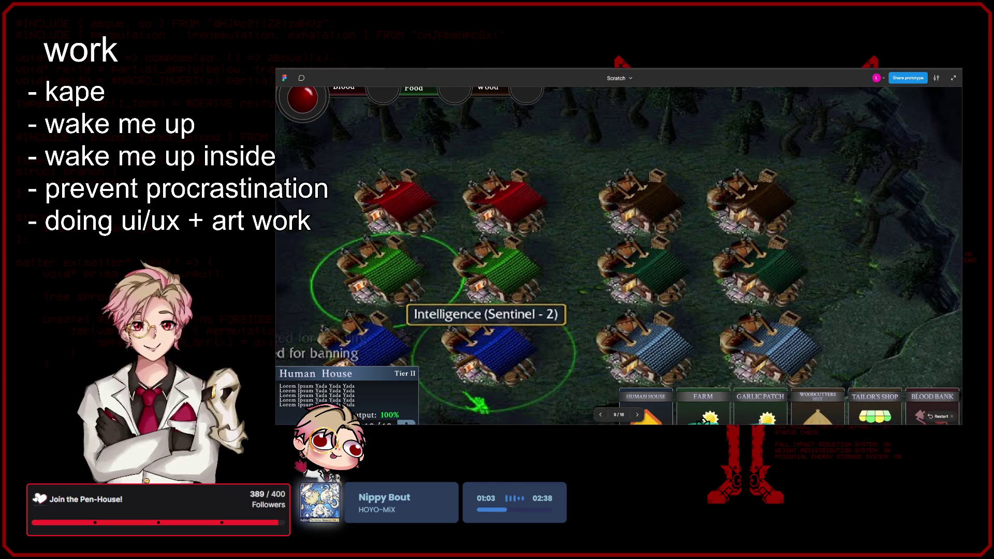
# - Shrink the empty slot circle after Wood to 80×80
pyautogui.scroll(3, 664, 194)
pyautogui.click(673, 217)
pyautogui.scroll(5, 673, 218)
pyautogui.moveTo(723, 258); pyautogui.dragTo(700, 237)
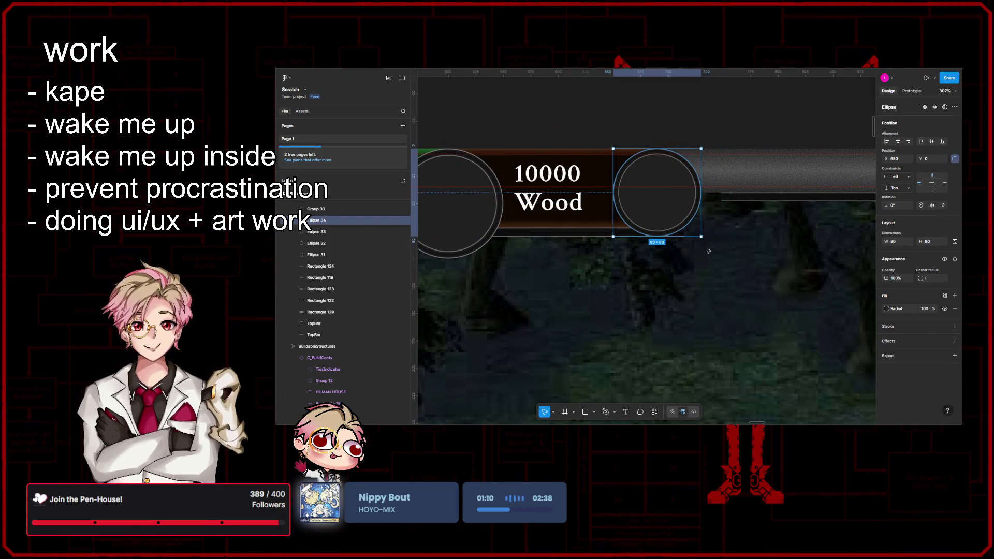
# - Shorten the thin bar beside the circle to 556 wide and extend the right bar to meet the circle
pyautogui.scroll(2, 682, 231)
pyautogui.click(684, 233)
pyautogui.moveTo(685, 234); pyautogui.dragTo(649, 236)
pyautogui.click(737, 184)
pyautogui.moveTo(736, 184); pyautogui.dragTo(700, 184)
pyautogui.scroll(-10, 715, 197)
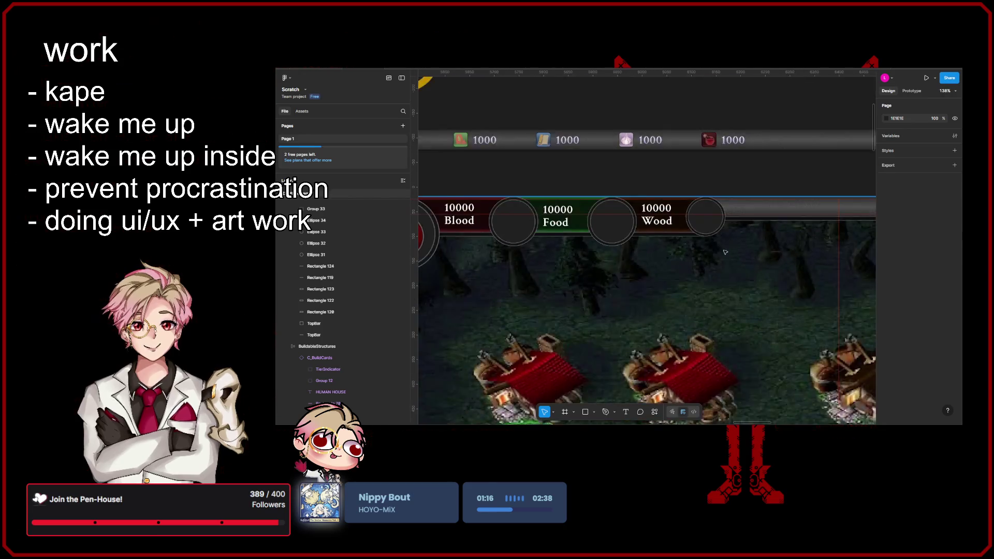
pyautogui.click(559, 285)
# - Hide the rulers and narrow the Wood counter's backing rectangle to 191 wide
pyautogui.hscroll(2, 800, 211)
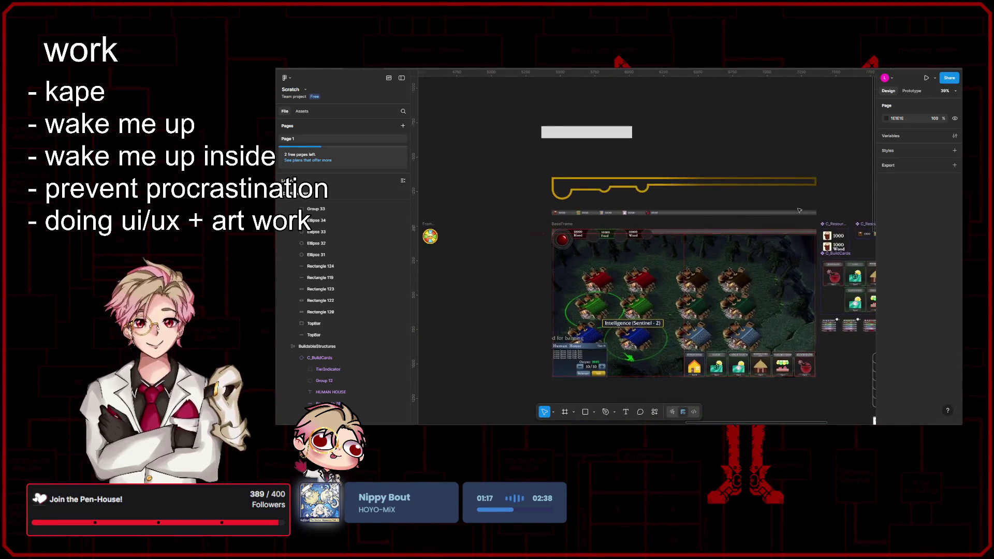
pyautogui.hotkey('shift', 'r')
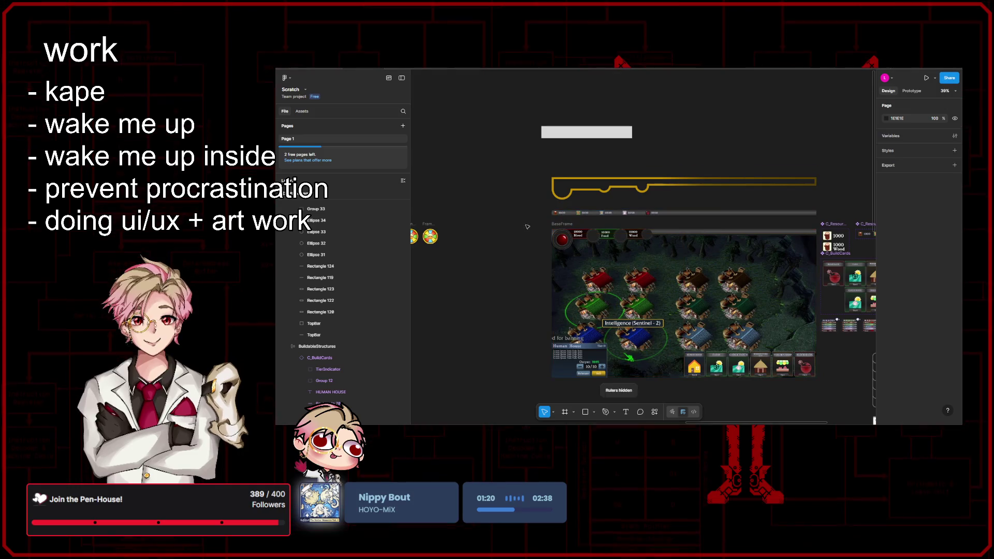
pyautogui.scroll(2, 531, 238)
pyautogui.hscroll(3, 531, 238)
pyautogui.scroll(-1, 570, 217)
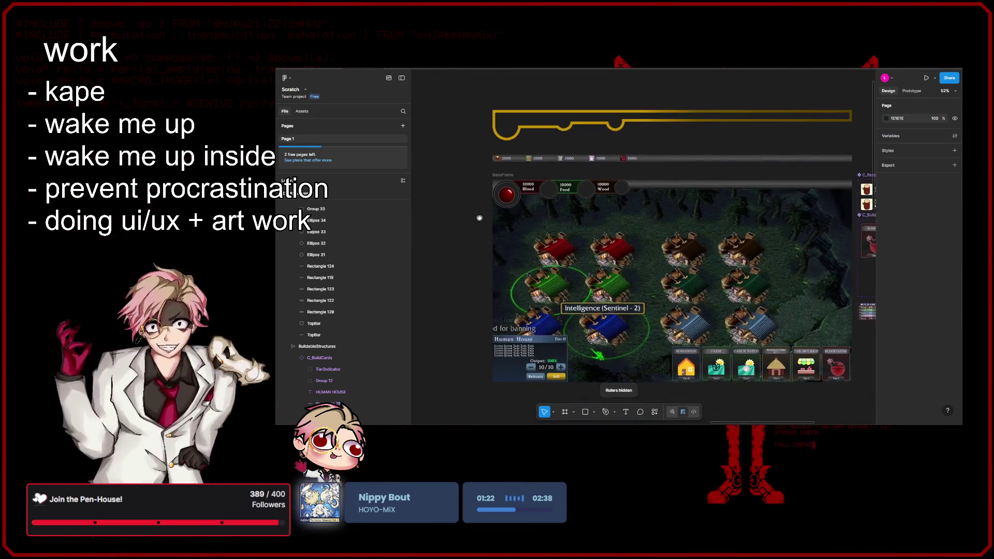
pyautogui.scroll(10, 602, 192)
pyautogui.click(686, 298)
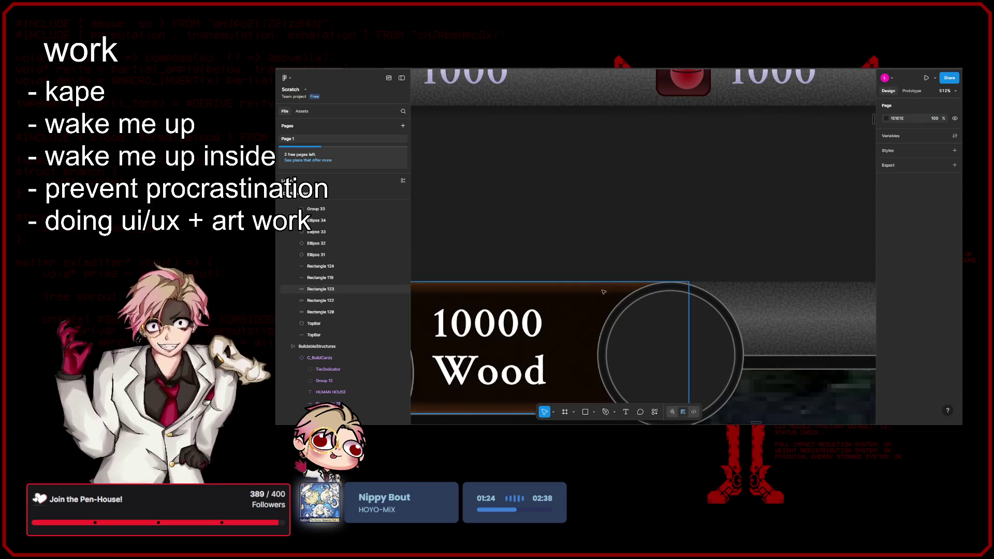
pyautogui.moveTo(686, 297); pyautogui.dragTo(671, 297)
# - Select the BaseFrame HUD frame and play it as a full-screen prototype
pyautogui.click(672, 303)
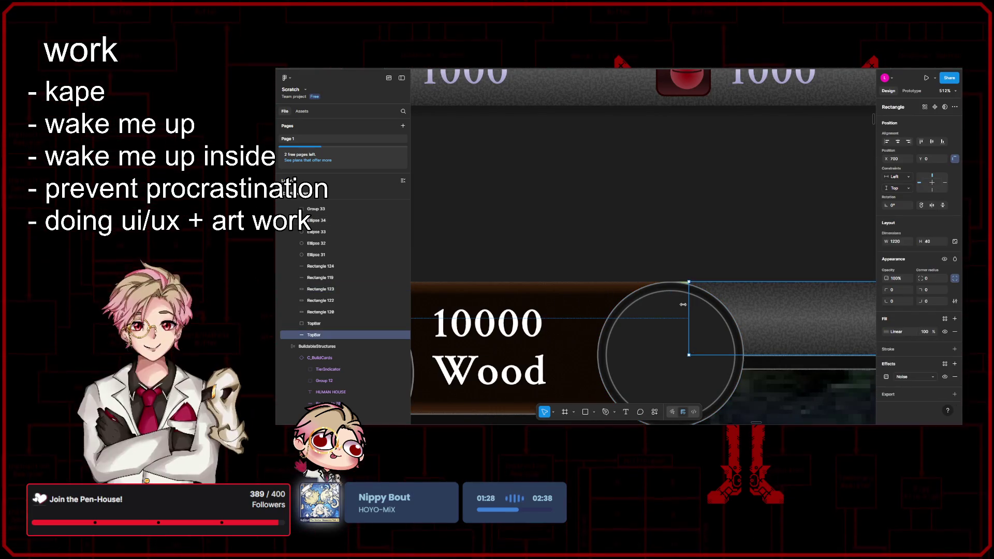
pyautogui.scroll(-10, 504, 227)
pyautogui.click(505, 227)
pyautogui.scroll(10, 723, 237)
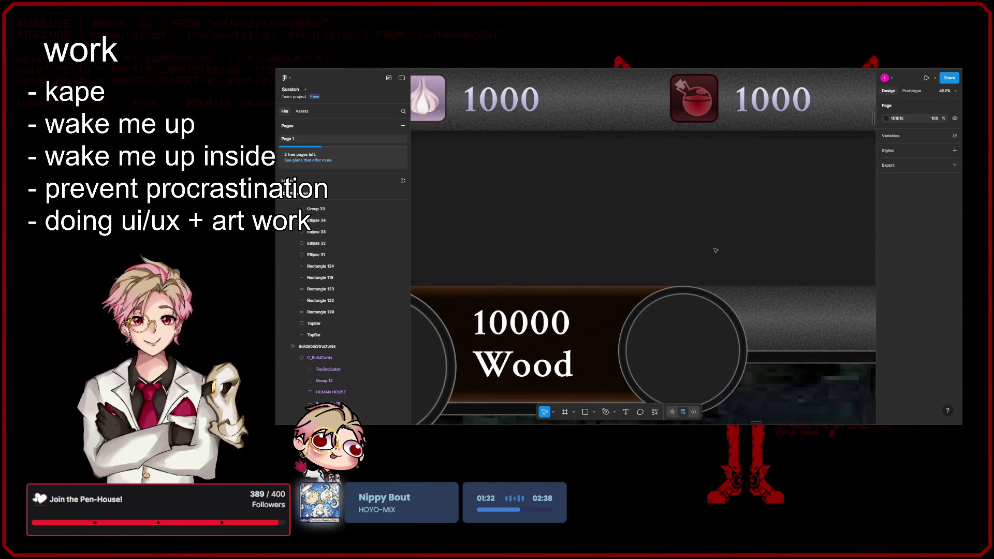
pyautogui.scroll(-10, 715, 251)
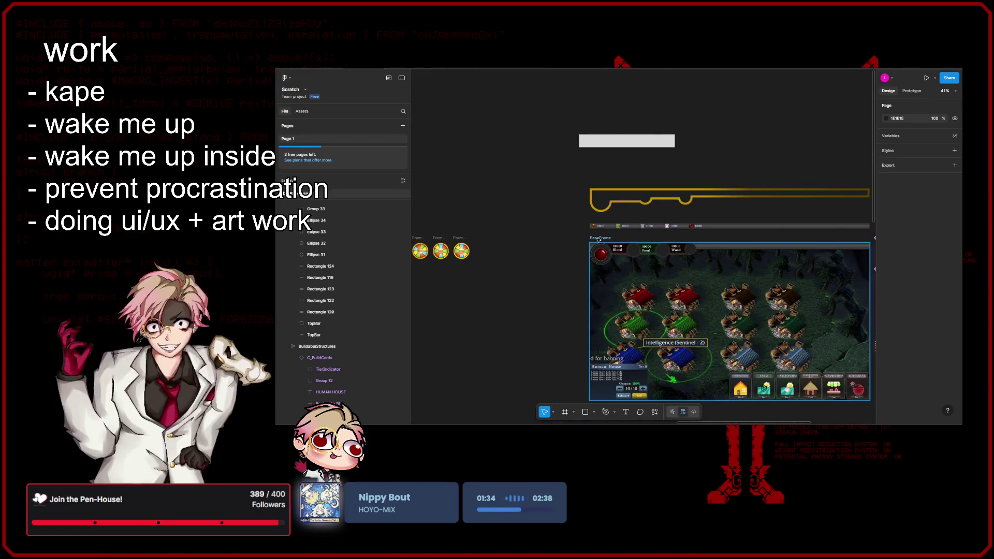
pyautogui.click(598, 238)
pyautogui.hotkey('ctrl', 'alt', 'Return')
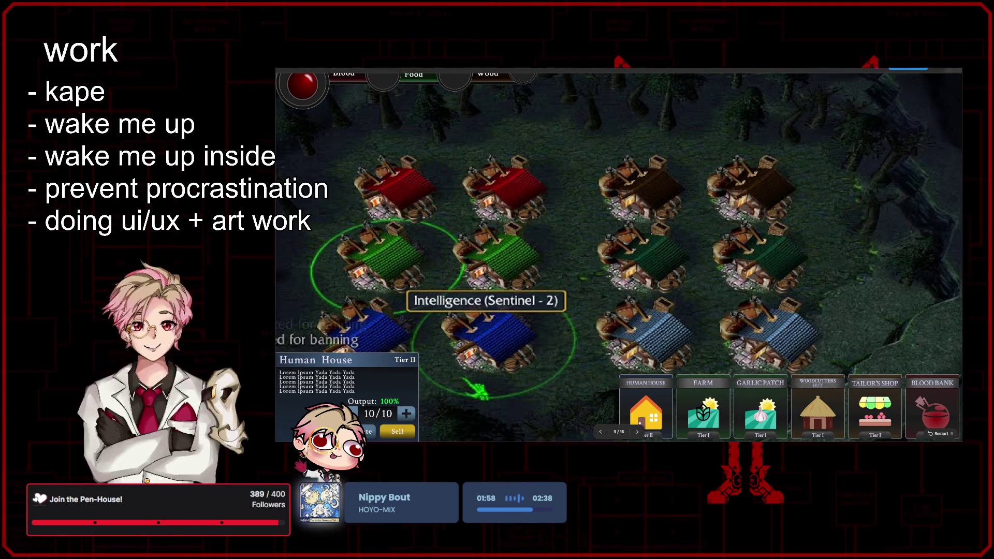
pyautogui.moveTo(720, 180)
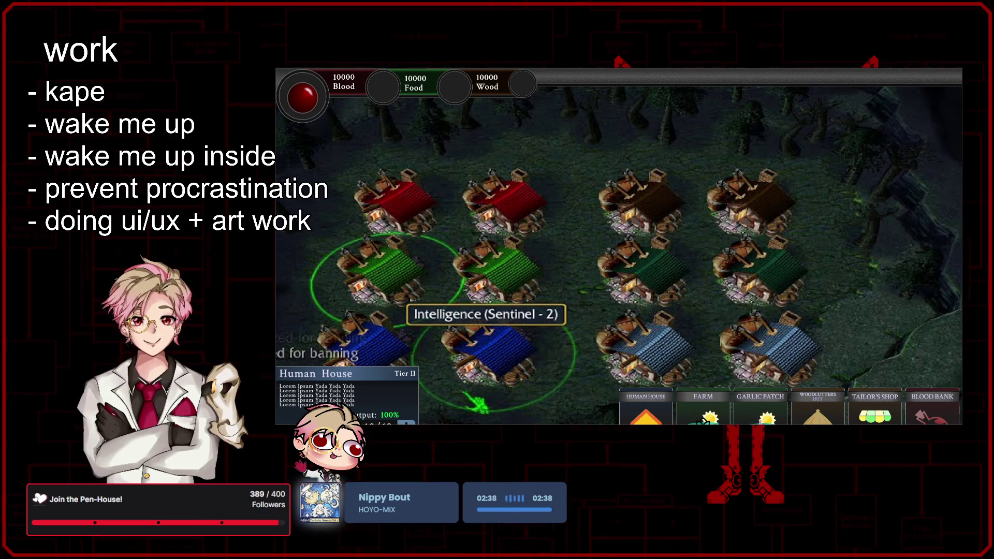
pyautogui.moveTo(574, 414)
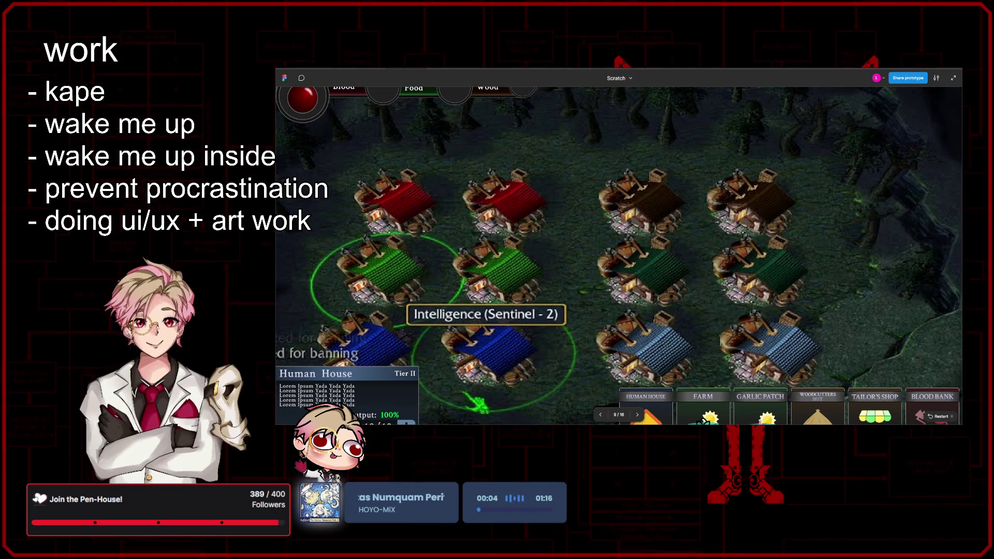
pyautogui.click(951, 79)
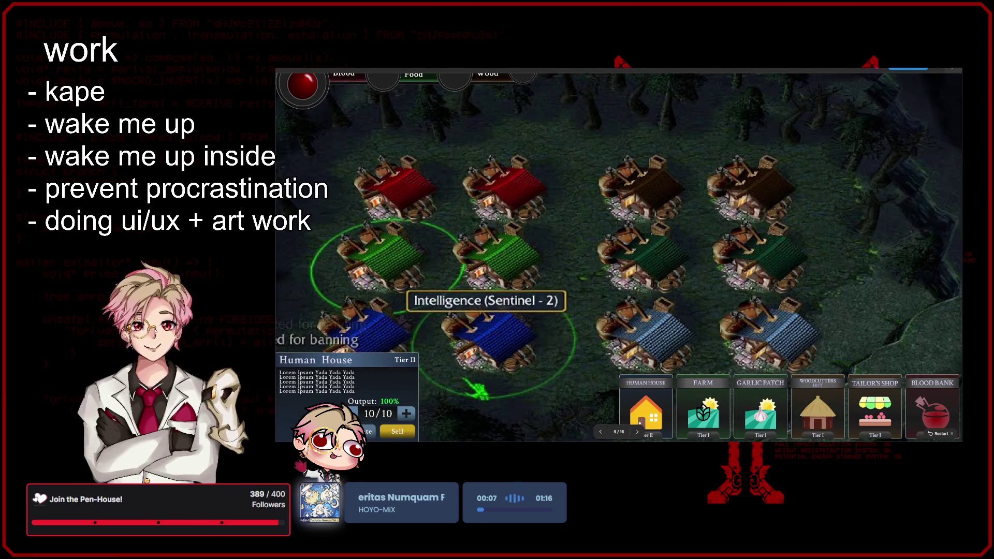
pyautogui.press('Escape')
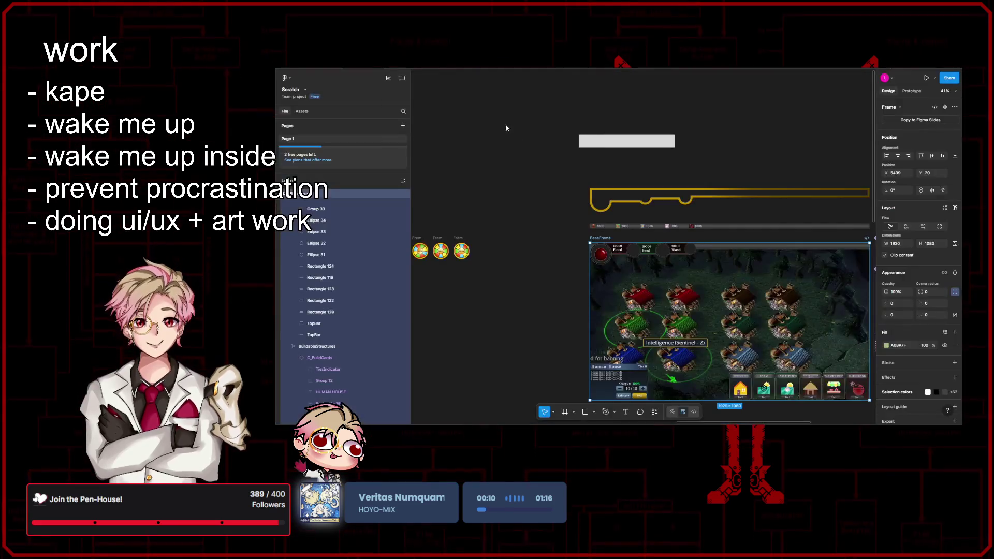
pyautogui.press('Escape')
pyautogui.scroll(10, 613, 259)
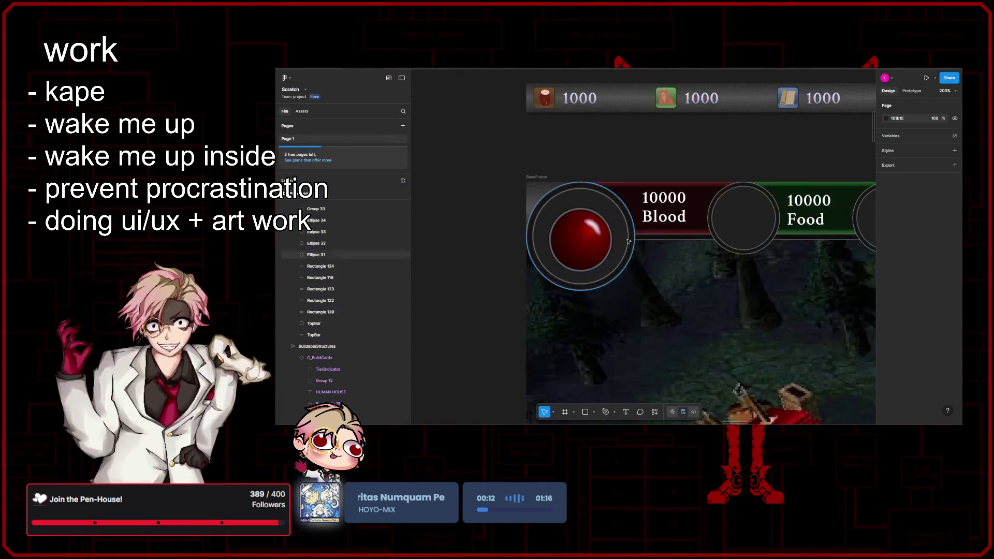
pyautogui.scroll(-5, 672, 299)
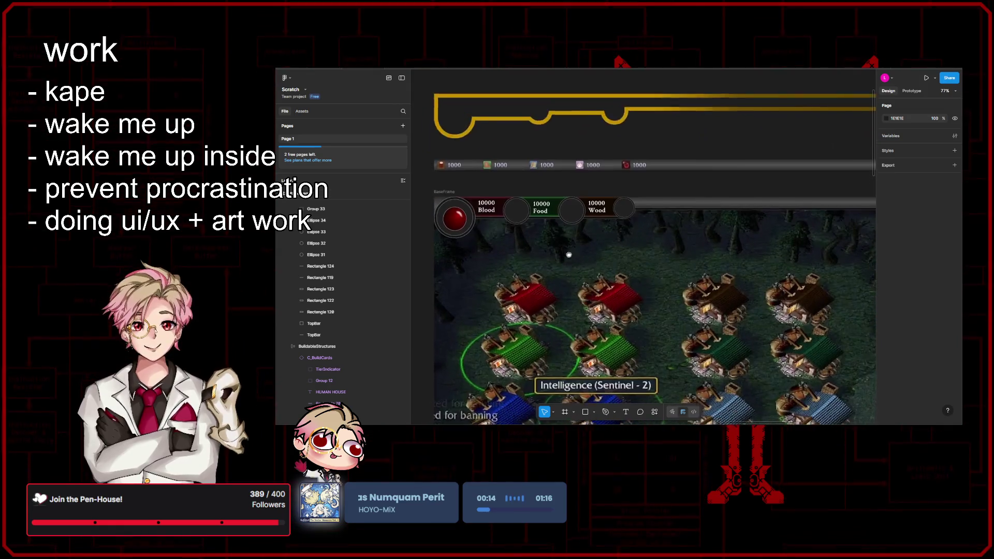
pyautogui.scroll(-2, 569, 253)
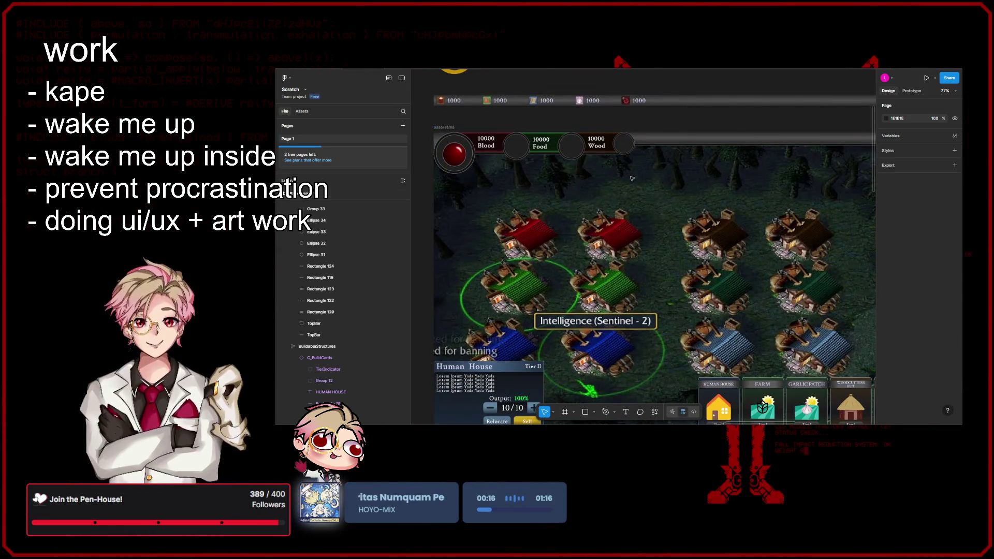
pyautogui.scroll(5, 616, 243)
pyautogui.scroll(2, 619, 238)
pyautogui.scroll(3, 618, 223)
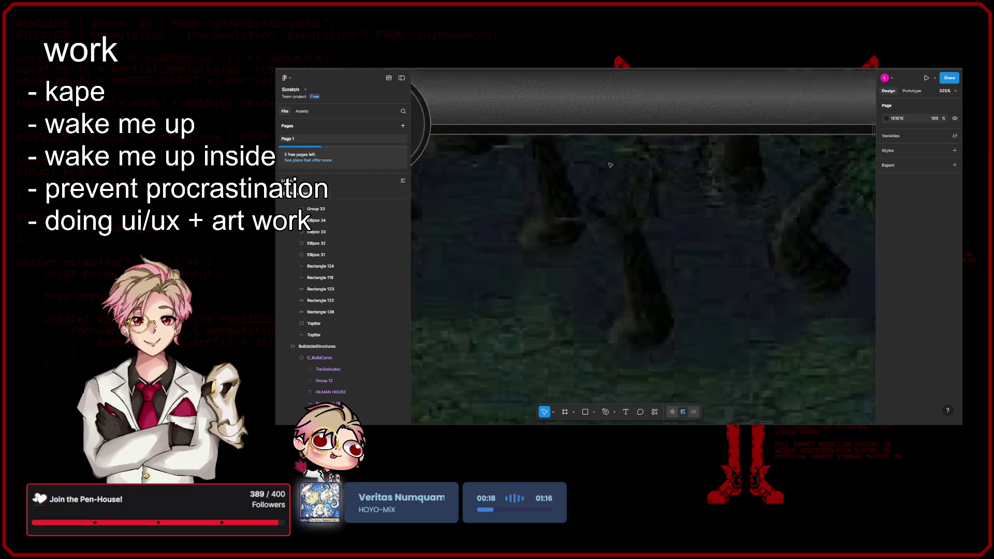
pyautogui.scroll(-3, 621, 187)
pyautogui.scroll(-6, 622, 171)
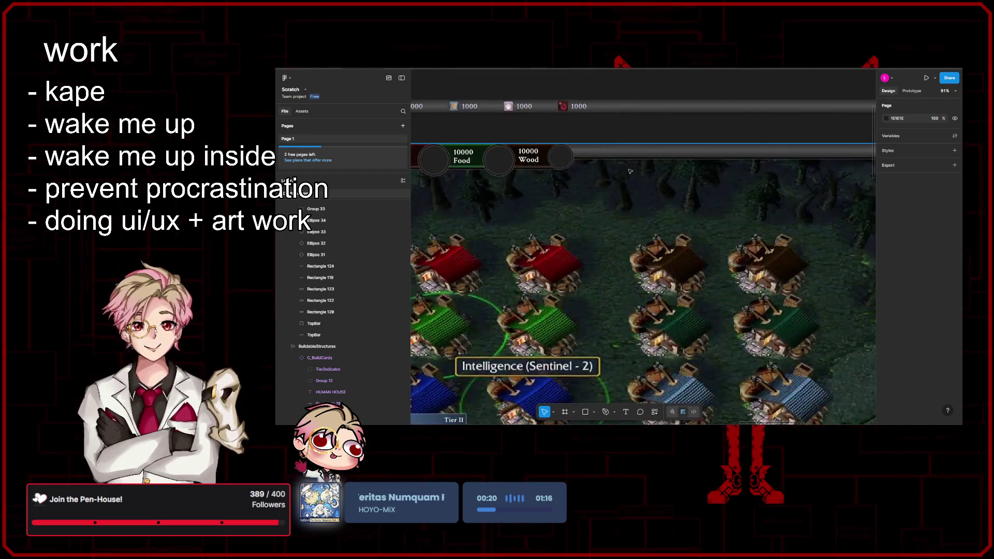
pyautogui.scroll(3, 662, 198)
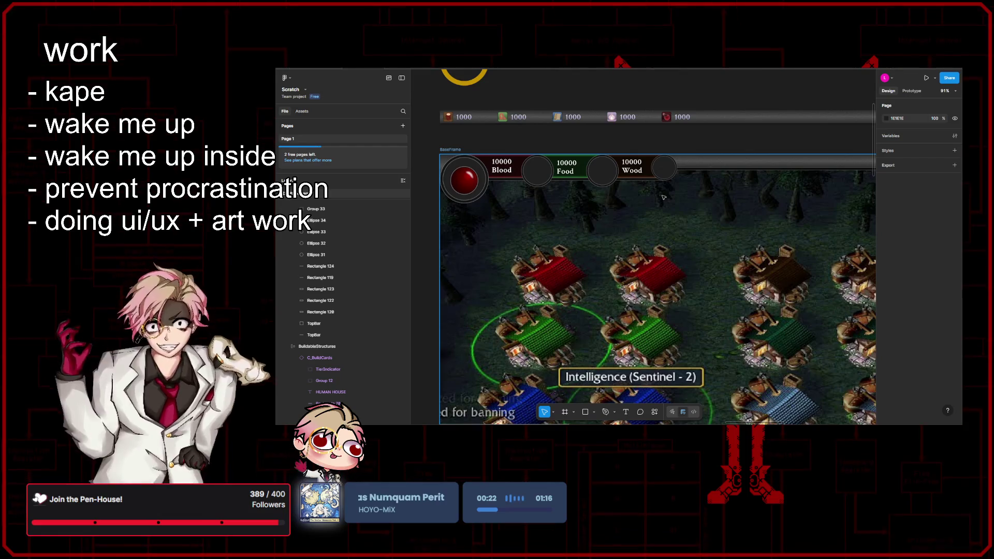
pyautogui.scroll(-5, 661, 198)
pyautogui.moveTo(716, 177); pyautogui.dragTo(660, 180)
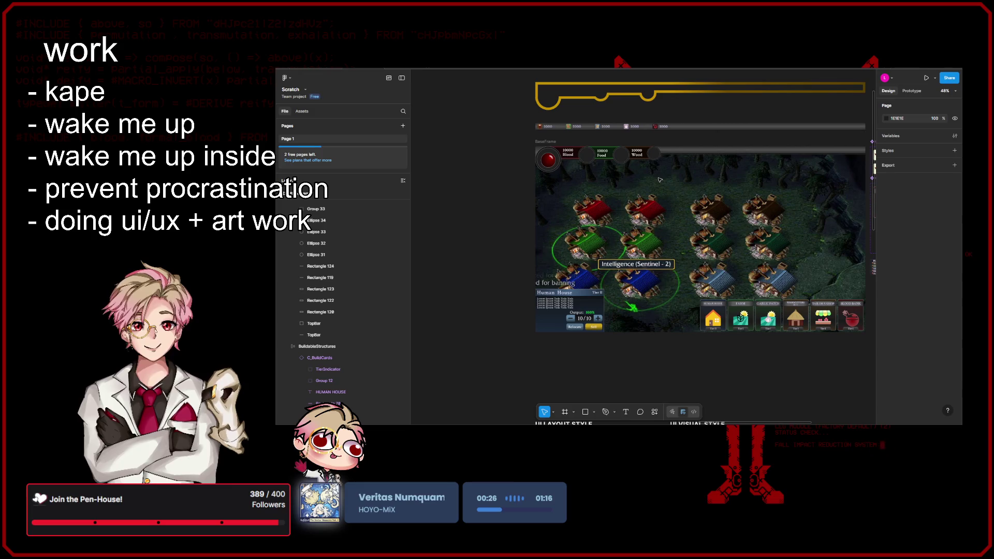
pyautogui.moveTo(659, 179); pyautogui.dragTo(614, 212)
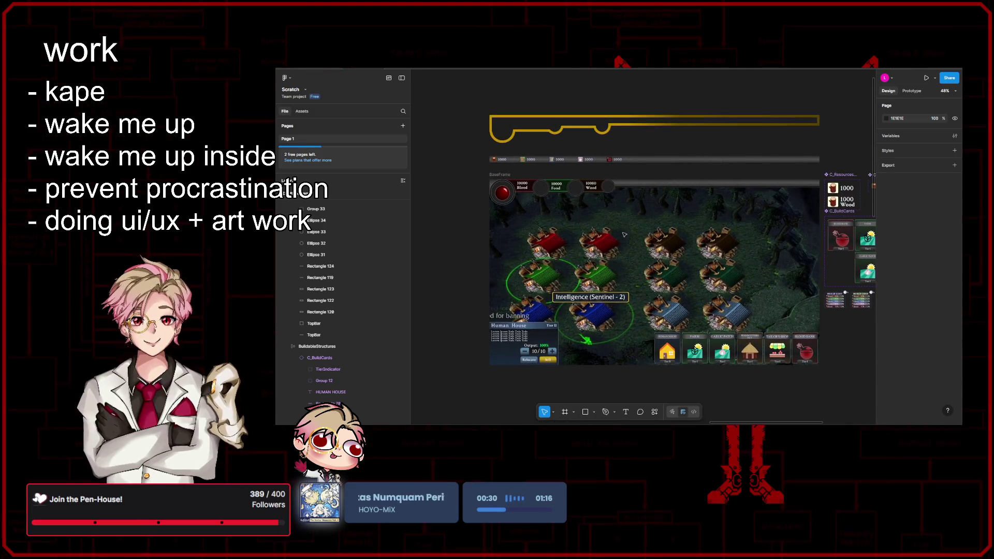
pyautogui.scroll(2, 623, 235)
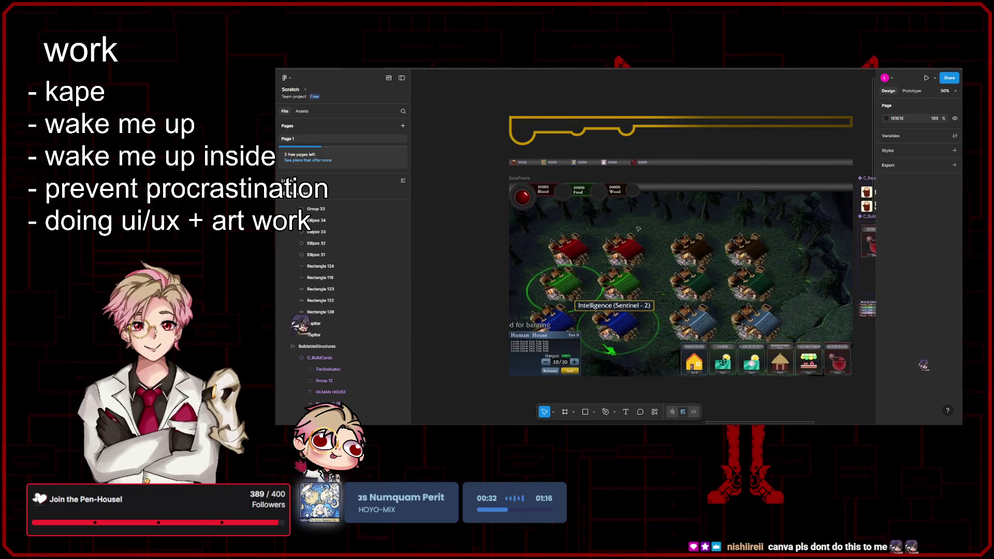
pyautogui.scroll(-1, 642, 207)
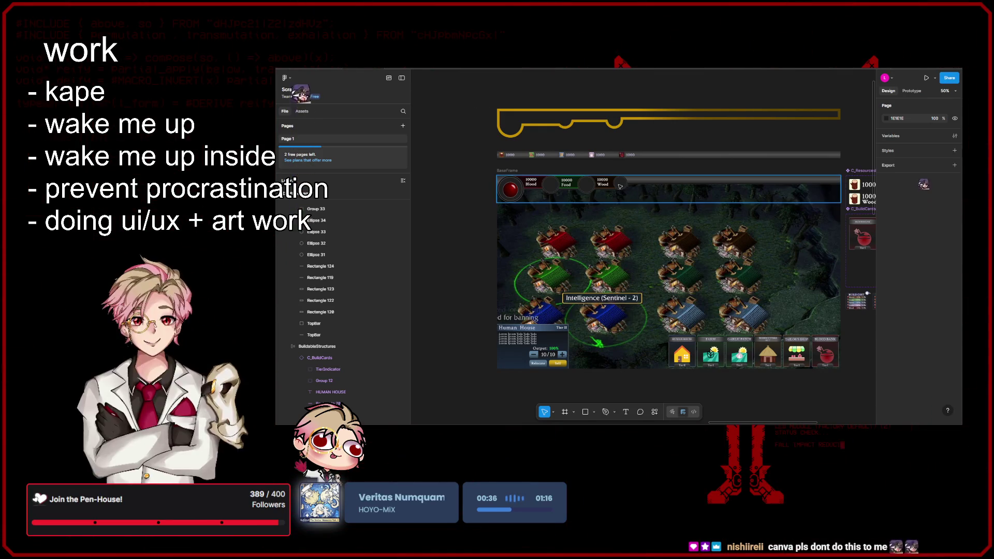
pyautogui.scroll(-3, 682, 344)
pyautogui.scroll(-5, 683, 344)
pyautogui.scroll(3, 680, 224)
pyautogui.scroll(-3, 683, 243)
pyautogui.scroll(4, 684, 259)
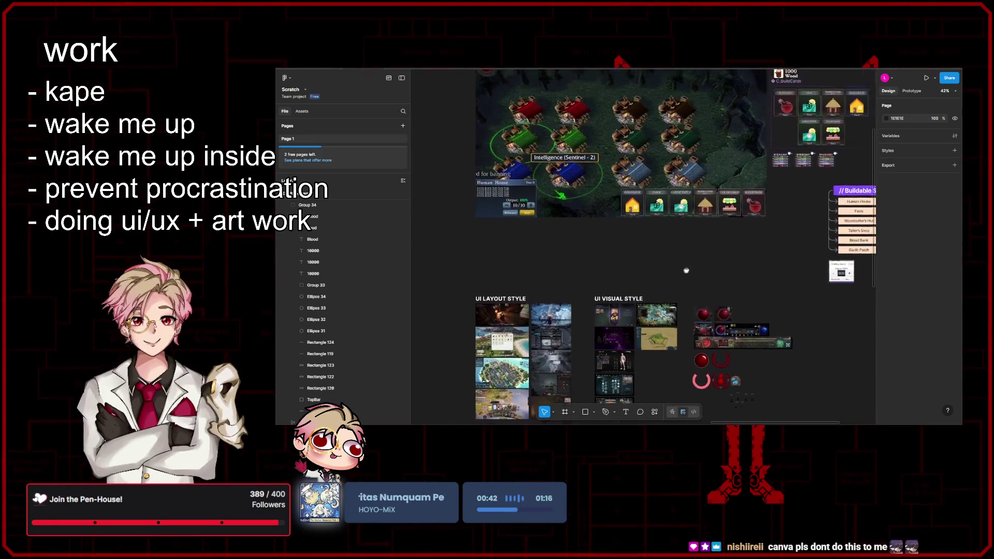
pyautogui.scroll(5, 686, 270)
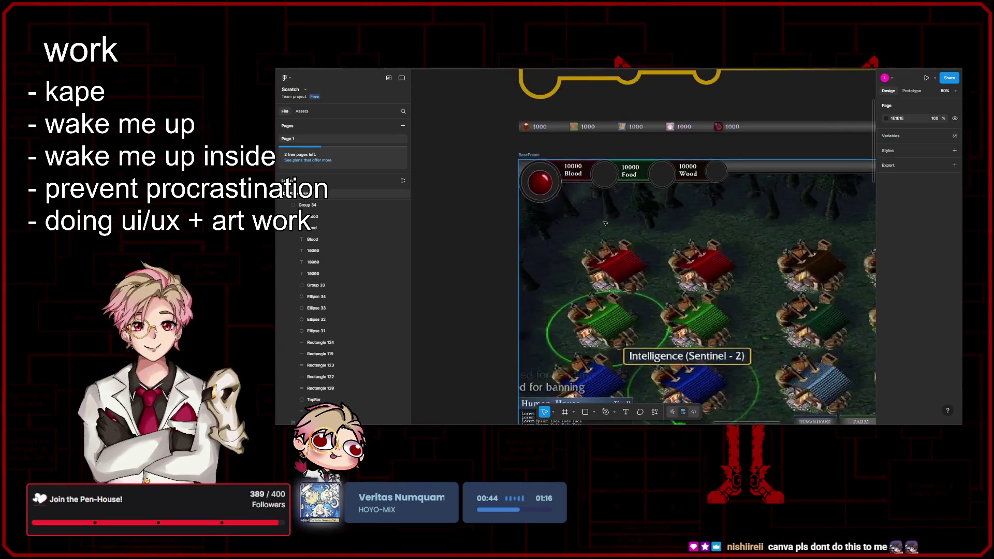
pyautogui.scroll(5, 605, 223)
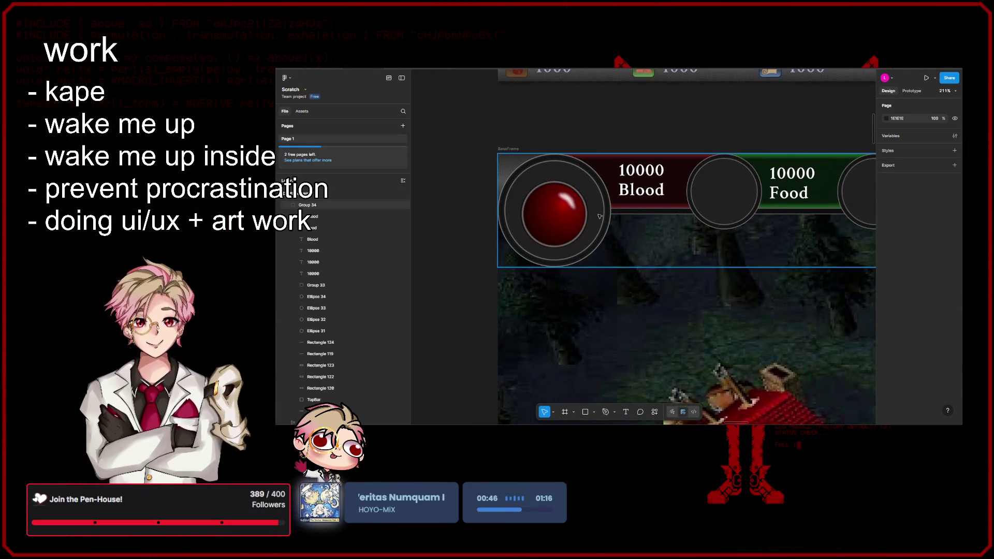
pyautogui.click(603, 243)
# - Duplicate the outer ring around the red orb
pyautogui.scroll(1, 654, 257)
pyautogui.hscroll(-2, 654, 258)
pyautogui.hotkey('ctrl', 'd')
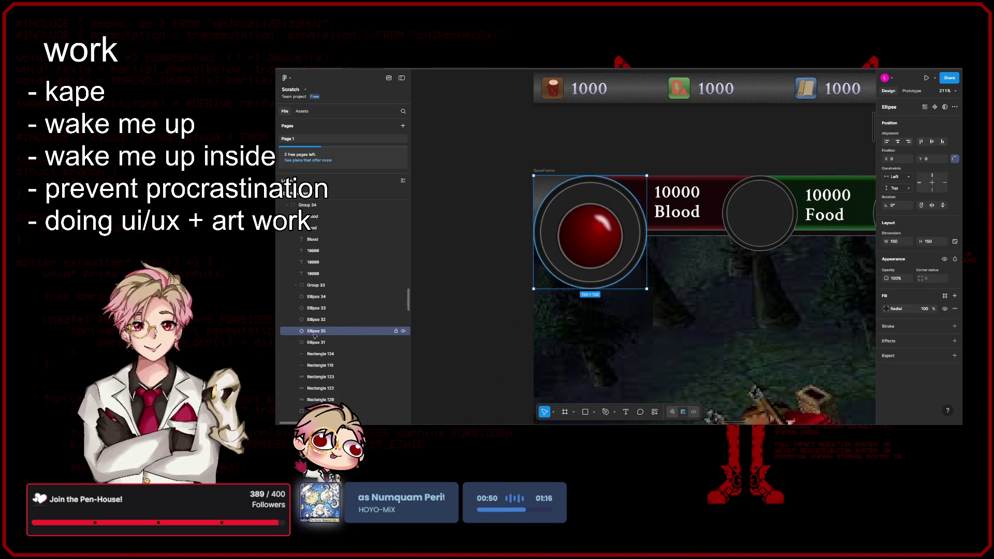
pyautogui.scroll(3, 672, 276)
pyautogui.hscroll(-2, 672, 276)
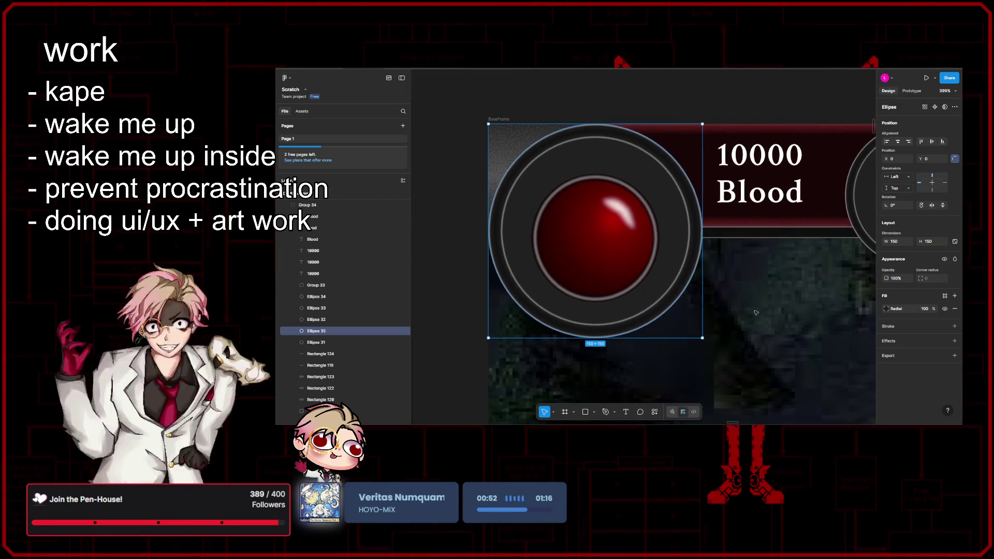
# - Set the copy's 94% radial gradient stop to 101010, leaving the 89% stop unchanged
pyautogui.click(886, 308)
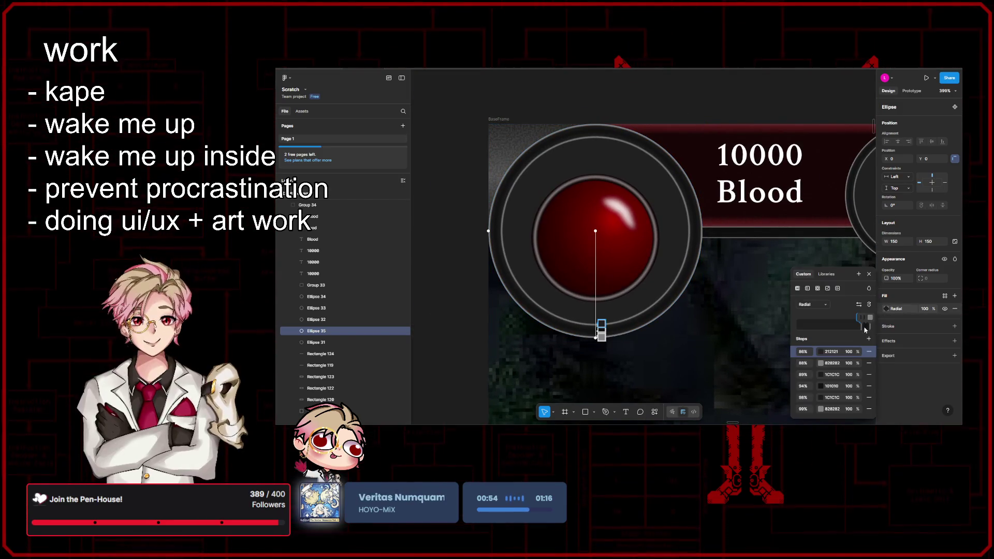
pyautogui.click(869, 276)
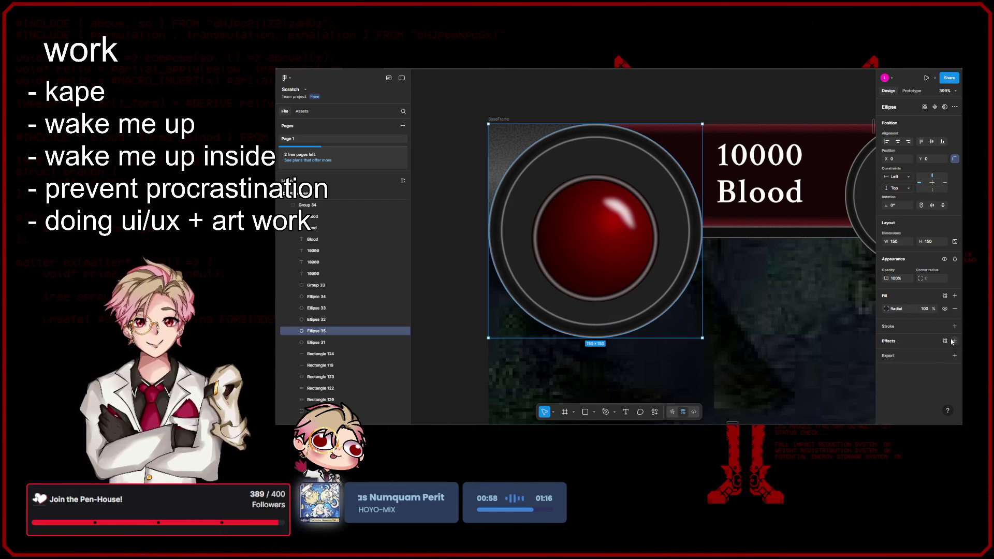
pyautogui.click(886, 308)
pyautogui.scroll(5, 725, 347)
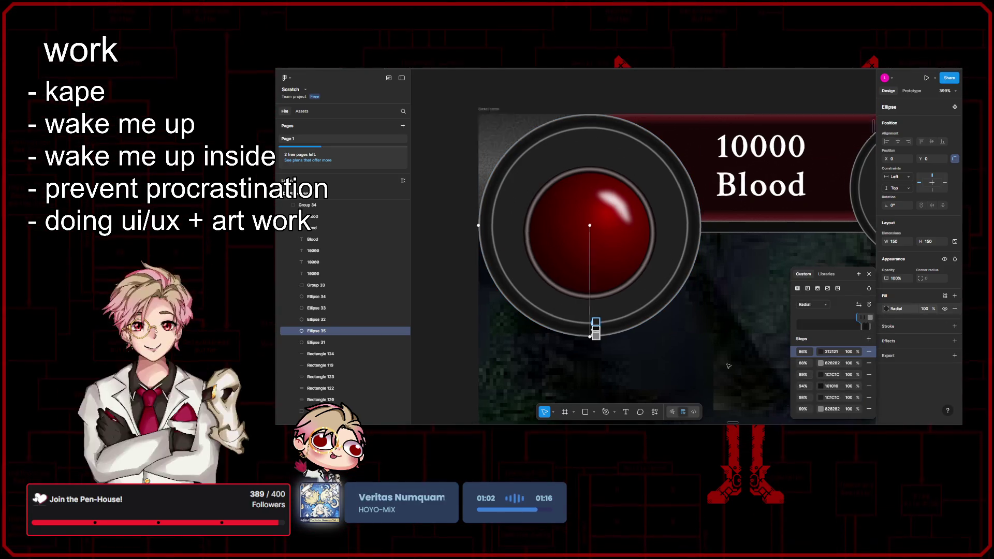
pyautogui.scroll(5, 554, 381)
pyautogui.click(839, 374)
pyautogui.click(832, 386)
pyautogui.write('101010')
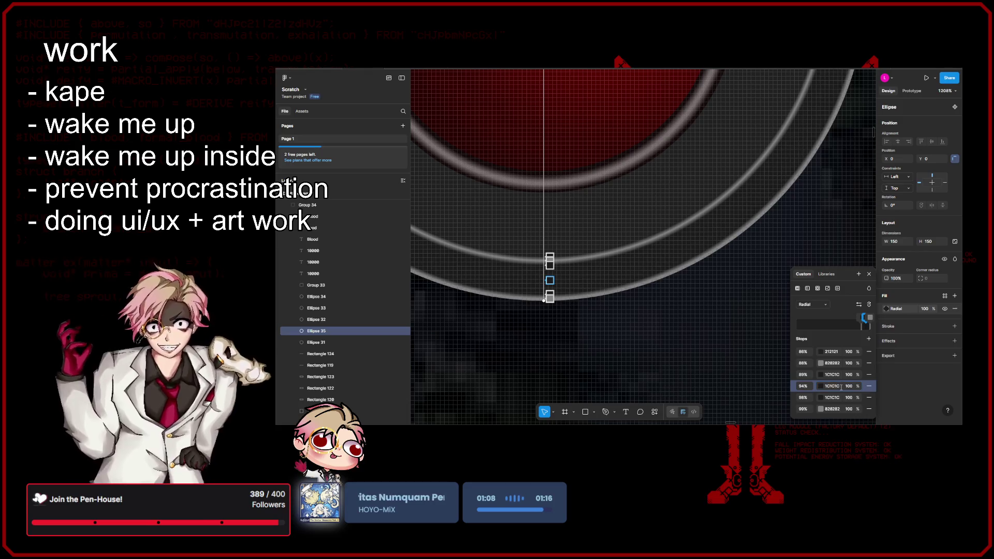
pyautogui.press('Return')
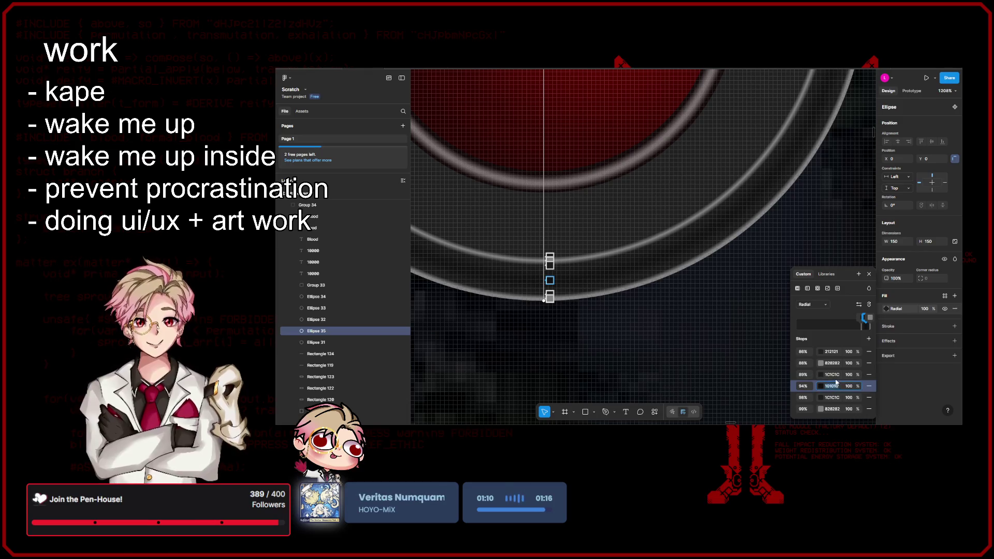
pyautogui.click(837, 375)
pyautogui.write('101010')
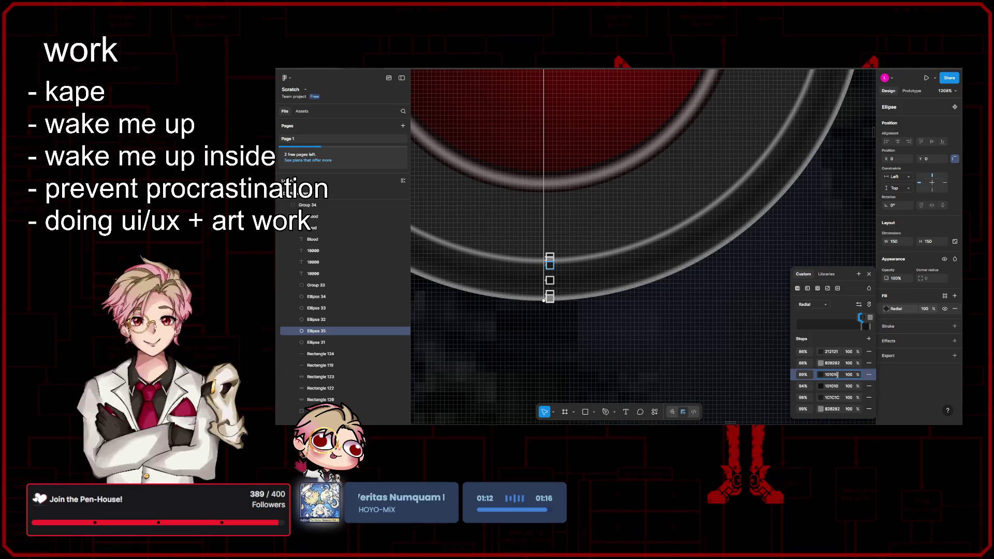
pyautogui.hotkey('ctrl', 'z')
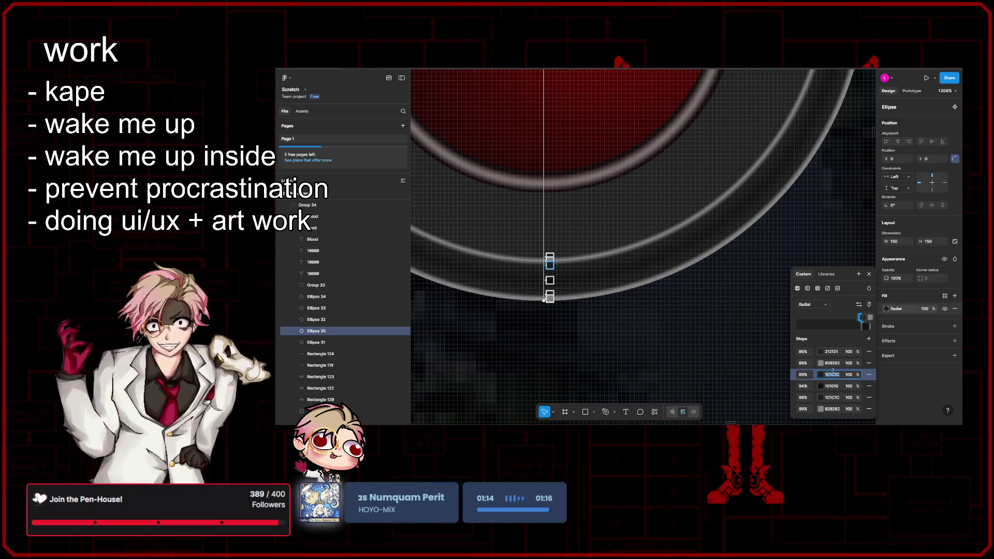
pyautogui.press('Escape')
pyautogui.scroll(-5, 731, 306)
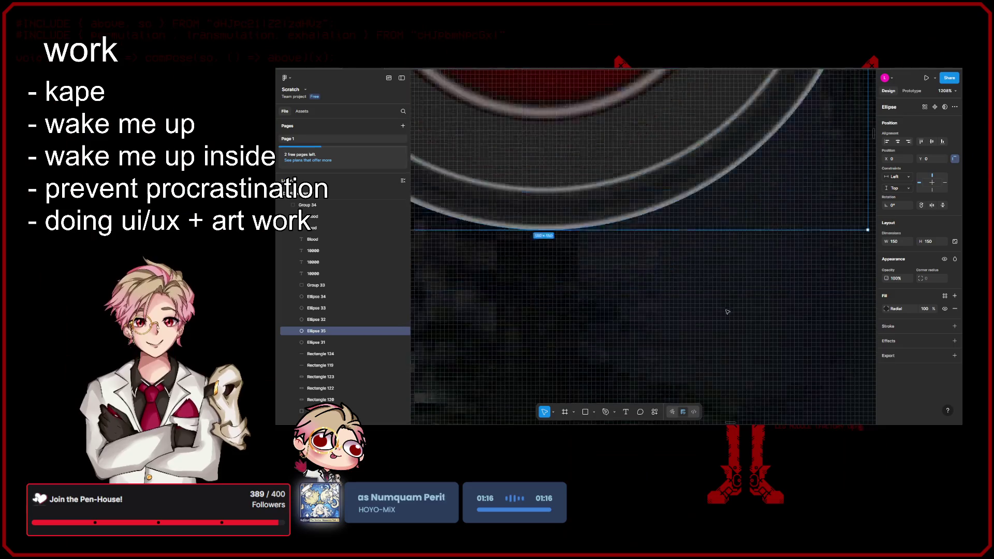
pyautogui.scroll(-10, 755, 347)
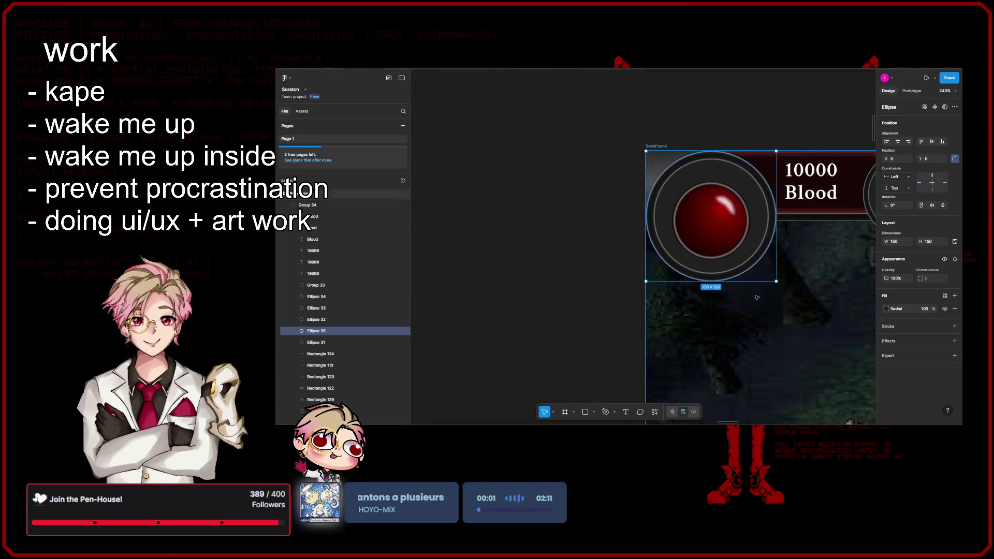
pyautogui.hscroll(2, 596, 294)
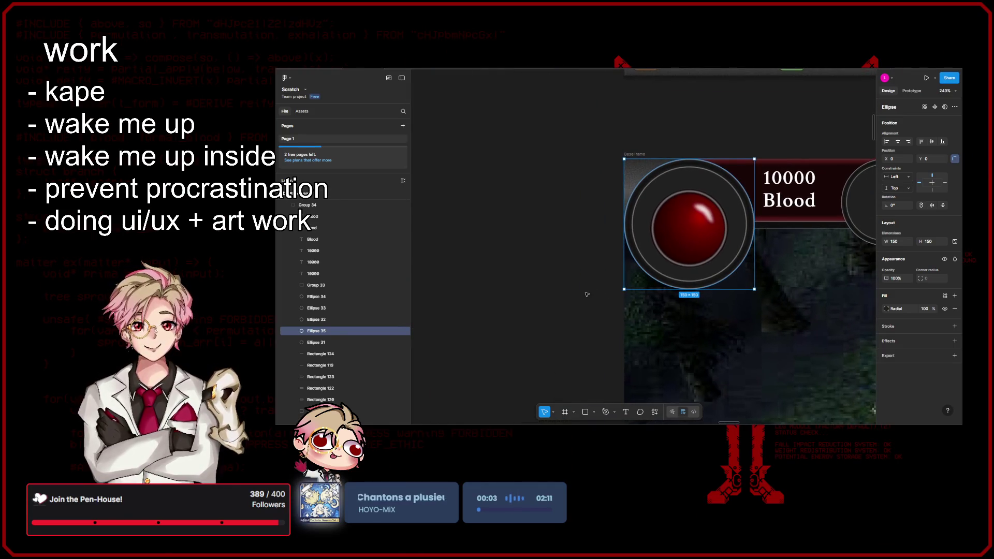
# - Turn a duplicate of the ring into a 50% sweep half arc, Ellipse 36
pyautogui.click(335, 344)
pyautogui.click(339, 332)
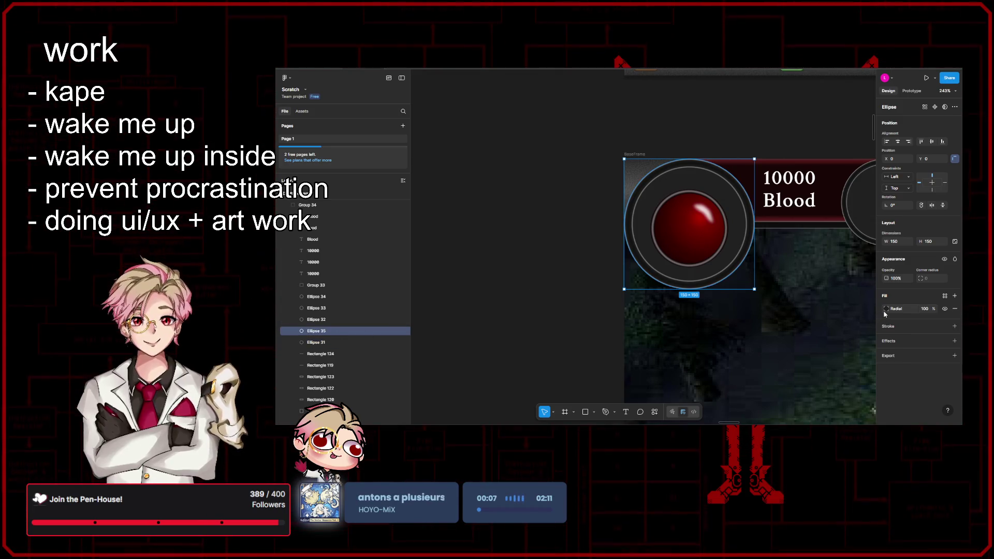
pyautogui.hotkey('ctrl', 'd')
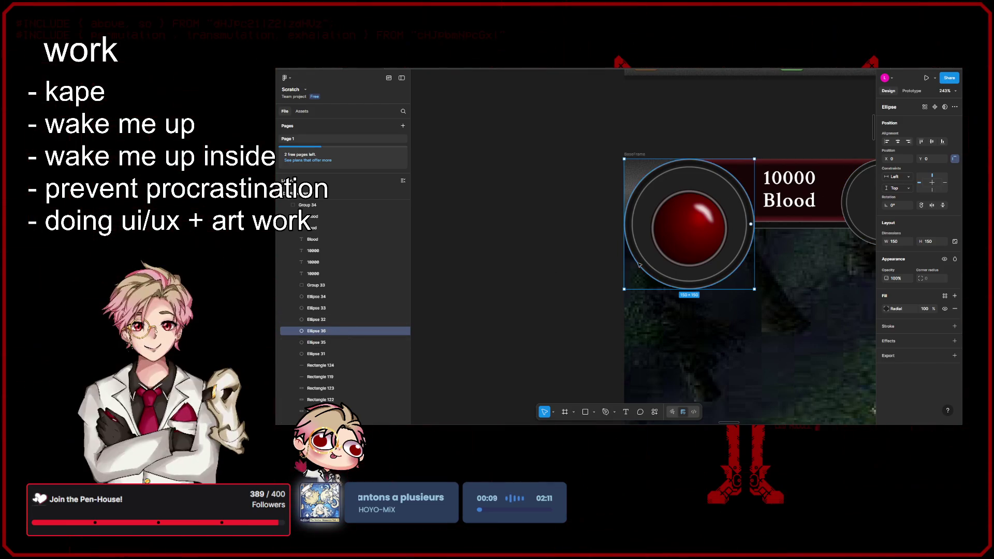
pyautogui.hotkey('ctrl', 'z')
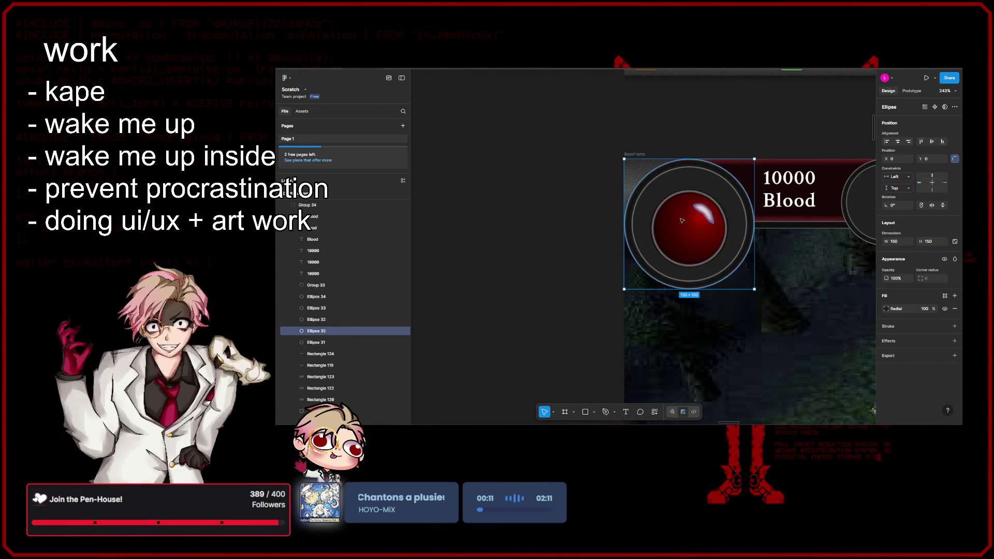
pyautogui.press('r')
pyautogui.press('v')
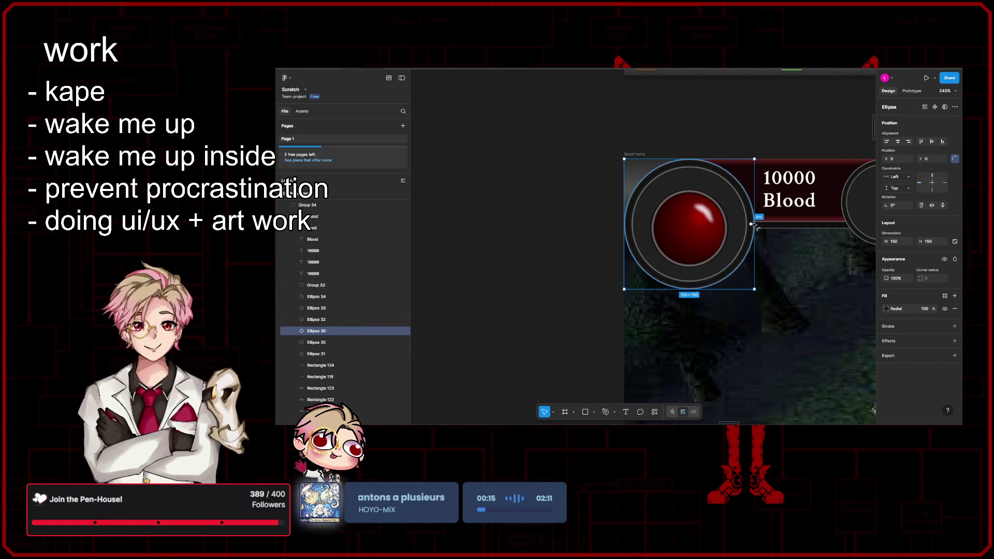
pyautogui.moveTo(751, 225)
pyautogui.mouseDown()
pyautogui.moveTo(725, 165)
pyautogui.moveTo(628, 216)
pyautogui.moveTo(628, 226)
pyautogui.mouseUp()
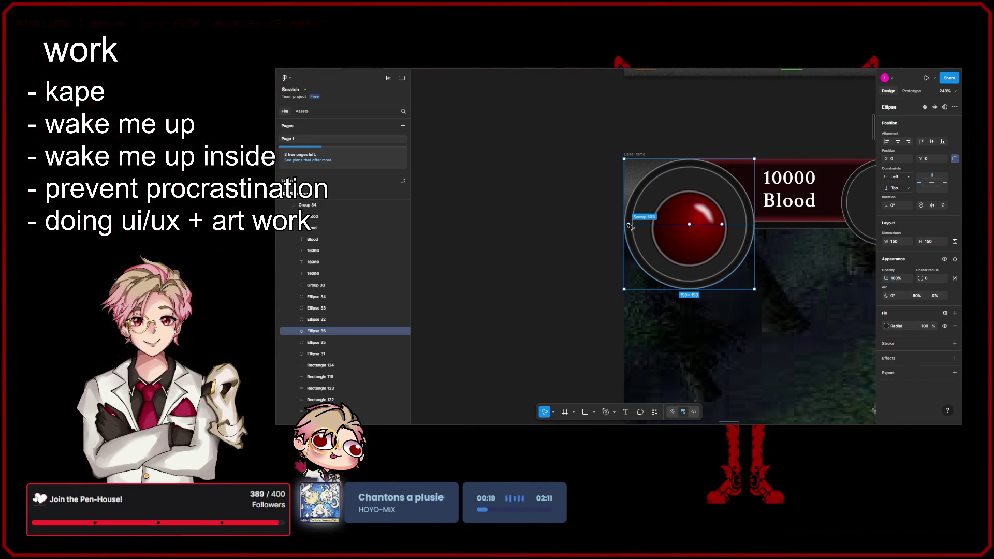
# - Make Ellipse 35's 94% gradient stop red (CE0E0E), then reselect the half-arc Ellipse 36
pyautogui.press('Tab')
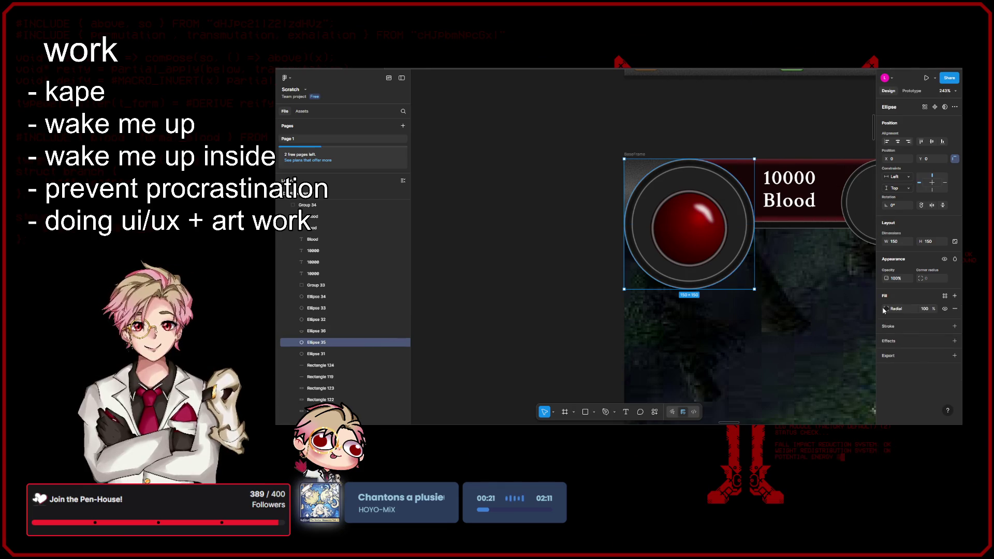
pyautogui.click(885, 309)
pyautogui.click(820, 386)
pyautogui.moveTo(771, 287); pyautogui.dragTo(780, 280)
pyautogui.click(783, 250)
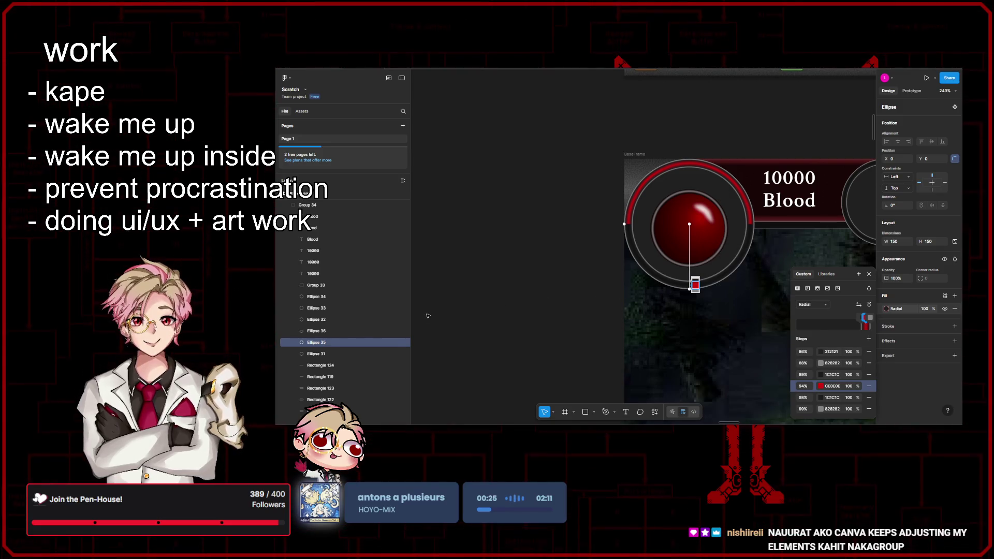
pyautogui.click(320, 354)
pyautogui.click(317, 331)
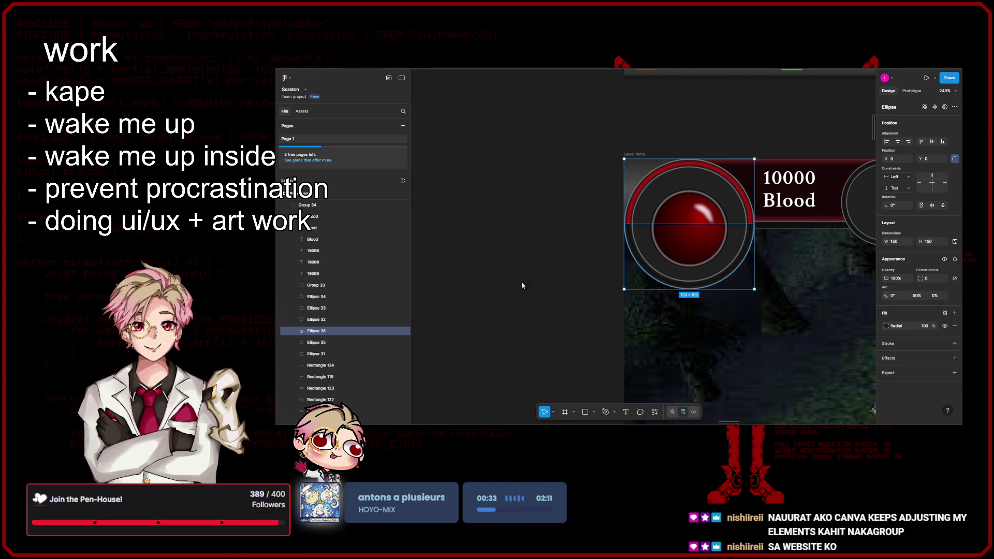
pyautogui.scroll(-5, 523, 283)
pyautogui.scroll(2, 533, 291)
pyautogui.scroll(8, 533, 290)
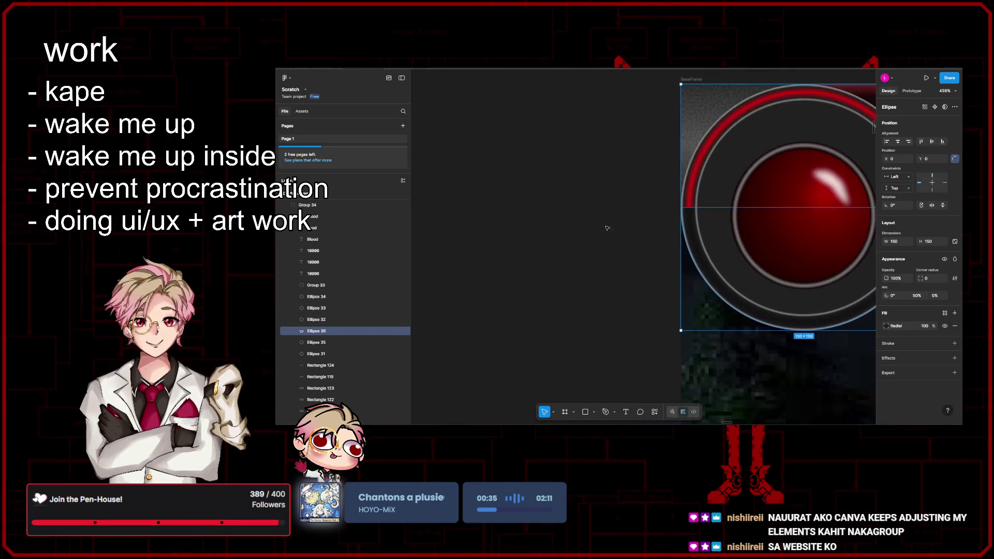
pyautogui.scroll(-2, 528, 274)
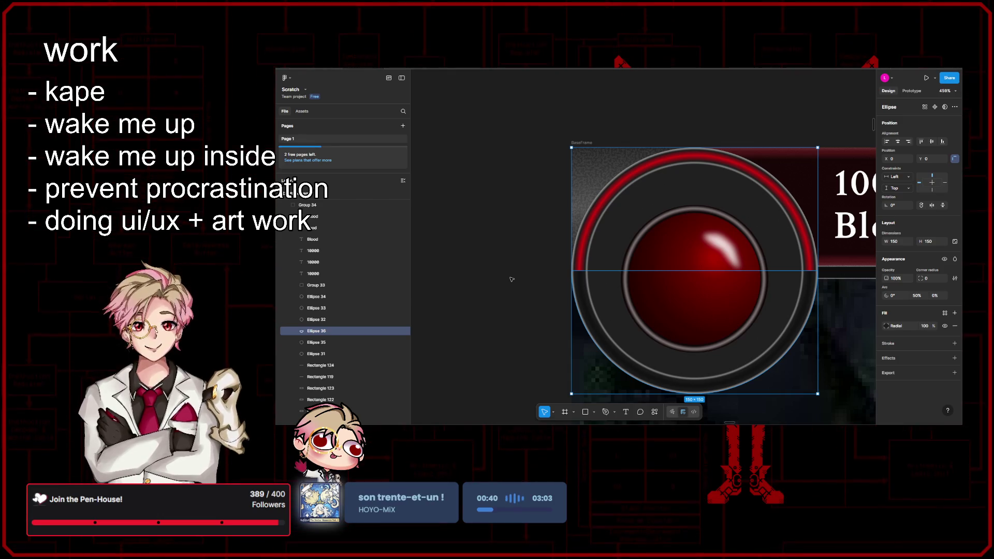
pyautogui.click(553, 253)
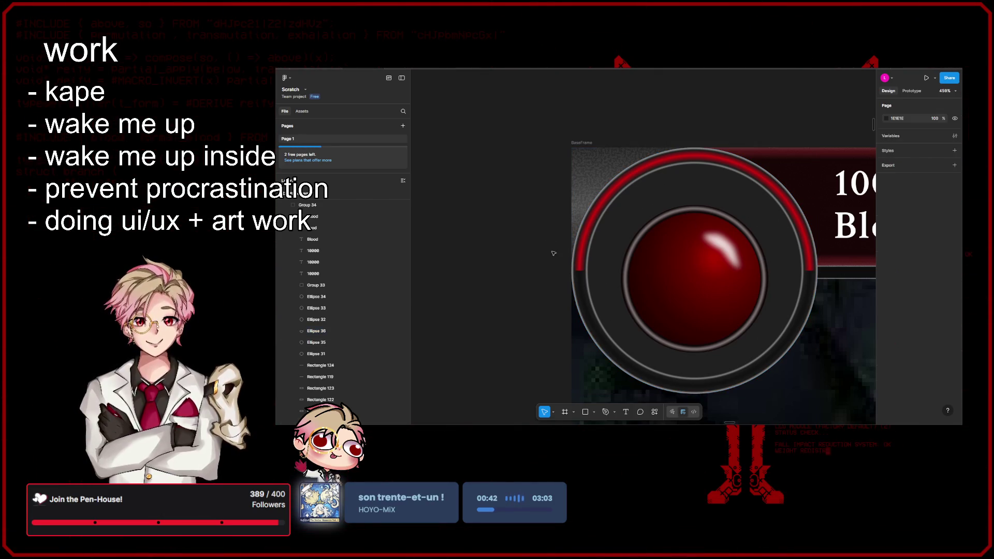
# - Adjust the half-arc's sweep, then briefly delete the red ring and restore it
pyautogui.doubleClick(621, 265)
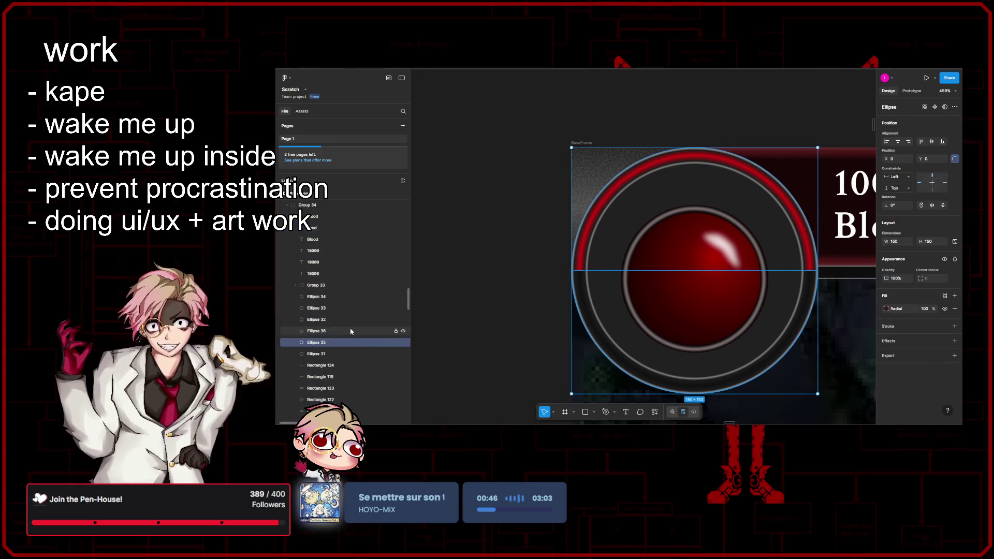
pyautogui.click(351, 332)
pyautogui.moveTo(753, 270)
pyautogui.mouseDown()
pyautogui.moveTo(636, 262)
pyautogui.moveTo(686, 195)
pyautogui.moveTo(617, 246)
pyautogui.moveTo(696, 358)
pyautogui.moveTo(730, 352)
pyautogui.moveTo(590, 279)
pyautogui.mouseUp()
pyautogui.keyDown('shift'); pyautogui.click(347, 343); pyautogui.keyUp('shift')
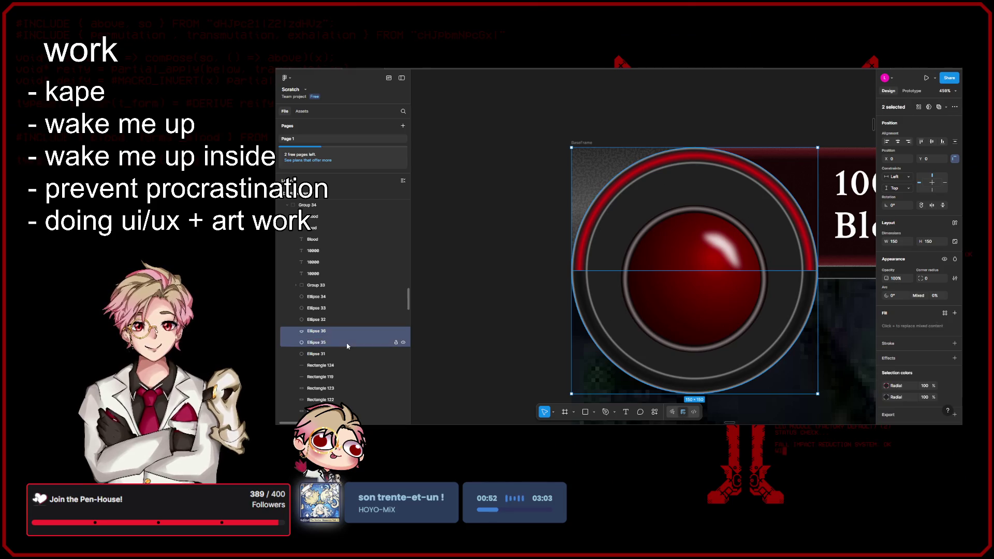
pyautogui.click(373, 354)
pyautogui.click(403, 354)
pyautogui.click(403, 354)
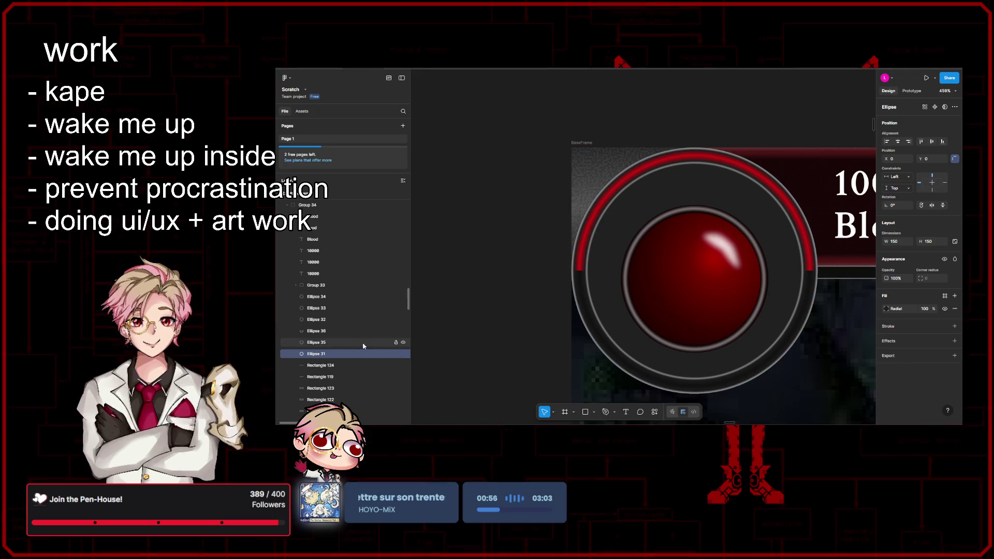
pyautogui.click(364, 344)
pyautogui.press('Delete')
pyautogui.click(363, 344)
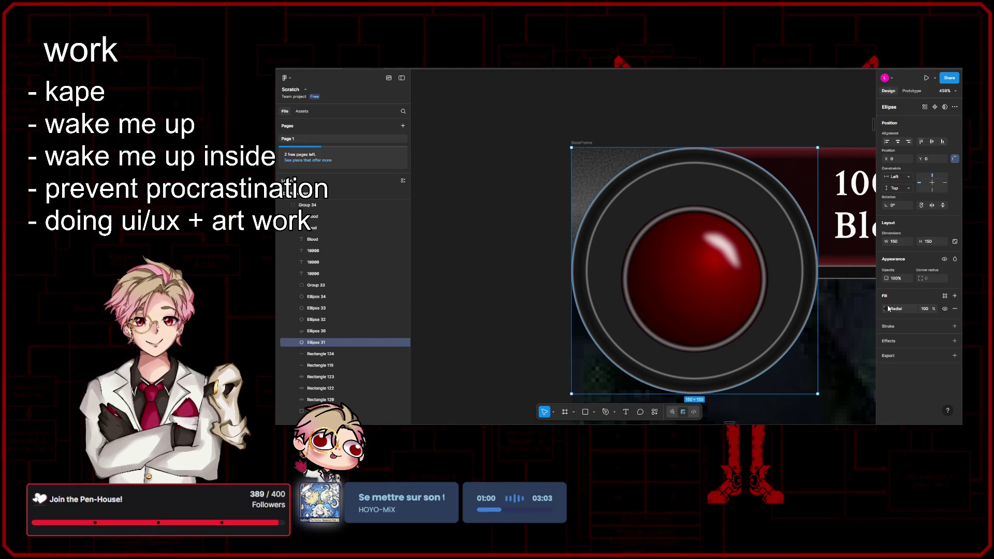
pyautogui.click(492, 331)
pyautogui.hotkey('ctrl', 'z')
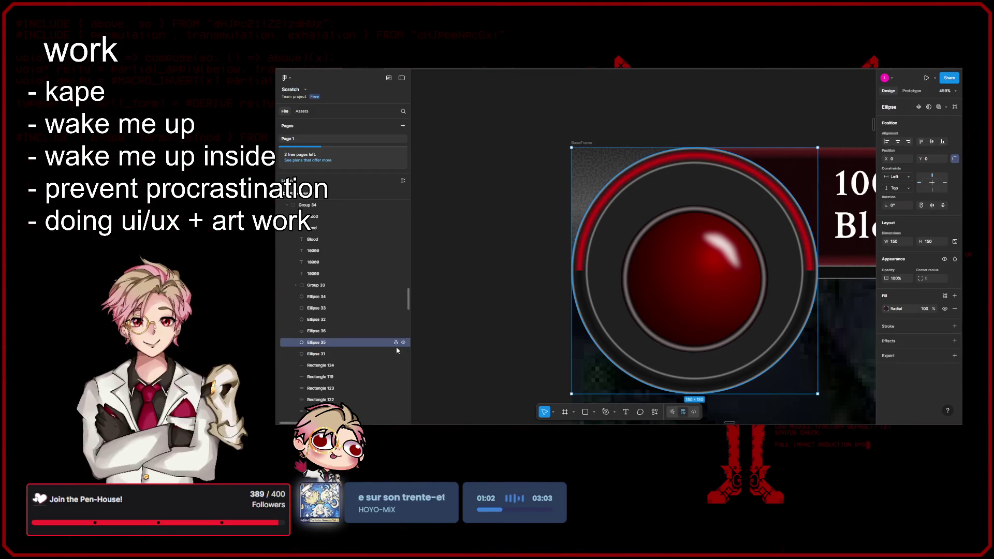
# - Move the red arc onto the ring's bottom half, starting at 180° with a 50% sweep
pyautogui.click(379, 343)
pyautogui.keyDown('shift'); pyautogui.click(379, 331); pyautogui.keyUp('shift')
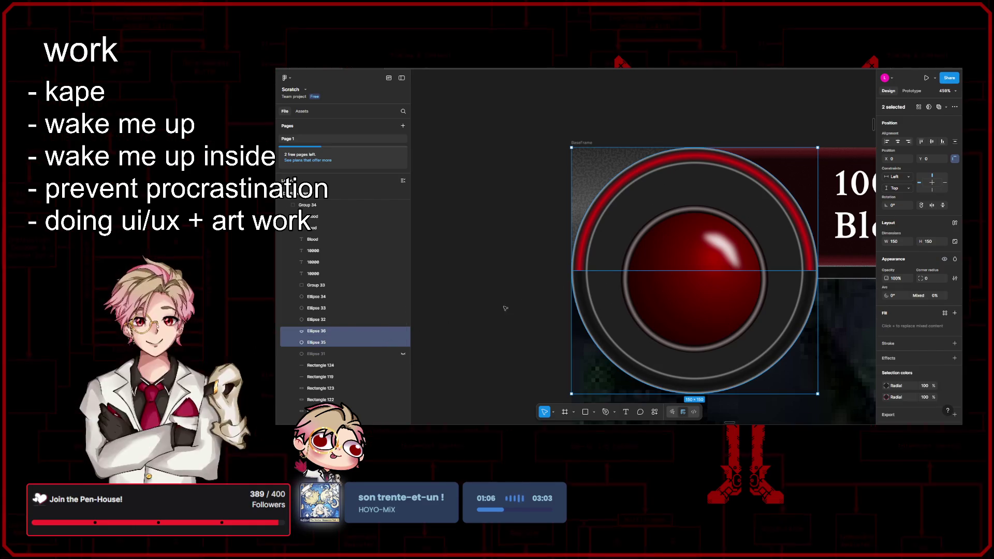
pyautogui.click(599, 279)
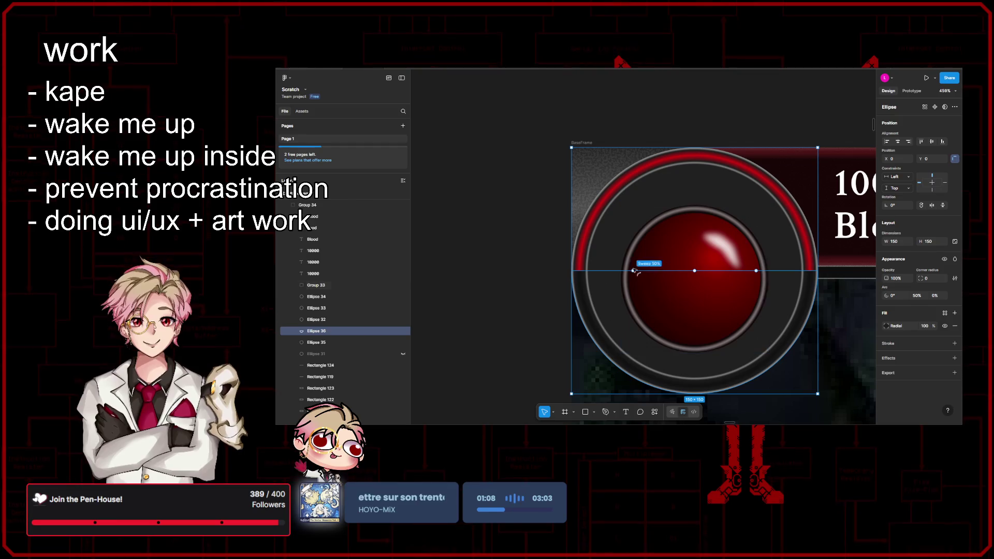
pyautogui.moveTo(633, 271)
pyautogui.mouseDown()
pyautogui.moveTo(650, 222)
pyautogui.moveTo(716, 212)
pyautogui.moveTo(617, 270)
pyautogui.mouseUp()
pyautogui.moveTo(756, 271)
pyautogui.mouseDown()
pyautogui.moveTo(694, 188)
pyautogui.moveTo(612, 271)
pyautogui.mouseUp()
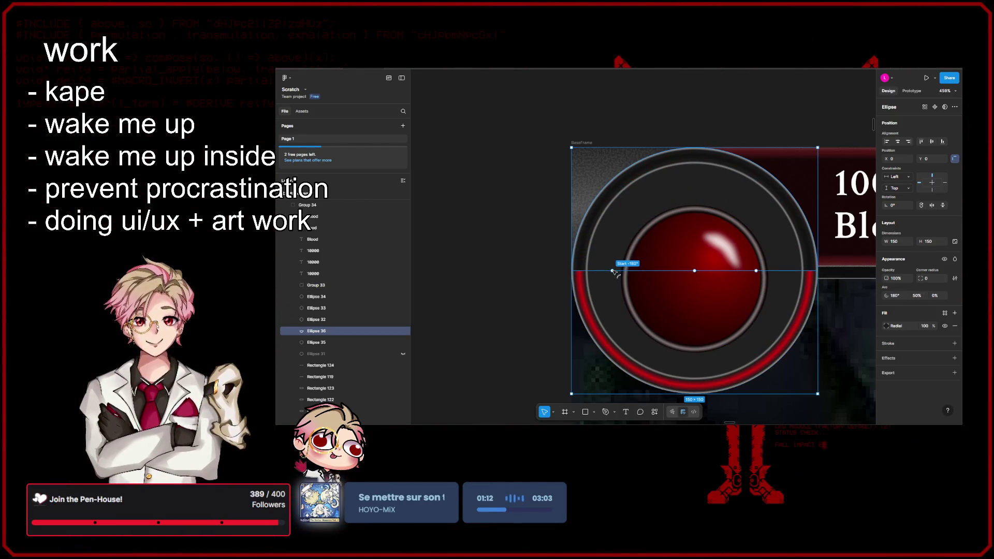
pyautogui.moveTo(756, 272)
pyautogui.mouseDown()
pyautogui.moveTo(694, 205)
pyautogui.moveTo(659, 210)
pyautogui.moveTo(622, 263)
pyautogui.mouseUp()
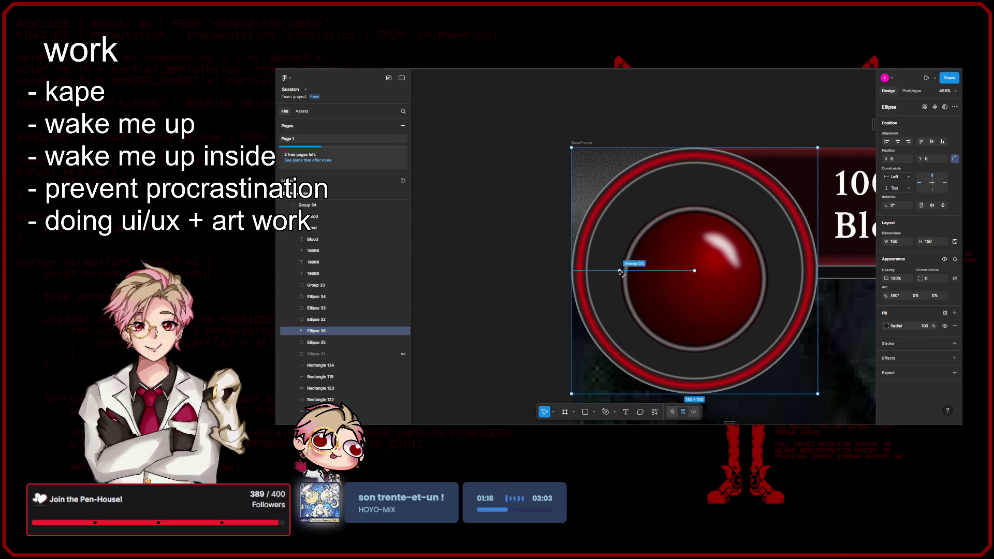
pyautogui.hotkey('ctrl', 'z')
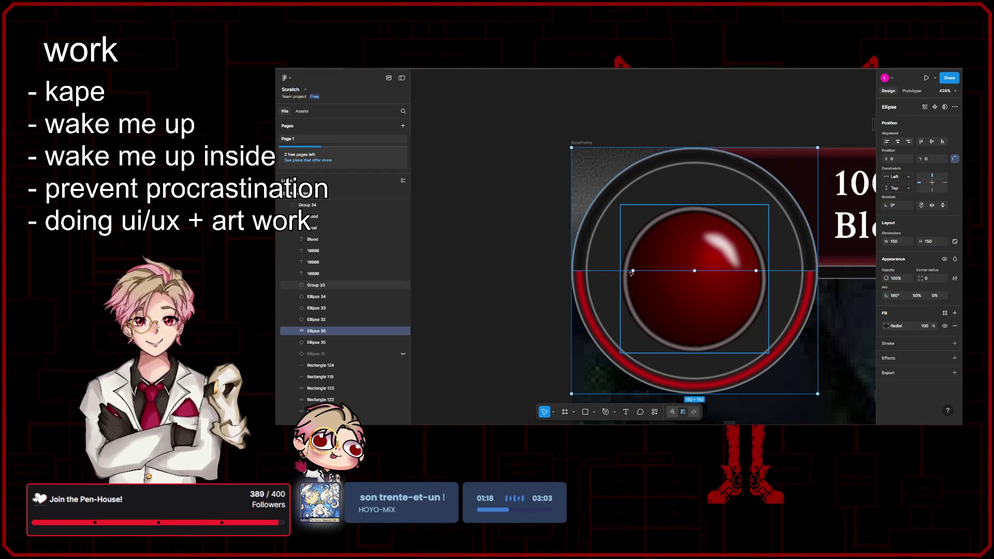
pyautogui.moveTo(633, 271)
pyautogui.mouseDown()
pyautogui.moveTo(709, 218)
pyautogui.moveTo(695, 216)
pyautogui.mouseUp()
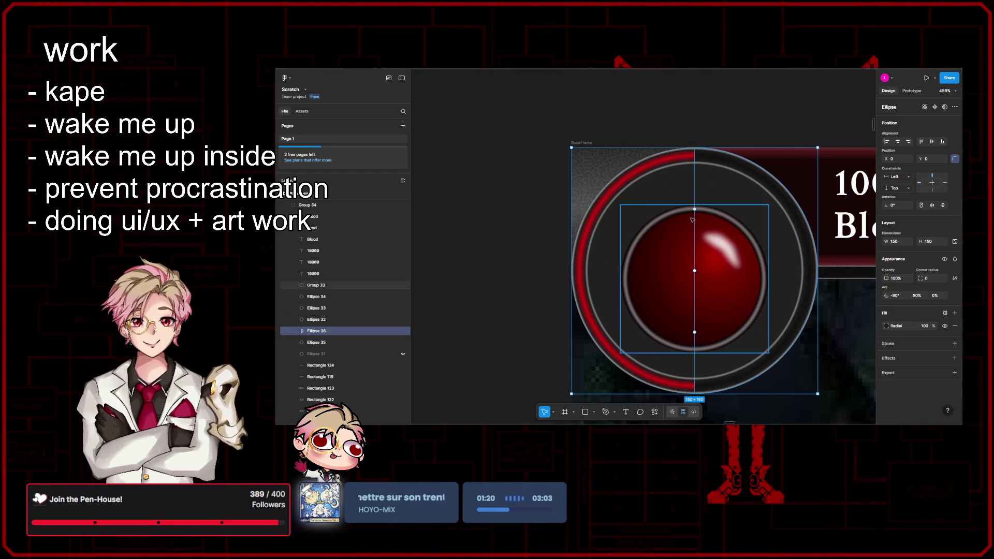
pyautogui.moveTo(695, 332)
pyautogui.mouseDown()
pyautogui.moveTo(756, 232)
pyautogui.moveTo(695, 195)
pyautogui.moveTo(725, 202)
pyautogui.moveTo(755, 238)
pyautogui.moveTo(766, 267)
pyautogui.moveTo(745, 263)
pyautogui.mouseUp()
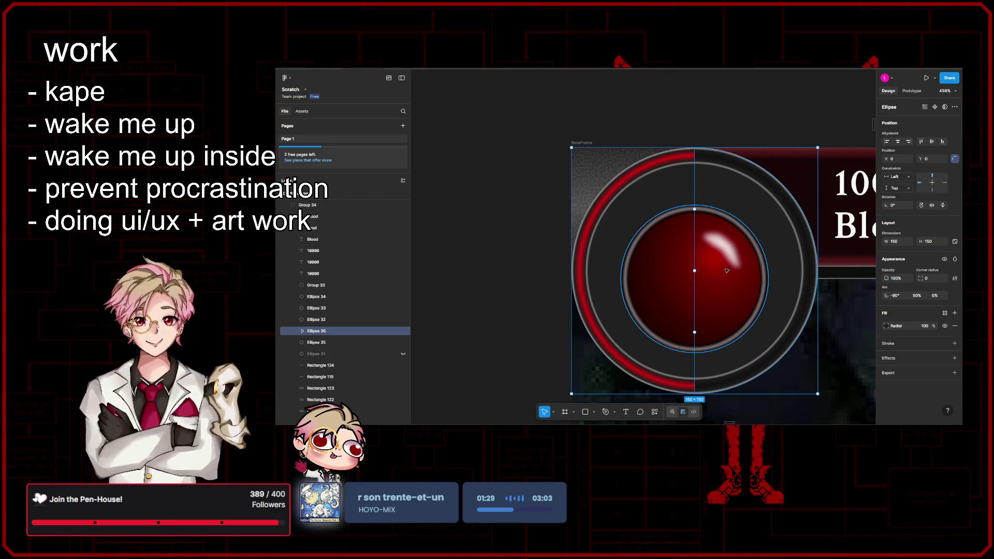
pyautogui.moveTo(695, 271); pyautogui.dragTo(696, 271)
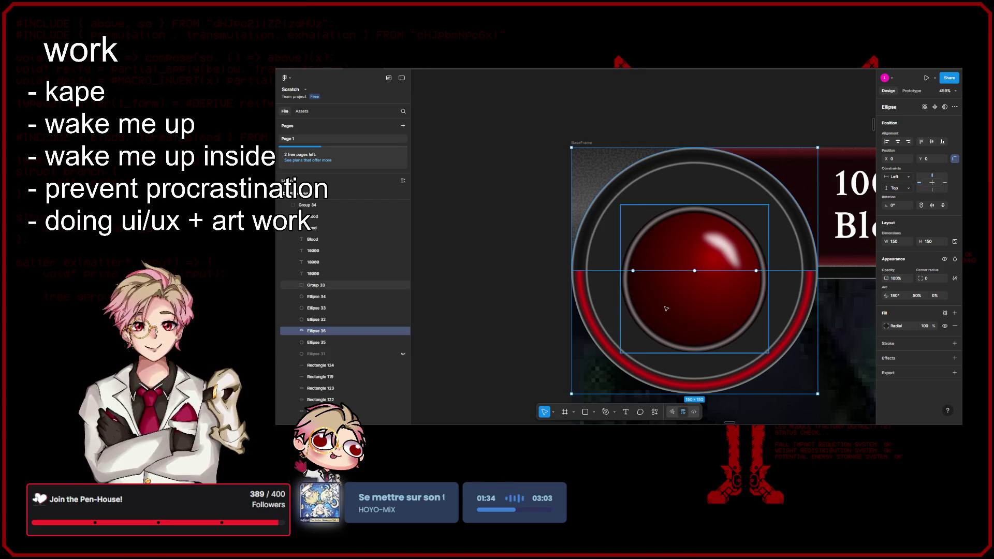
pyautogui.click(504, 298)
pyautogui.scroll(-10, 507, 300)
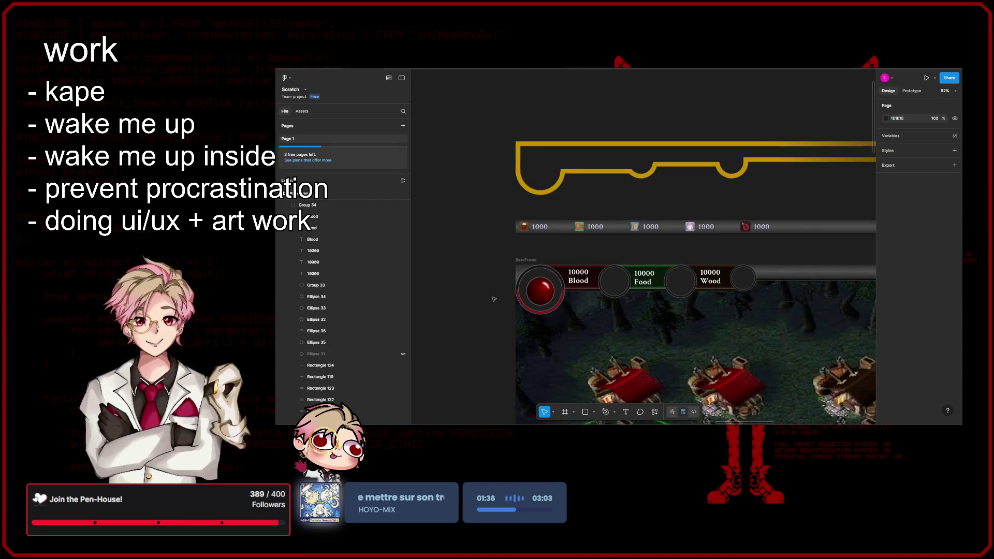
# - Duplicate the Food slot circle twice in place with Ctrl+D
pyautogui.scroll(5, 521, 305)
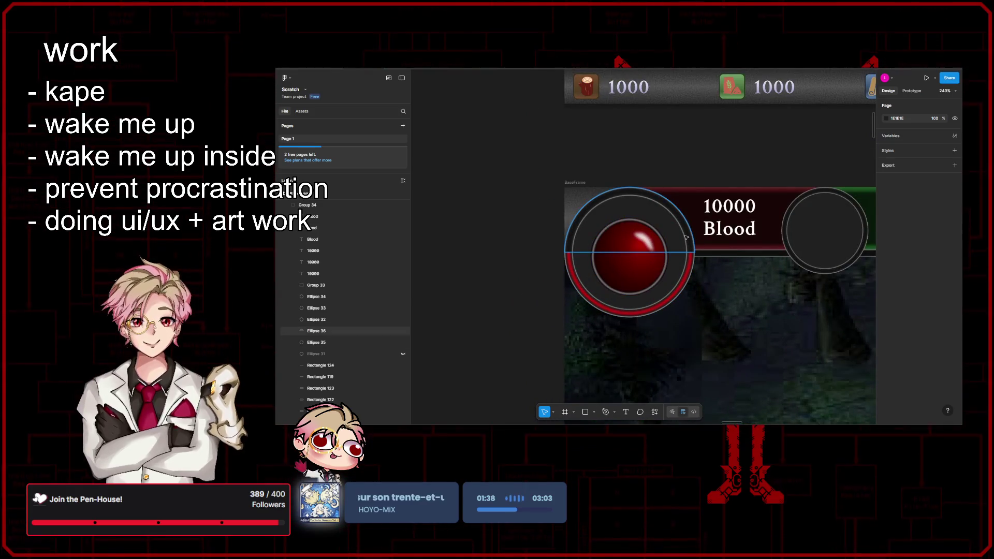
pyautogui.click(630, 302)
pyautogui.hscroll(3, 655, 320)
pyautogui.hscroll(2, 654, 320)
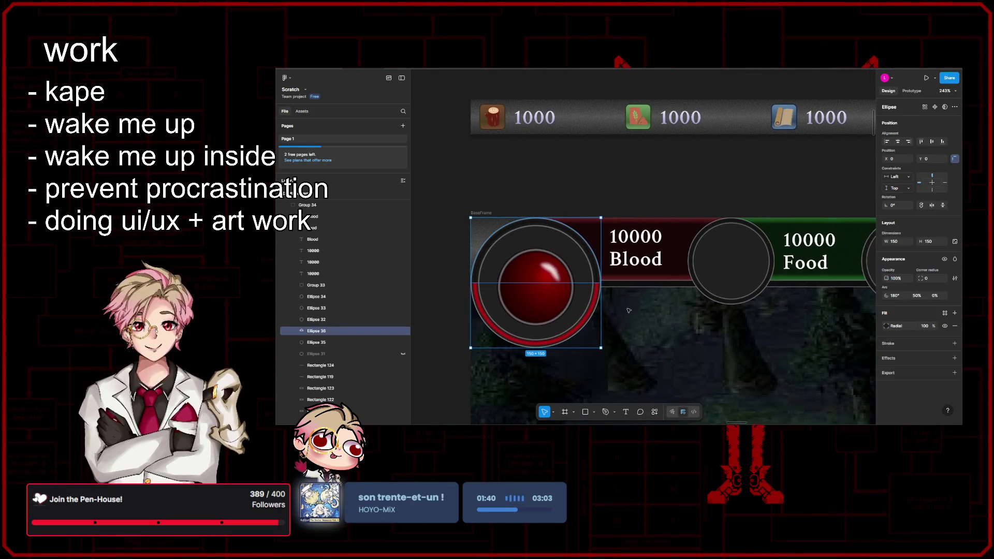
pyautogui.click(725, 303)
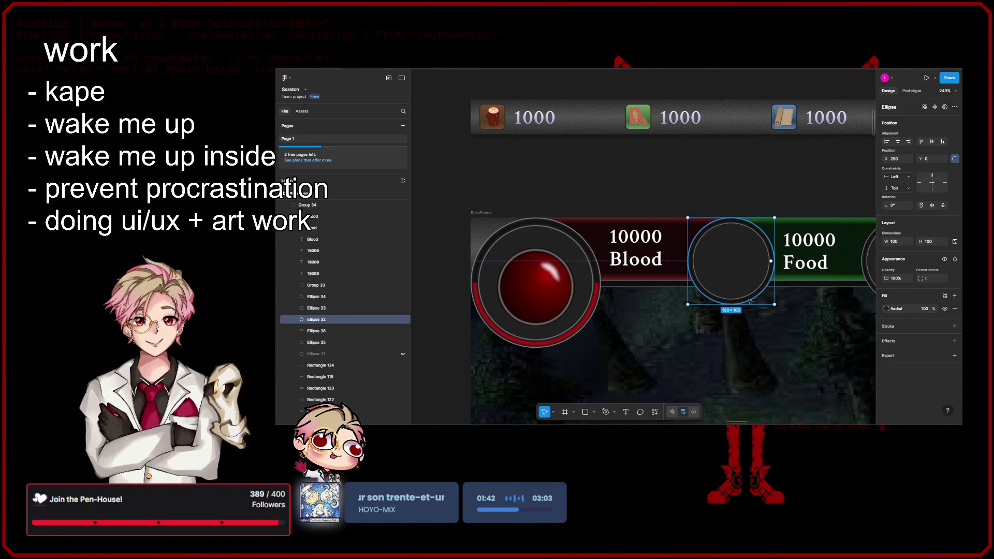
pyautogui.hscroll(2, 763, 339)
pyautogui.hotkey('ctrl', 'd')
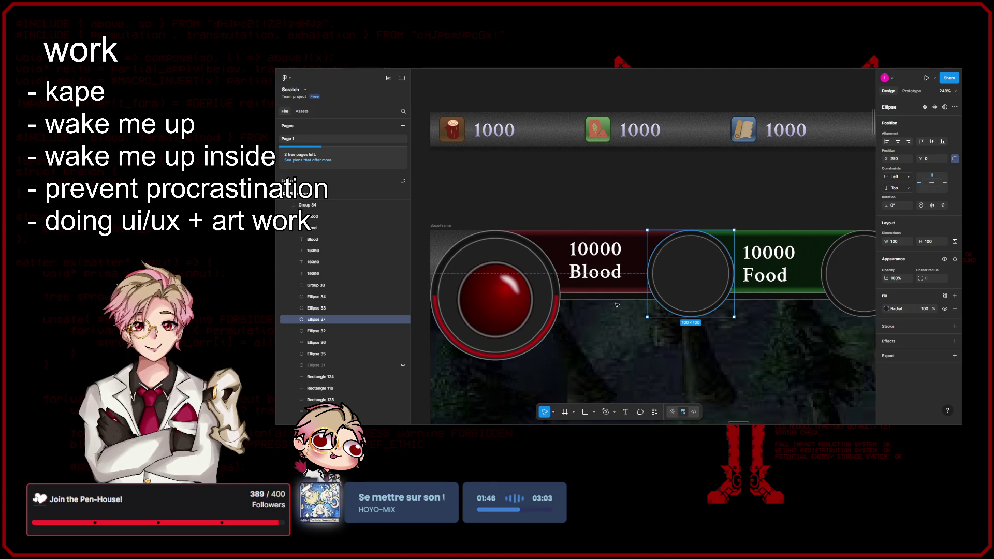
pyautogui.hotkey('ctrl', 'd')
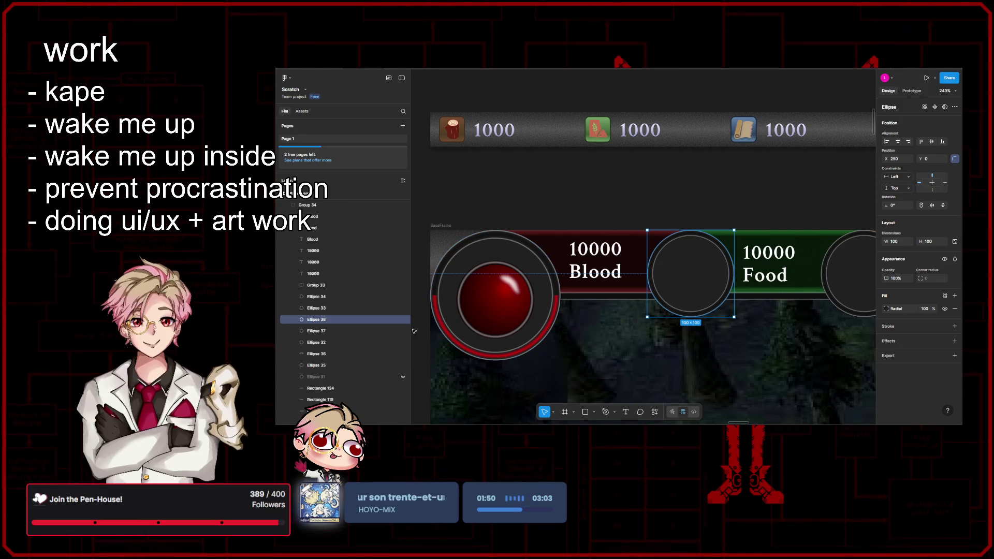
# - Group the Blood slot circles and name the group 'Blood'
pyautogui.click(317, 365)
pyautogui.keyDown('shift'); pyautogui.click(330, 378); pyautogui.keyUp('shift')
pyautogui.keyDown('shift'); pyautogui.click(332, 354); pyautogui.keyUp('shift')
pyautogui.hotkey('ctrl', 'g')
pyautogui.doubleClick(334, 355)
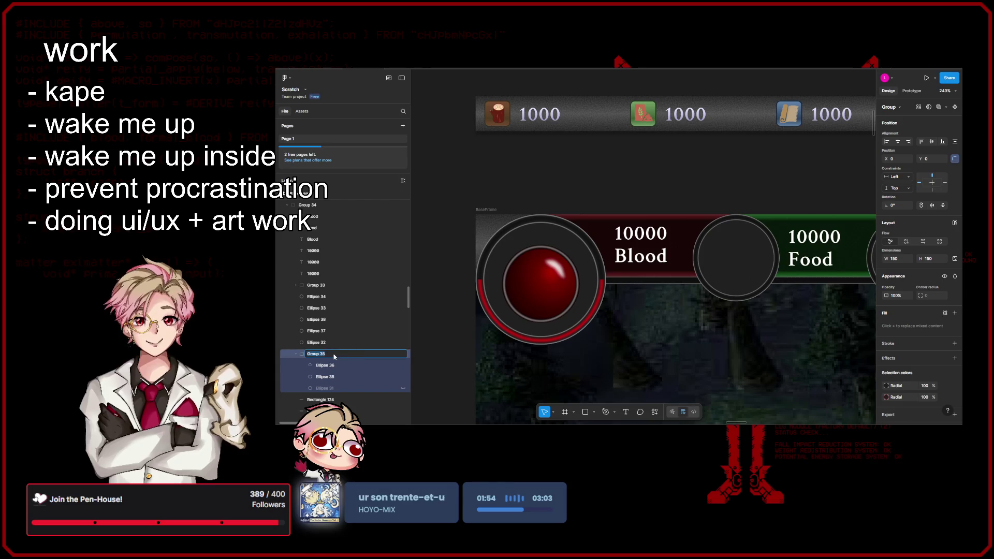
pyautogui.write('Blood')
pyautogui.press('Return')
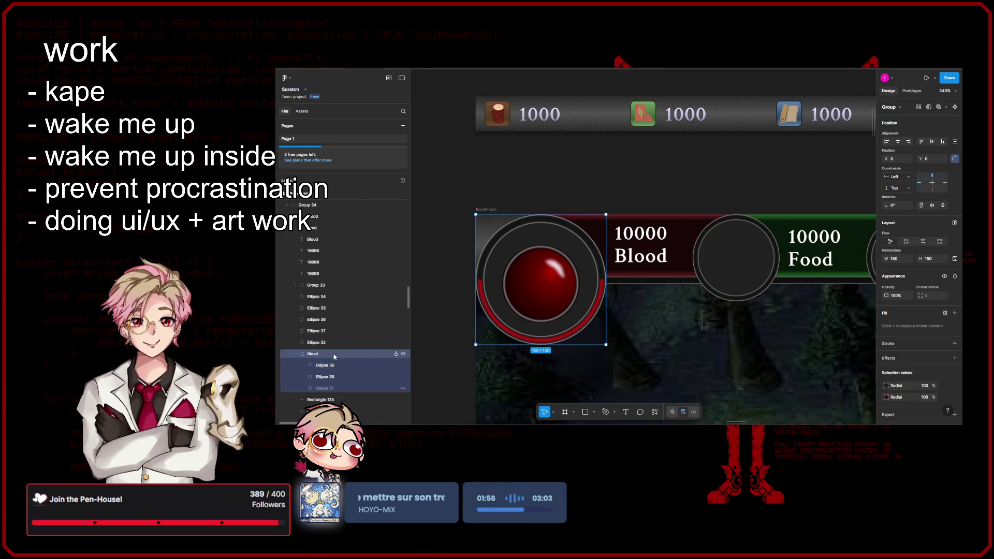
# - Group the three Food slot circles and name the group 'Food'
pyautogui.click(315, 343)
pyautogui.keyDown('shift'); pyautogui.click(317, 331); pyautogui.keyUp('shift')
pyautogui.keyDown('shift'); pyautogui.click(316, 319); pyautogui.keyUp('shift')
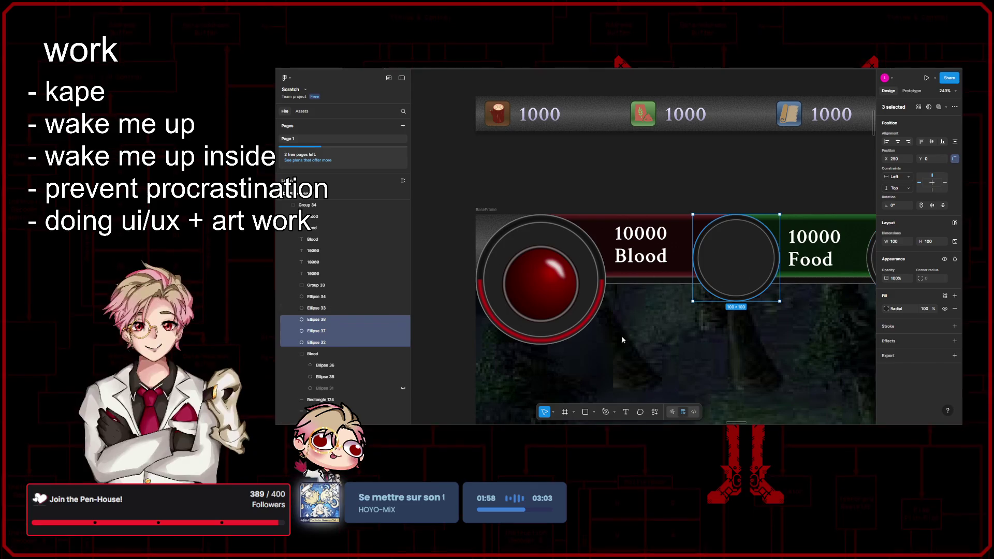
pyautogui.hotkey('ctrl', 'g')
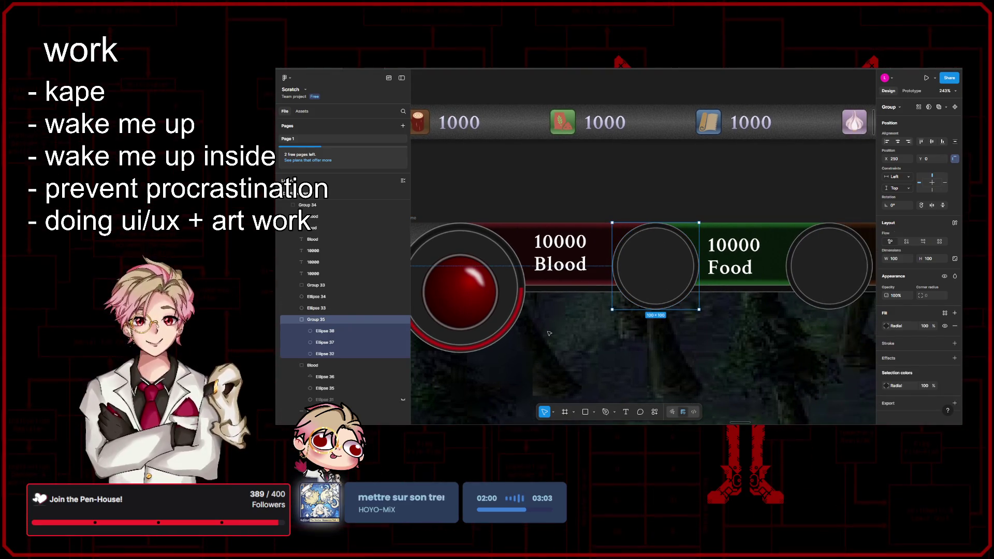
pyautogui.hotkey('ctrl', 'r')
pyautogui.write('Food')
pyautogui.press('Return')
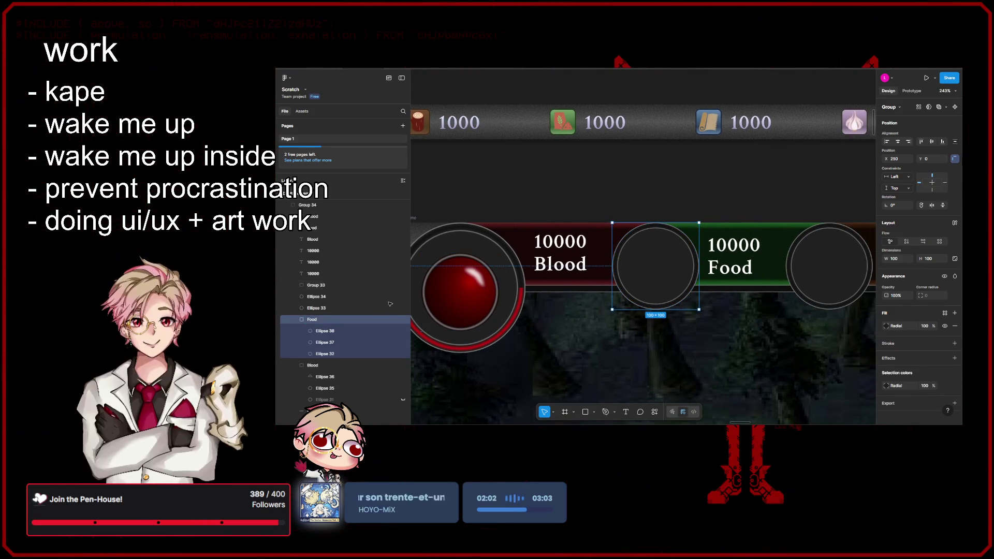
# - Group the Wood slot circles and name the group 'Wood'
pyautogui.click(317, 308)
pyautogui.hscroll(3, 673, 259)
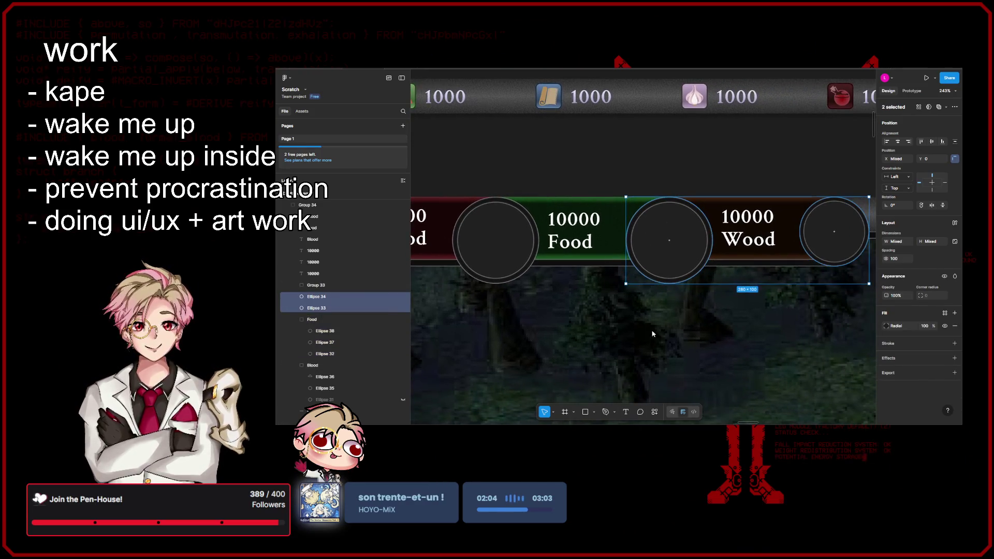
pyautogui.click(717, 260)
pyautogui.click(673, 267)
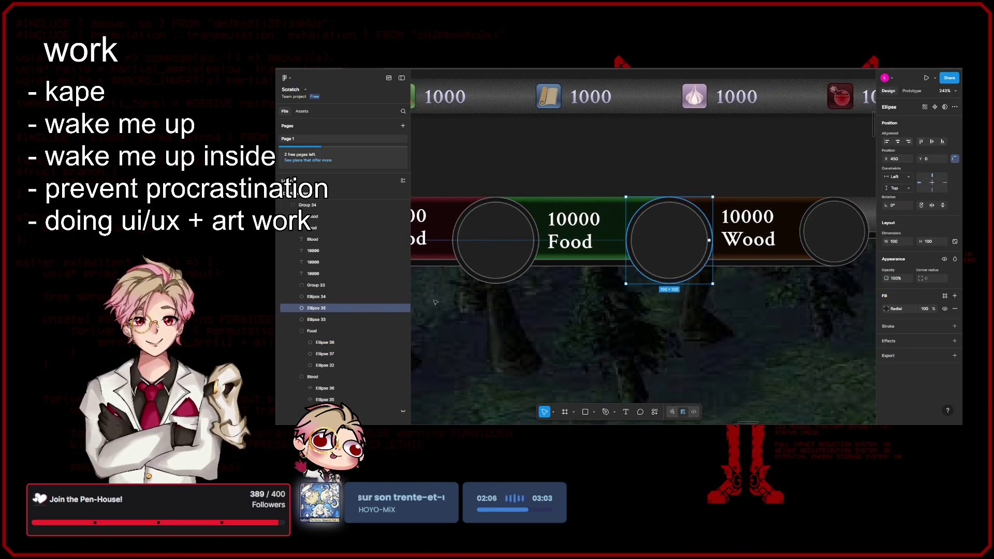
pyautogui.keyDown('shift'); pyautogui.click(335, 331); pyautogui.keyUp('shift')
pyautogui.hotkey('ctrl', 'g')
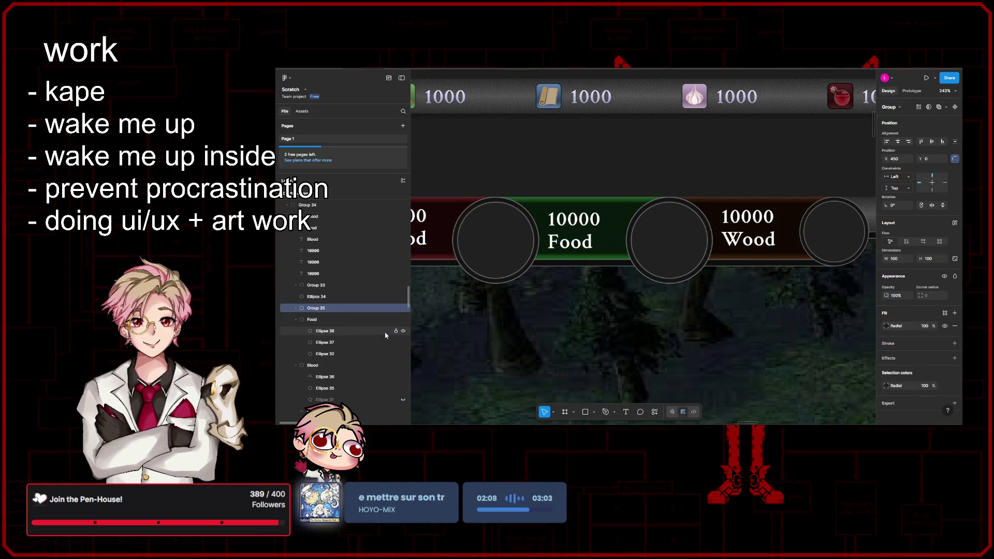
pyautogui.hotkey('ctrl', 'r')
pyautogui.write('W')
pyautogui.press('Return')
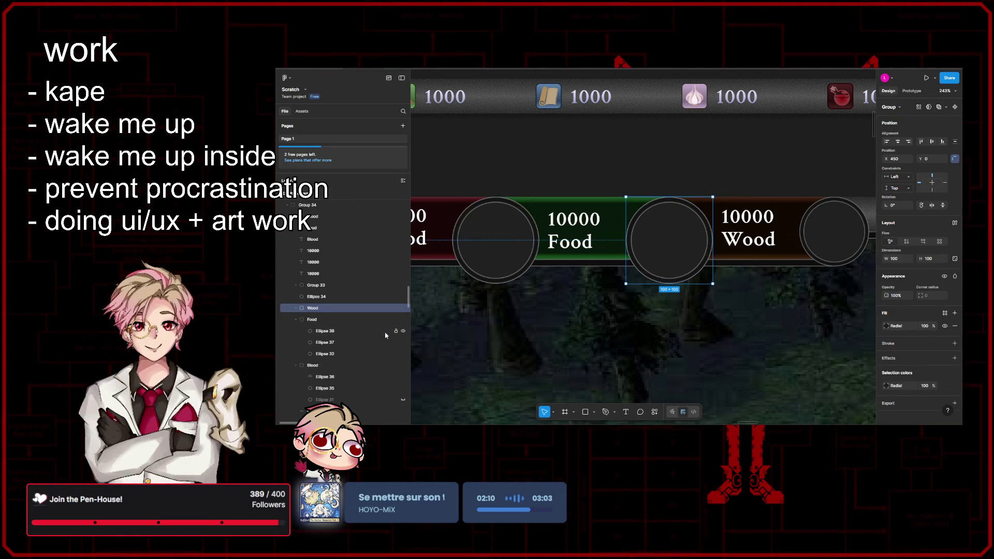
pyautogui.moveTo(573, 346)
pyautogui.mouseDown()
pyautogui.moveTo(621, 323)
pyautogui.moveTo(785, 326)
pyautogui.mouseUp()
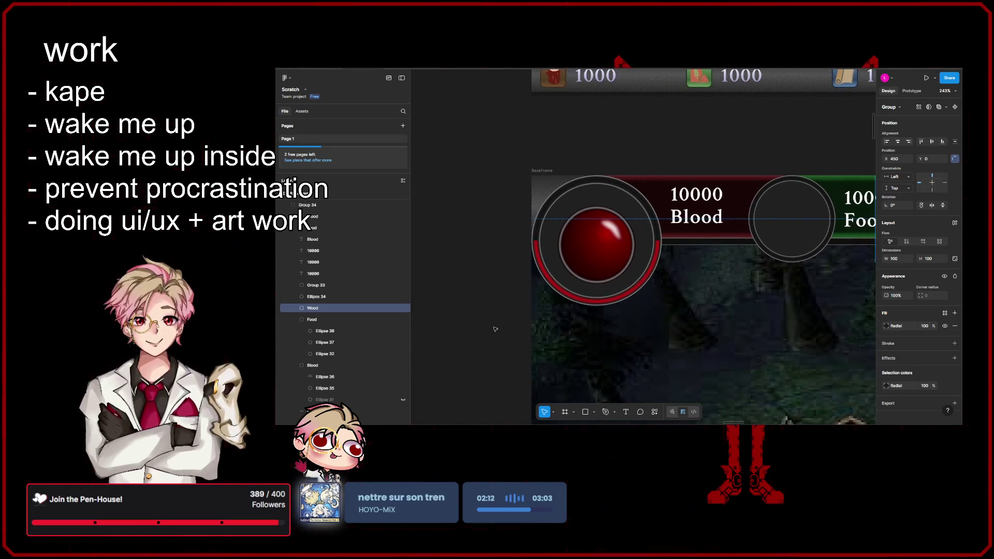
pyautogui.click(510, 313)
pyautogui.moveTo(511, 314); pyautogui.dragTo(435, 320)
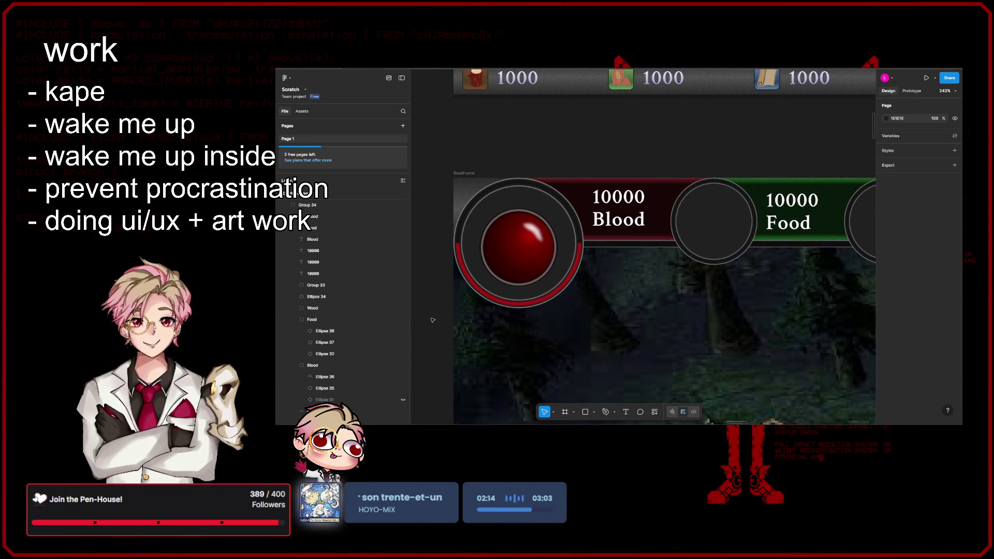
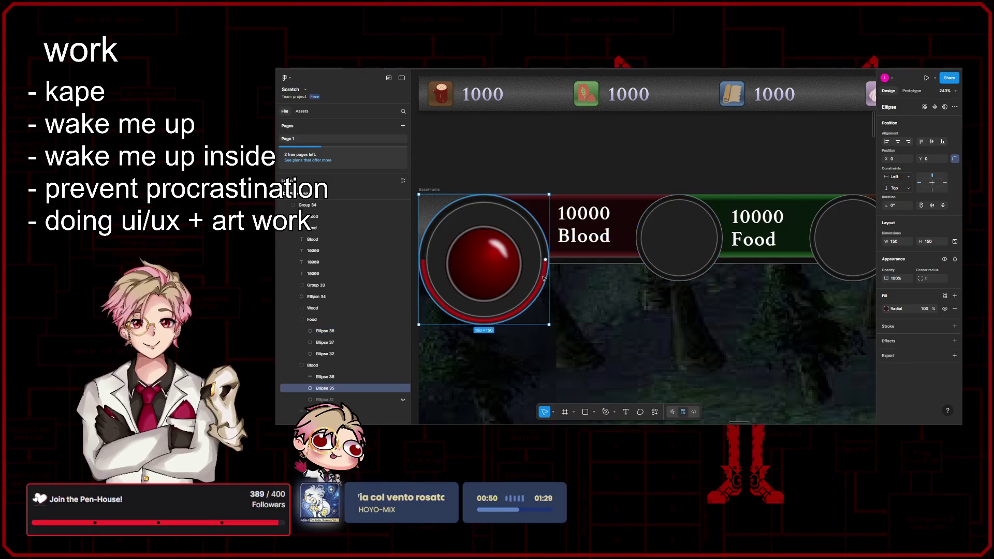
# - Darken the Blood ring's radial gradient stop to a deep red 7C0000
pyautogui.click(887, 309)
pyautogui.click(821, 387)
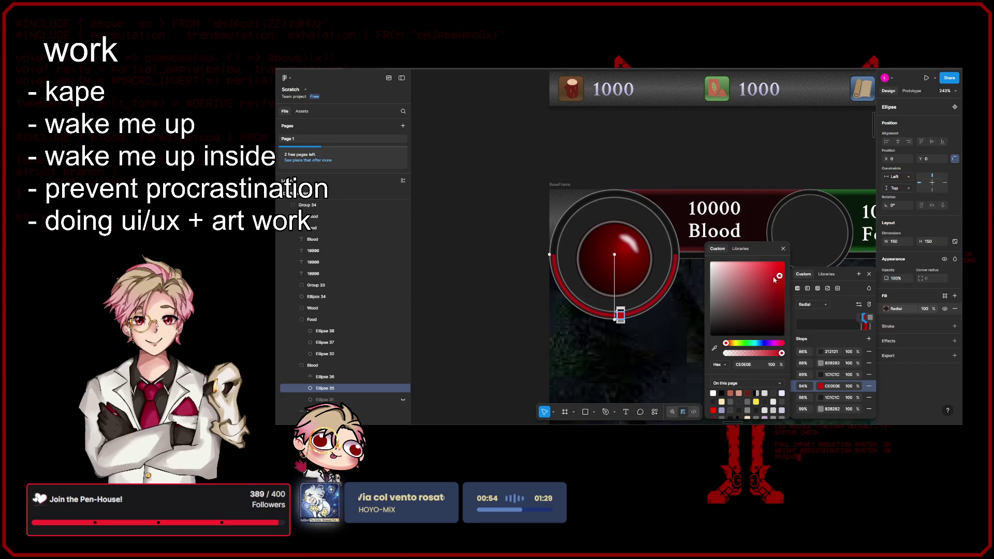
pyautogui.click(782, 294)
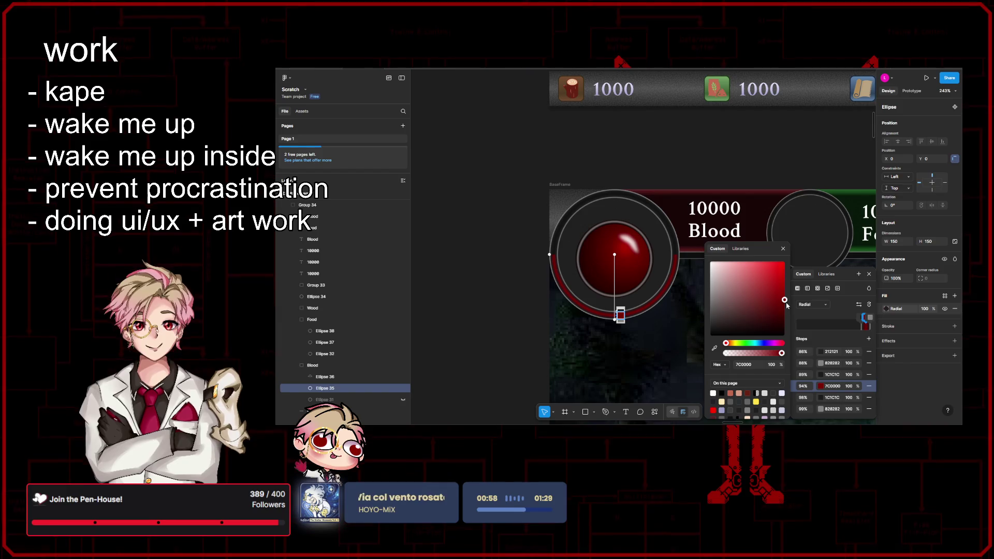
pyautogui.click(783, 249)
pyautogui.hscroll(5, 757, 232)
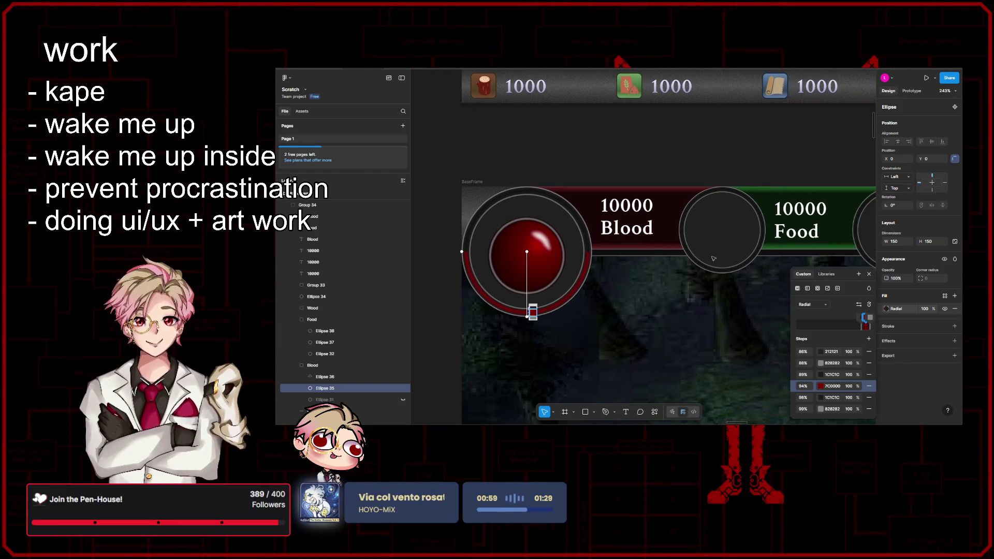
pyautogui.click(756, 232)
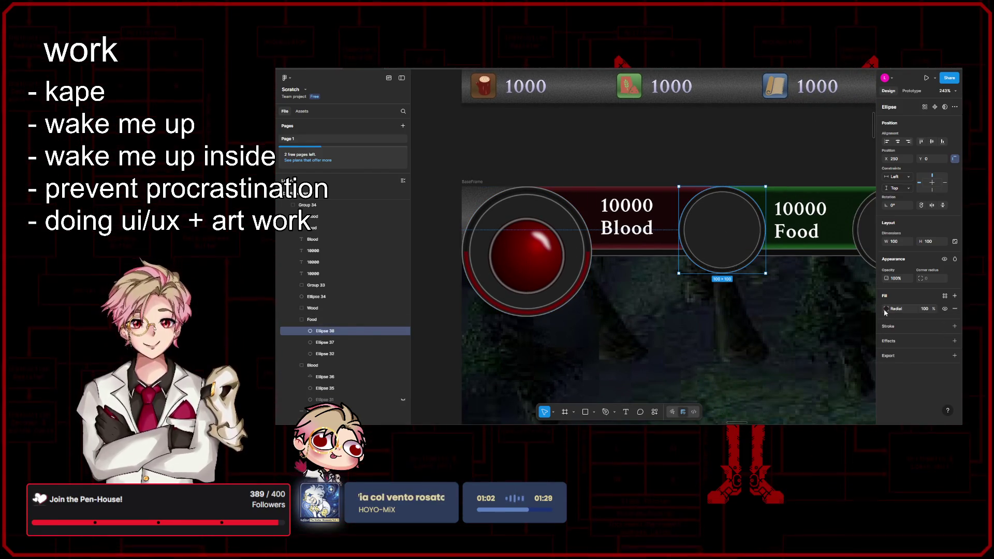
# - Recolour the Food ring's 94% radial gradient stop to green 007619
pyautogui.click(886, 308)
pyautogui.click(820, 386)
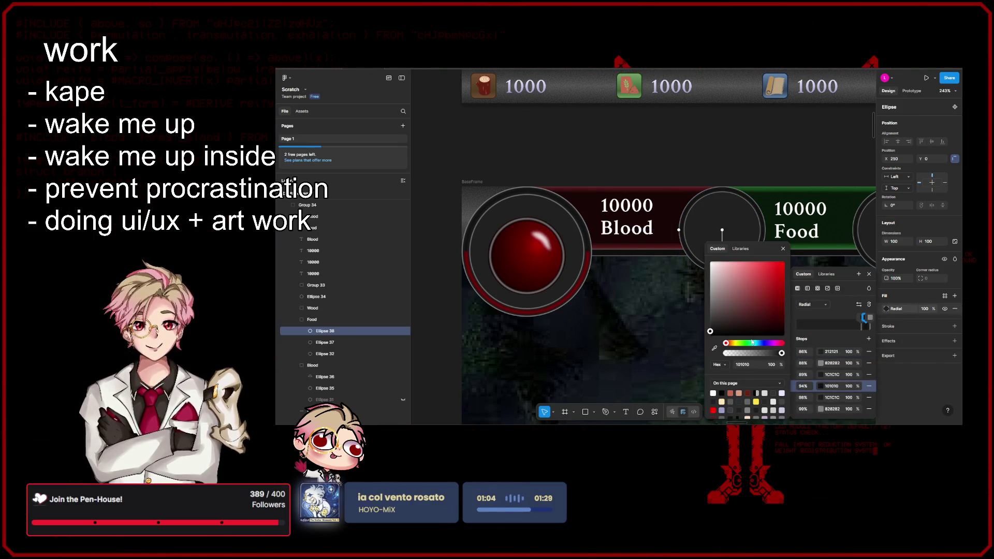
pyautogui.click(744, 343)
pyautogui.click(756, 309)
pyautogui.moveTo(756, 309)
pyautogui.mouseDown()
pyautogui.moveTo(786, 308)
pyautogui.moveTo(781, 298)
pyautogui.mouseUp()
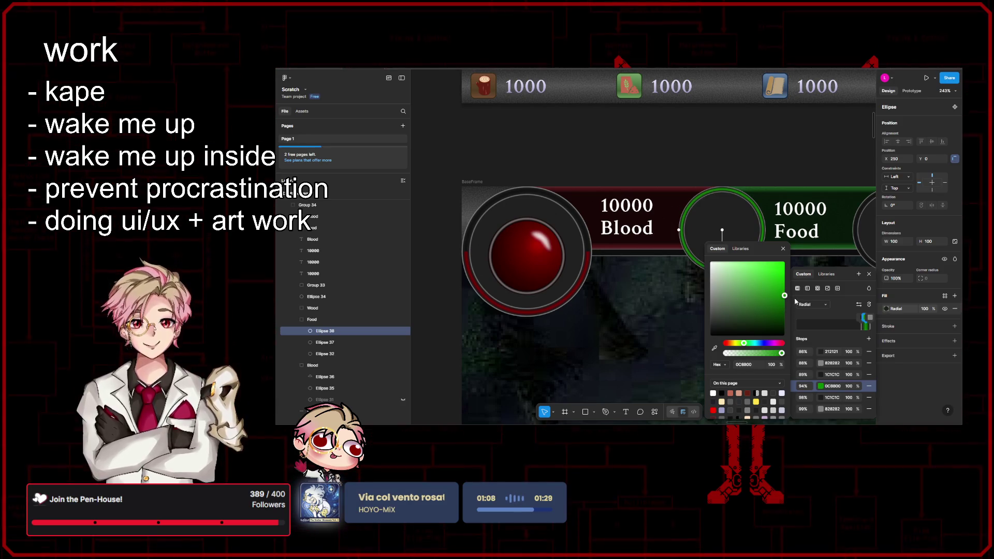
pyautogui.moveTo(744, 343); pyautogui.dragTo(747, 343)
pyautogui.moveTo(785, 297); pyautogui.dragTo(786, 313)
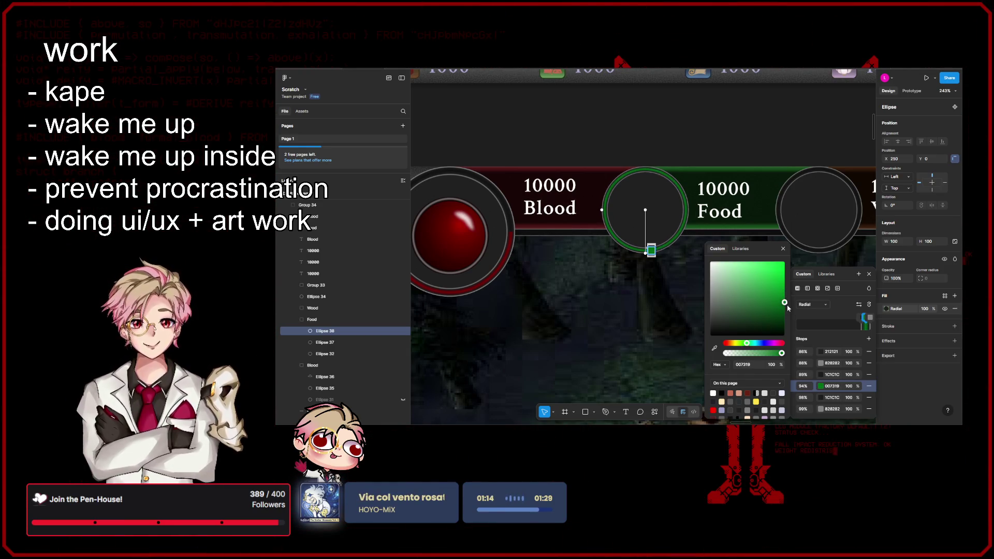
pyautogui.click(783, 250)
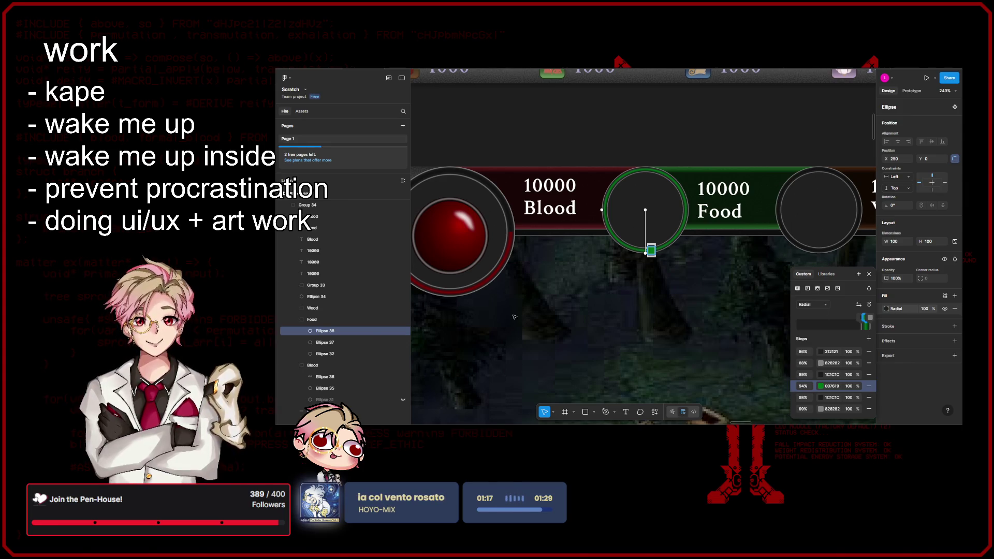
# - Move Ellipse 37 above Ellipse 38 and trim it to a -50% half arc
pyautogui.click(332, 342)
pyautogui.moveTo(339, 346); pyautogui.dragTo(338, 332)
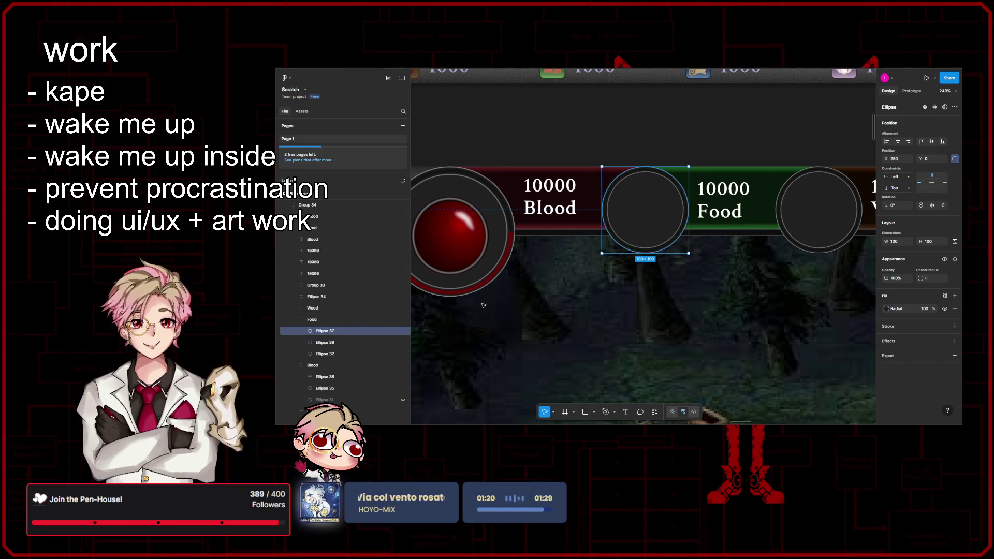
pyautogui.hscroll(-1, 673, 233)
pyautogui.moveTo(703, 218)
pyautogui.mouseDown()
pyautogui.moveTo(662, 251)
pyautogui.moveTo(620, 216)
pyautogui.mouseUp()
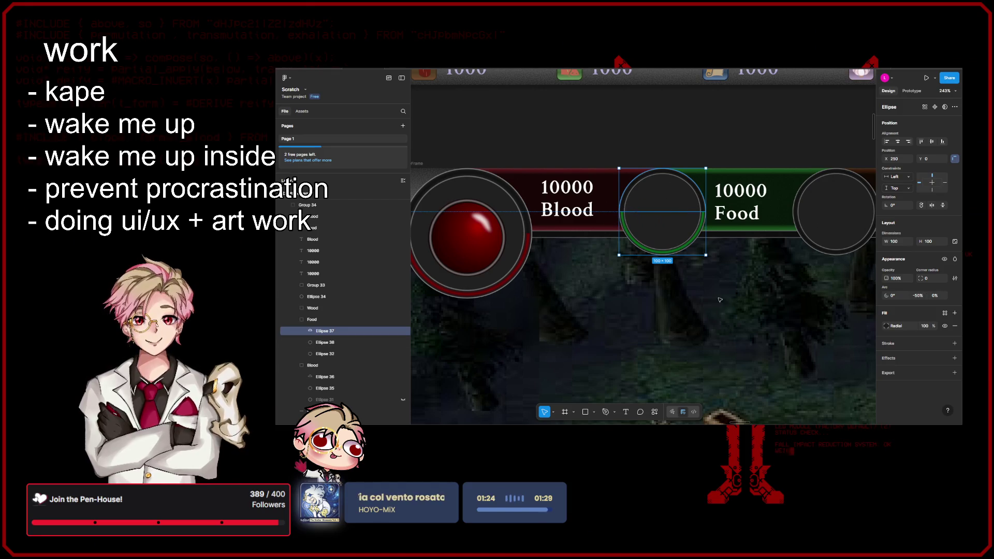
pyautogui.press('Escape')
pyautogui.scroll(-5, 673, 269)
pyautogui.hscroll(2, 651, 273)
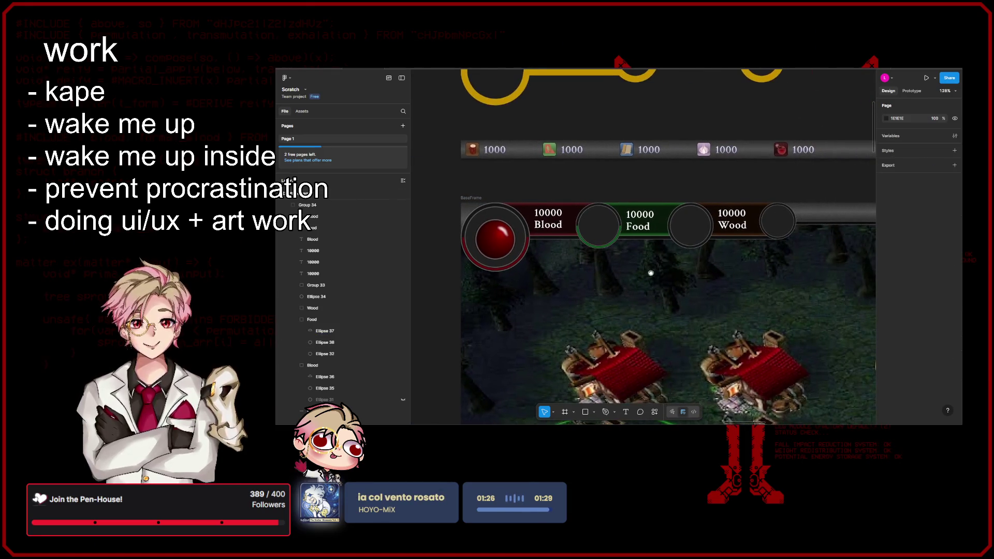
# - Set Ellipse 34's 94% gradient stop to grey for the small circle after Wood
pyautogui.scroll(2, 636, 271)
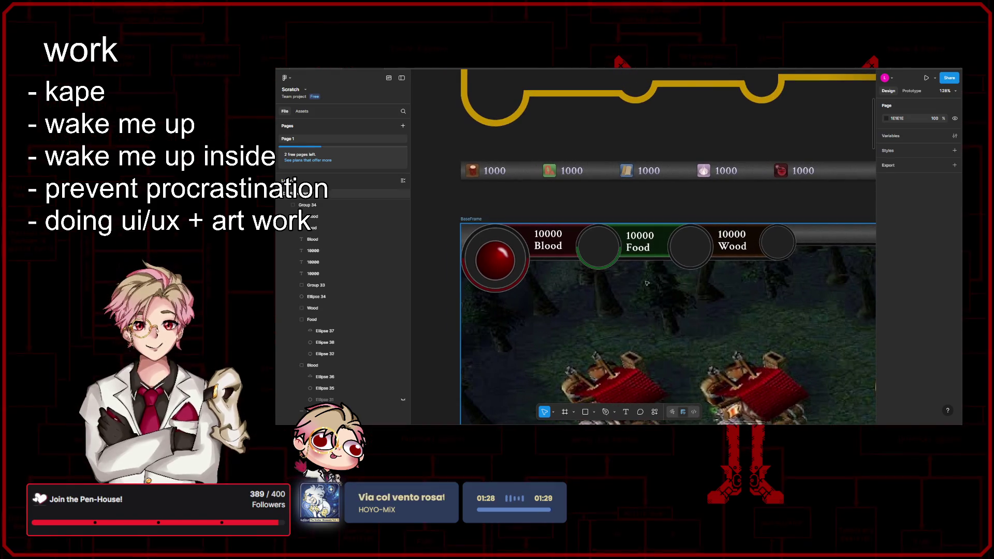
pyautogui.scroll(-2, 646, 284)
pyautogui.hscroll(2, 646, 283)
pyautogui.click(671, 231)
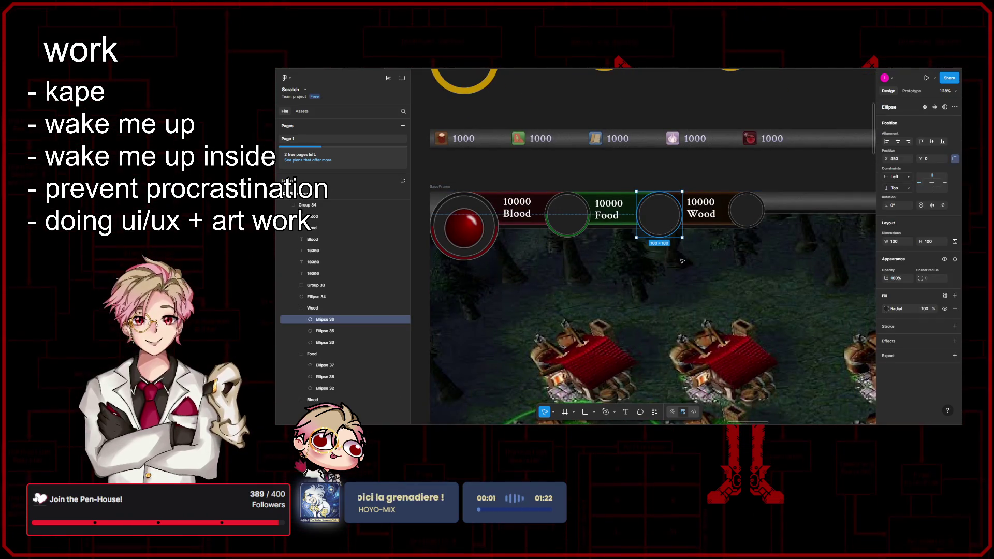
pyautogui.scroll(1, 682, 261)
pyautogui.click(748, 228)
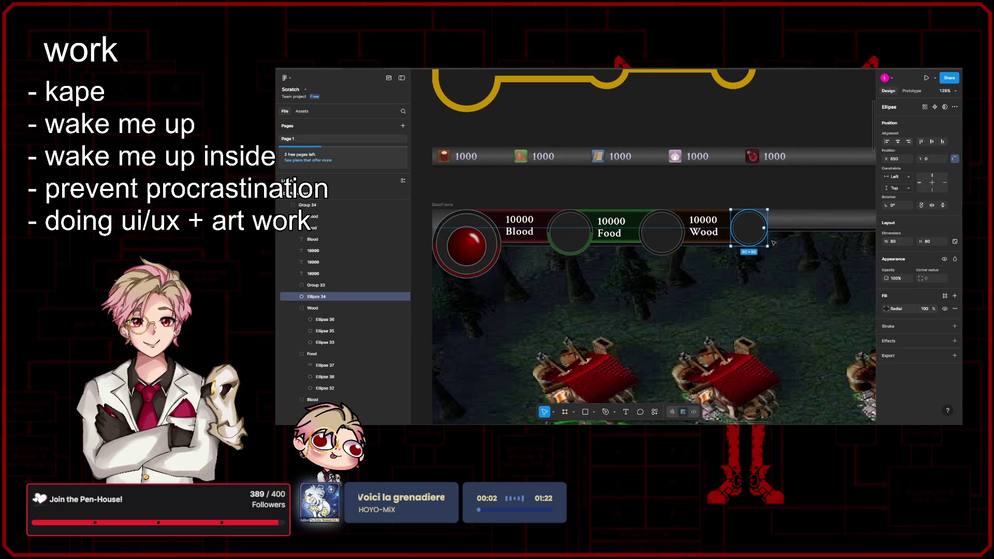
pyautogui.click(885, 308)
pyautogui.click(821, 387)
pyautogui.moveTo(715, 305); pyautogui.dragTo(685, 303)
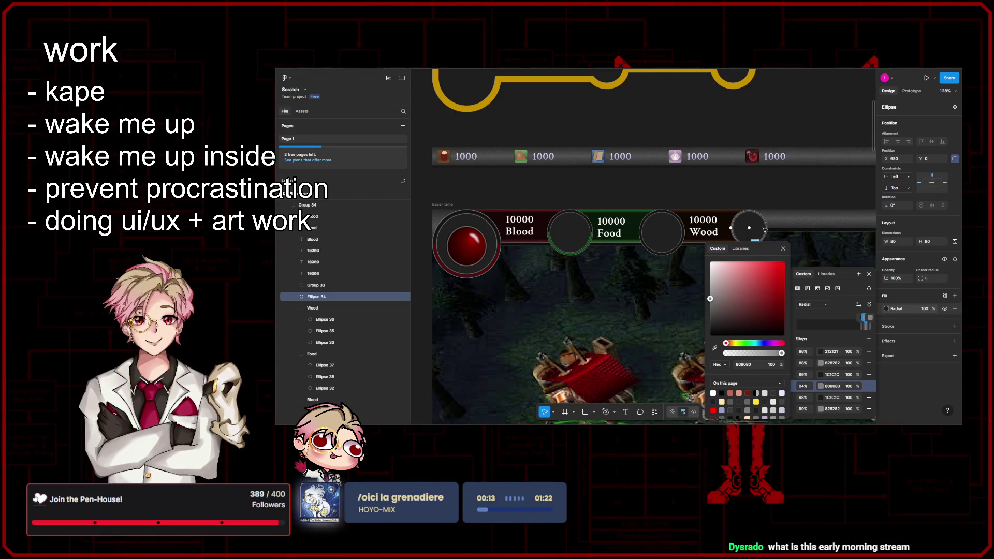
pyautogui.click(700, 277)
# - Trim the Wood circle's top layer, Ellipse 36, to a -50% half arc
pyautogui.scroll(1, 700, 277)
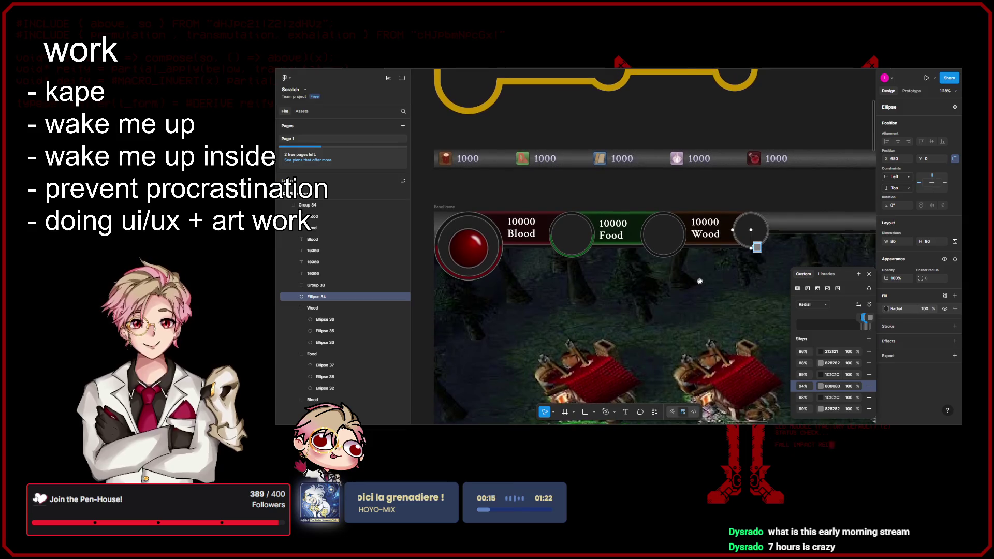
pyautogui.scroll(3, 691, 285)
pyautogui.scroll(2, 686, 282)
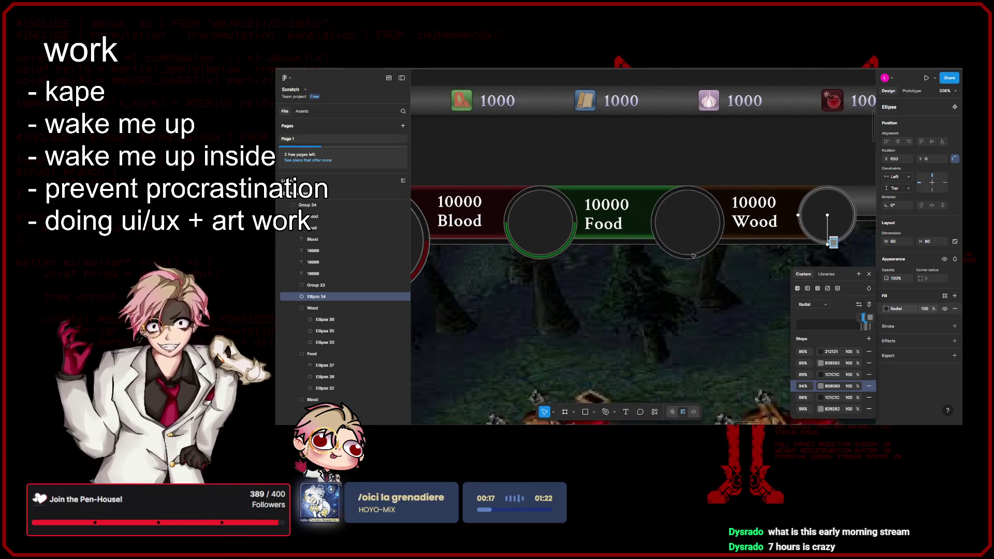
pyautogui.press('Escape')
pyautogui.hscroll(-2, 705, 183)
pyautogui.click(752, 162)
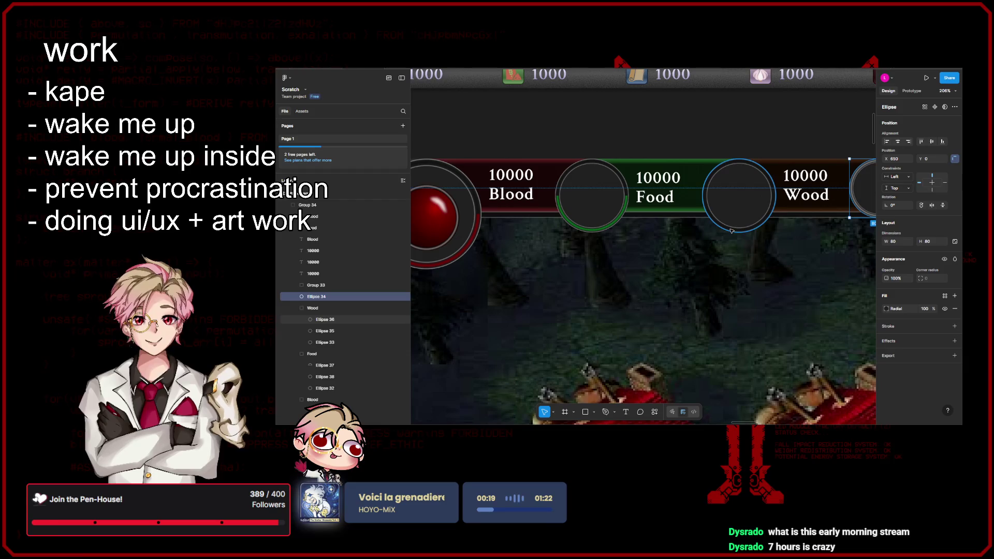
pyautogui.scroll(1, 752, 158)
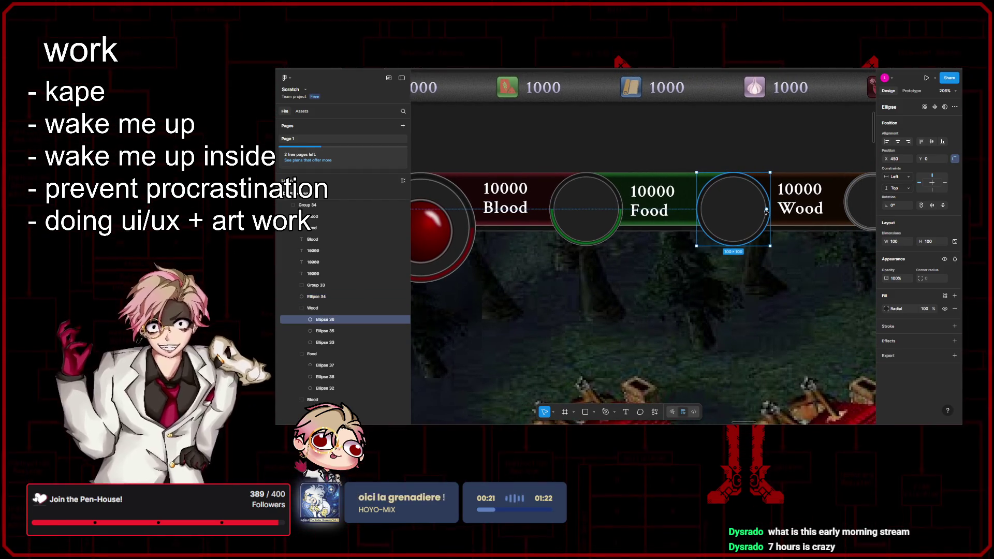
pyautogui.moveTo(766, 210); pyautogui.dragTo(683, 212)
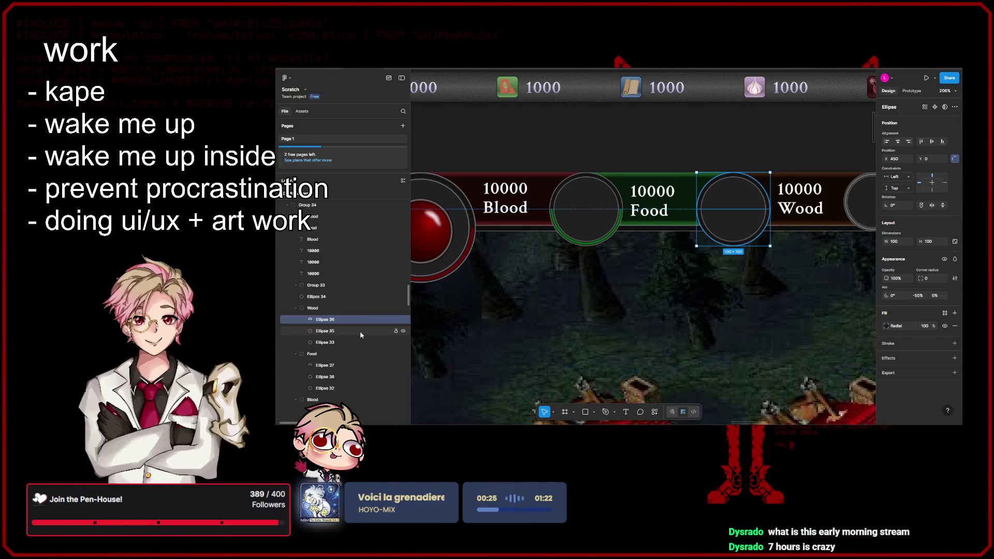
pyautogui.click(722, 220)
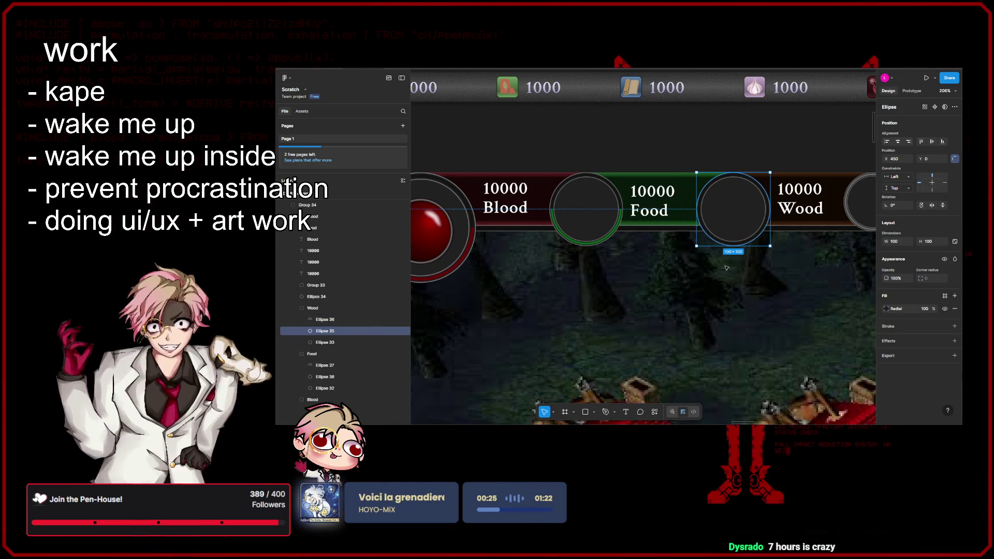
# - Set Ellipse 35's 94% gradient stop to dark brownish-red 190000 from the page swatches
pyautogui.click(887, 309)
pyautogui.hscroll(2, 716, 286)
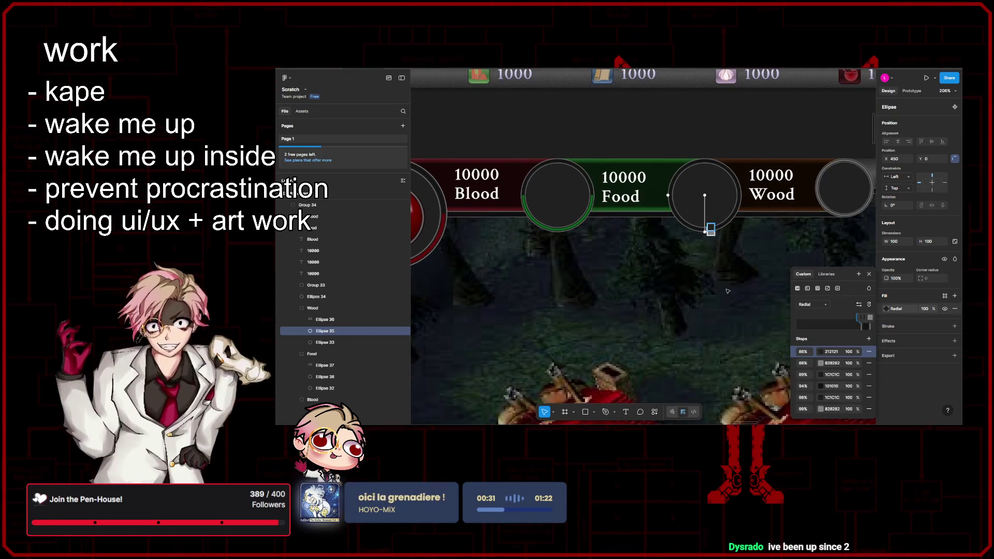
pyautogui.scroll(-3, 727, 291)
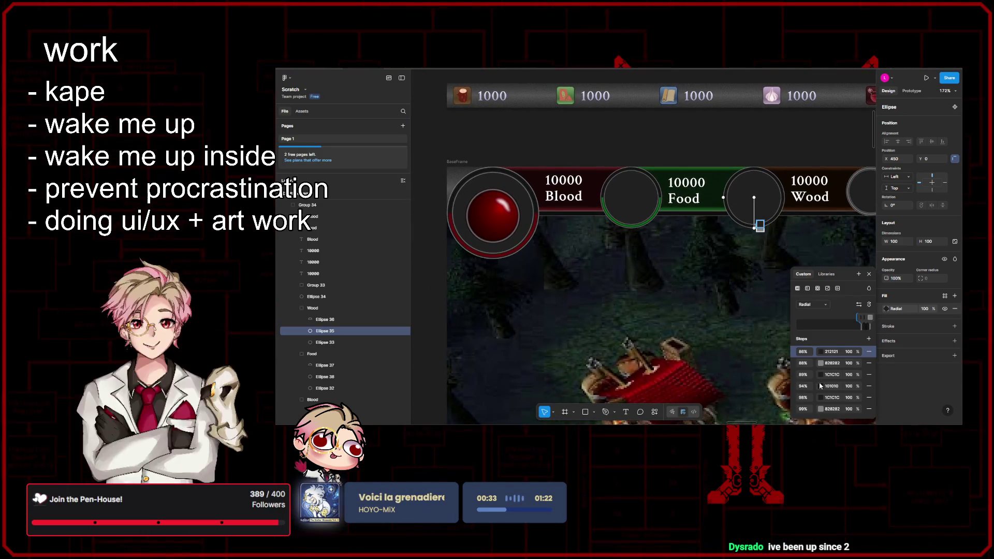
pyautogui.click(820, 388)
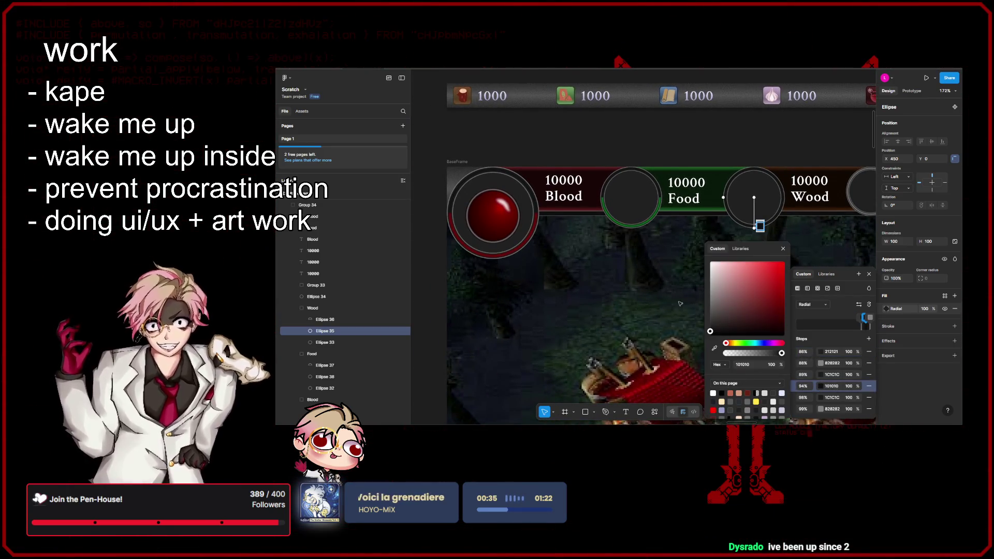
pyautogui.hscroll(4, 587, 314)
pyautogui.scroll(5, 723, 327)
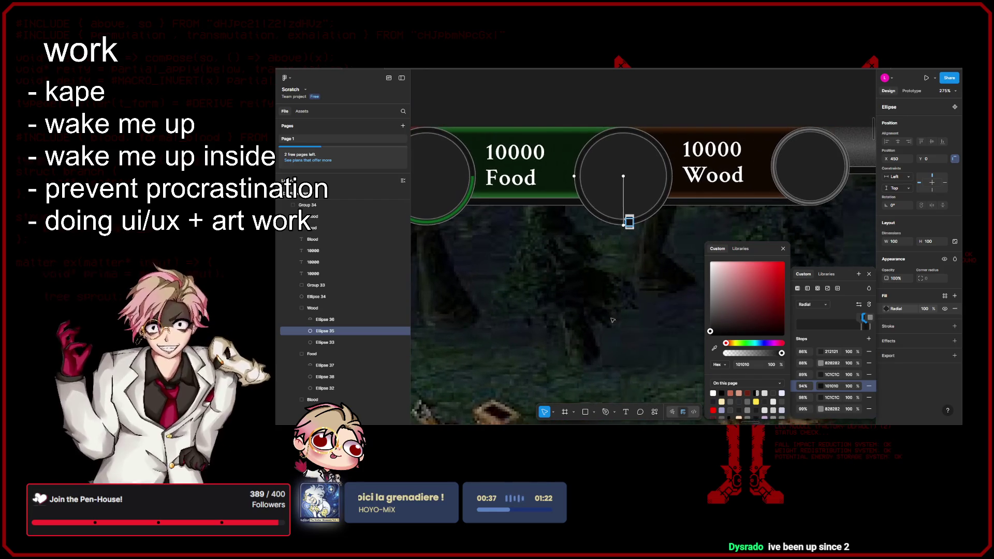
pyautogui.scroll(-2, 749, 395)
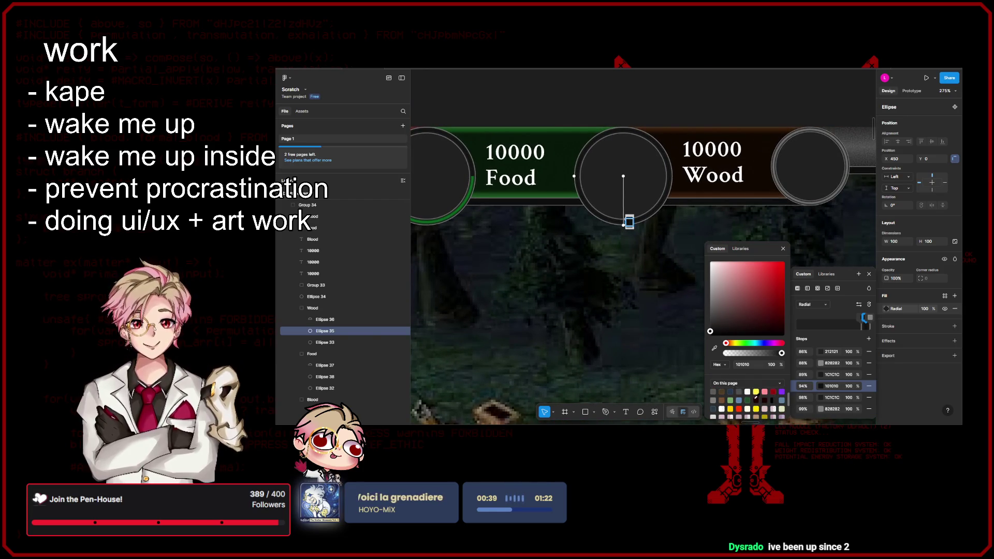
pyautogui.click(725, 391)
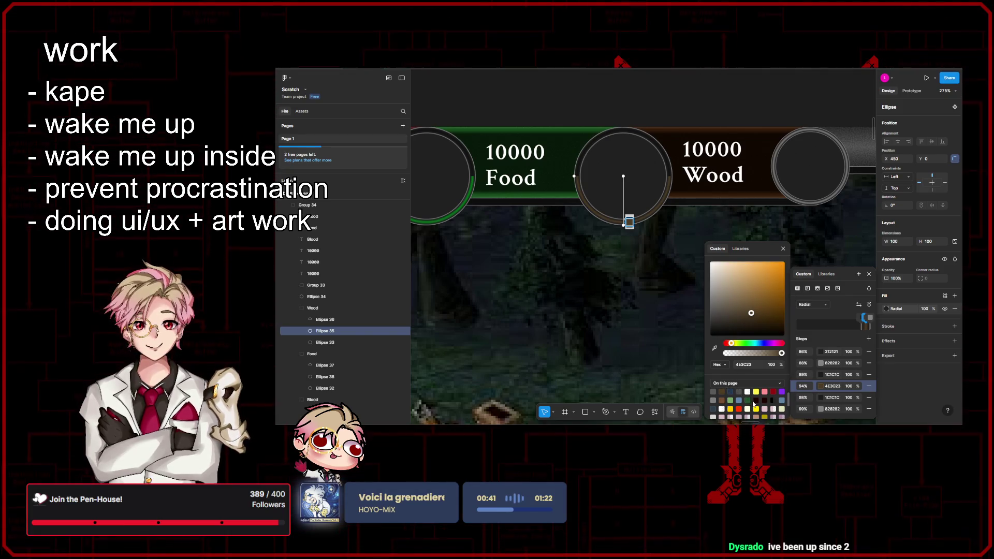
pyautogui.click(769, 402)
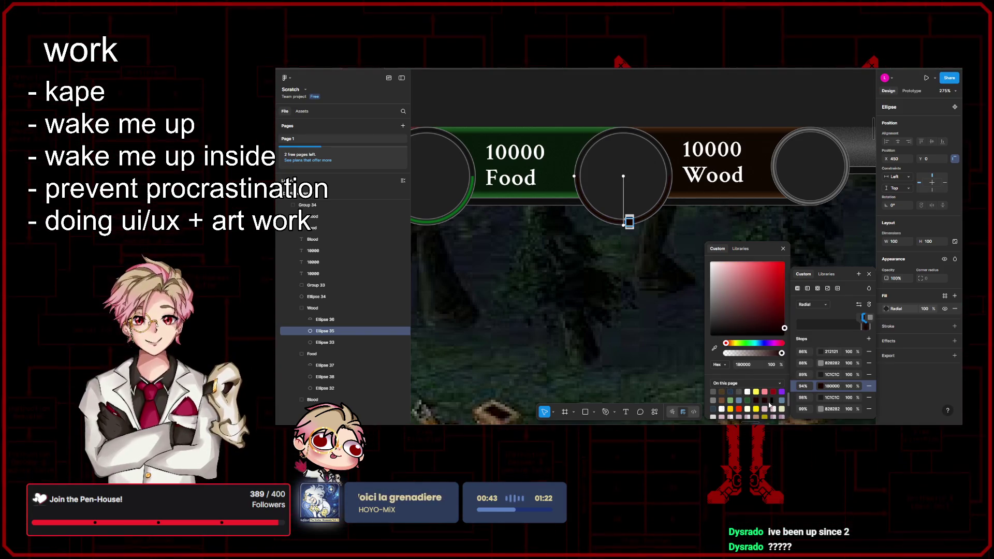
pyautogui.scroll(-3, 767, 404)
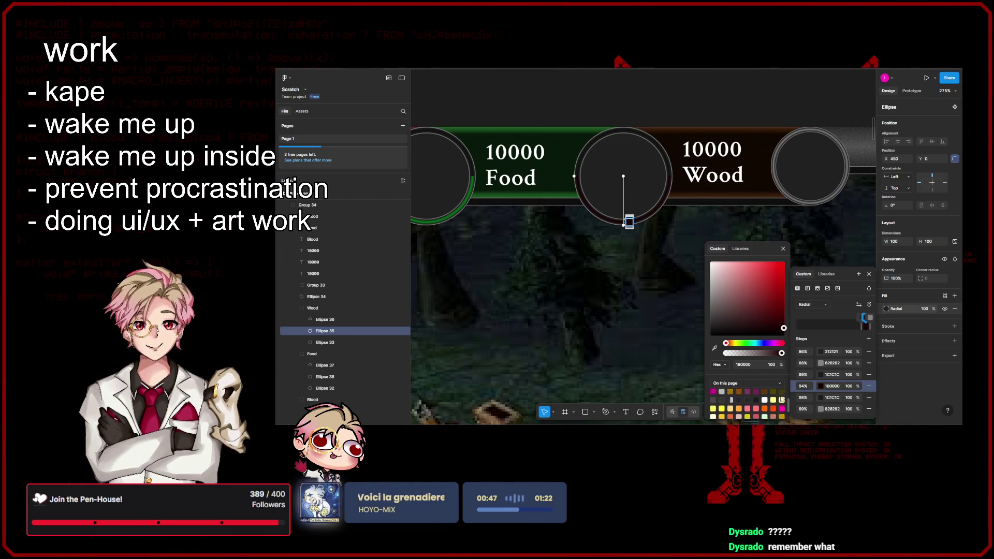
pyautogui.scroll(3, 771, 164)
pyautogui.click(772, 164)
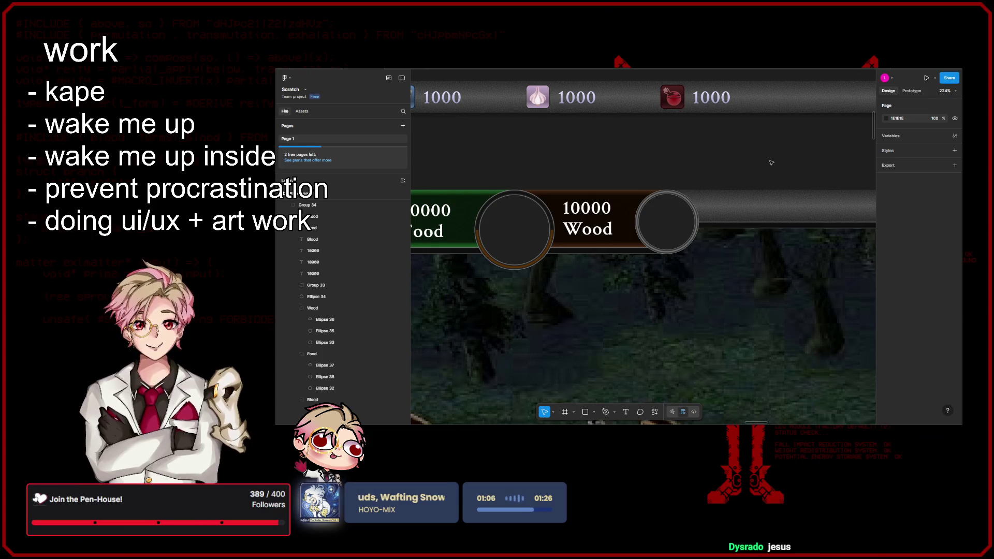
# - Add a new stop to the grey orb's radial gradient and move it to 36%
pyautogui.click(690, 228)
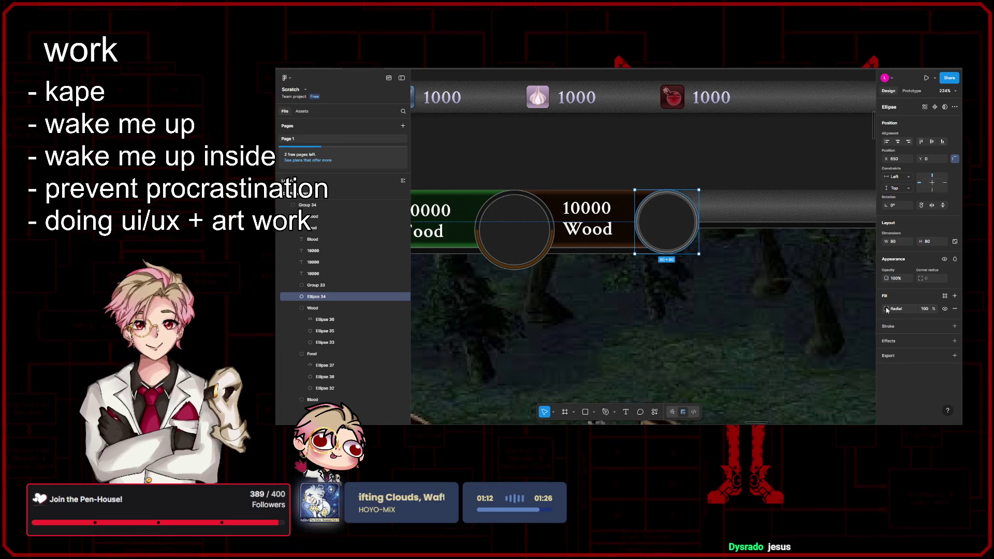
pyautogui.click(886, 309)
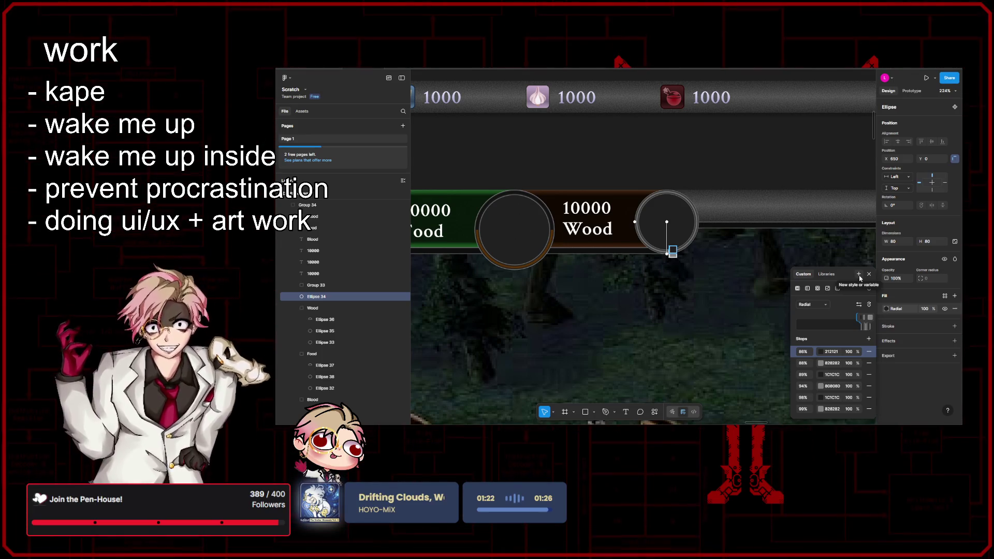
pyautogui.click(858, 274)
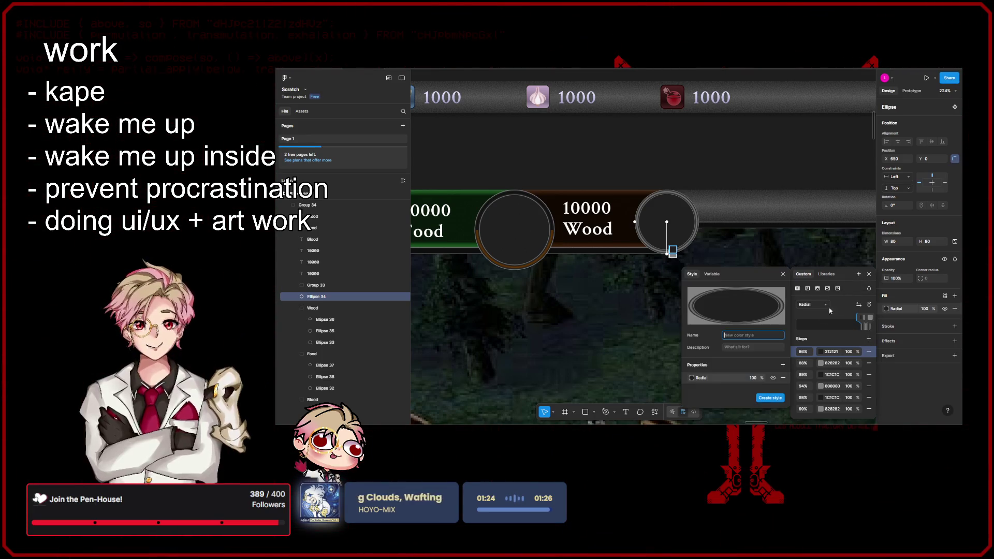
pyautogui.click(782, 274)
pyautogui.click(869, 339)
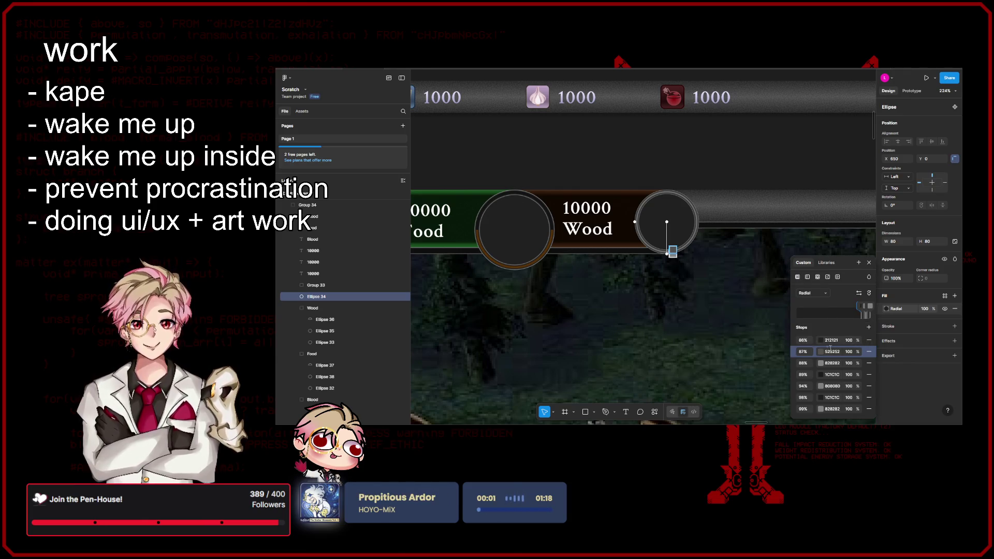
pyautogui.scroll(5, 673, 251)
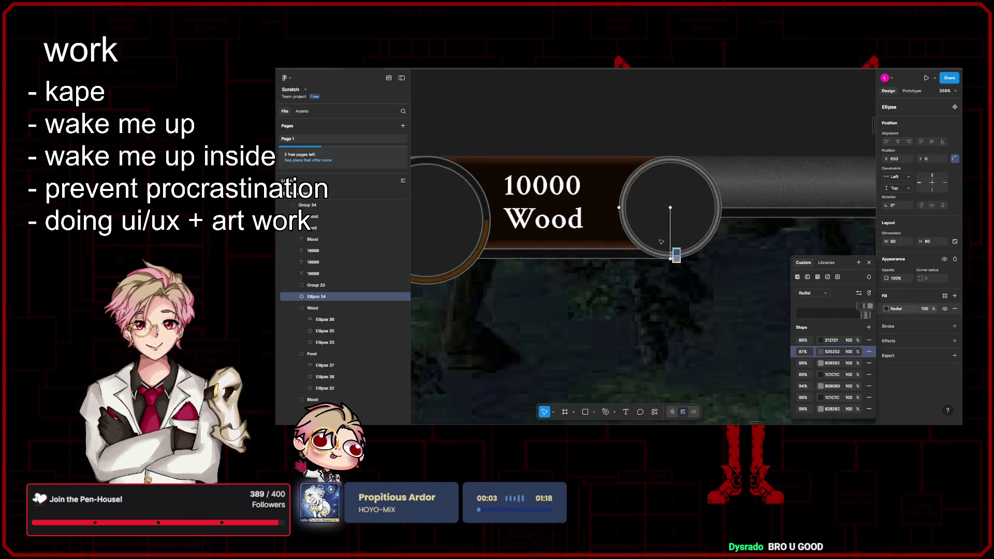
pyautogui.scroll(3, 684, 250)
pyautogui.moveTo(665, 282); pyautogui.dragTo(669, 155)
# - Add another gradient stop and rearrange the stop positions across the orb
pyautogui.scroll(-5, 669, 155)
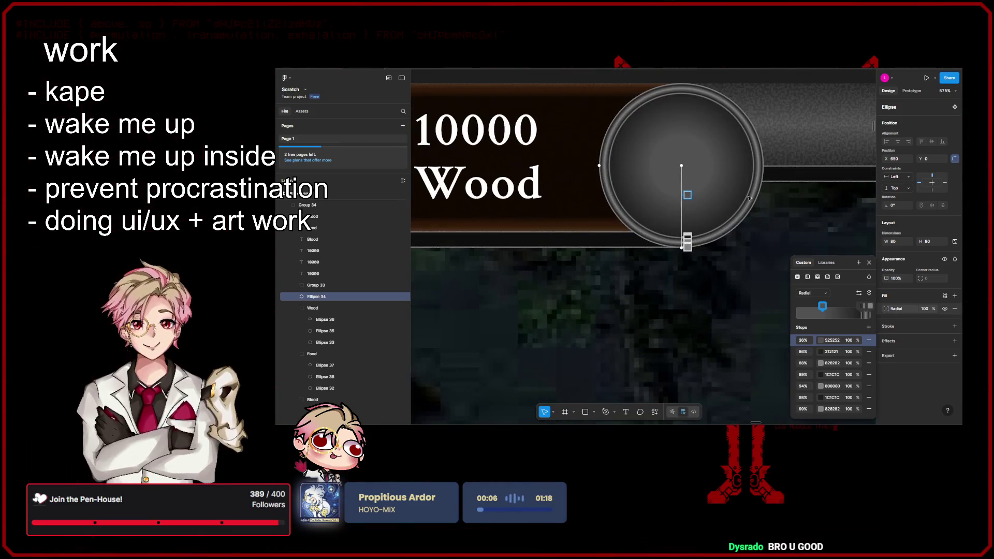
pyautogui.click(869, 327)
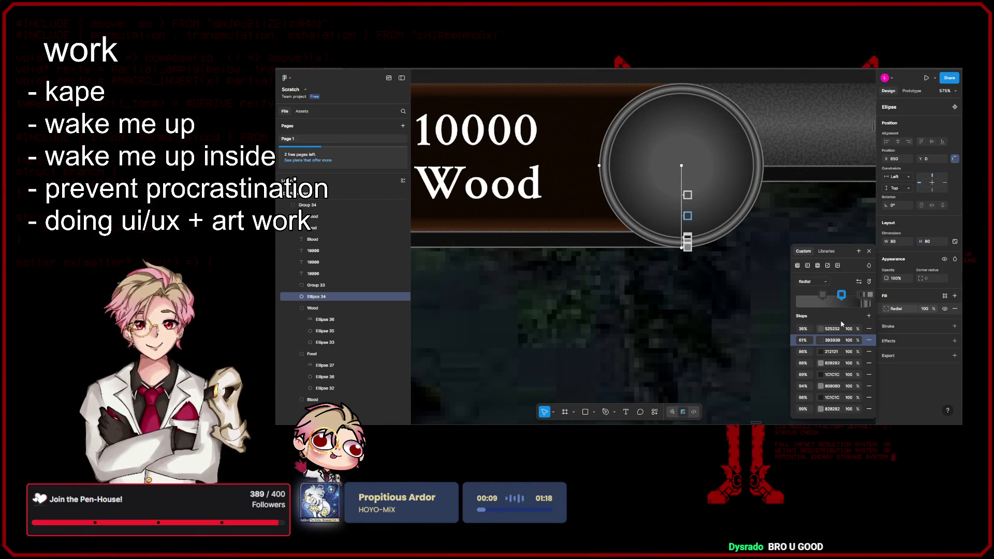
pyautogui.scroll(2, 697, 193)
pyautogui.moveTo(682, 197)
pyautogui.mouseDown()
pyautogui.moveTo(682, 174)
pyautogui.moveTo(682, 189)
pyautogui.mouseUp()
pyautogui.moveTo(682, 226); pyautogui.dragTo(682, 232)
pyautogui.moveTo(682, 189); pyautogui.dragTo(687, 171)
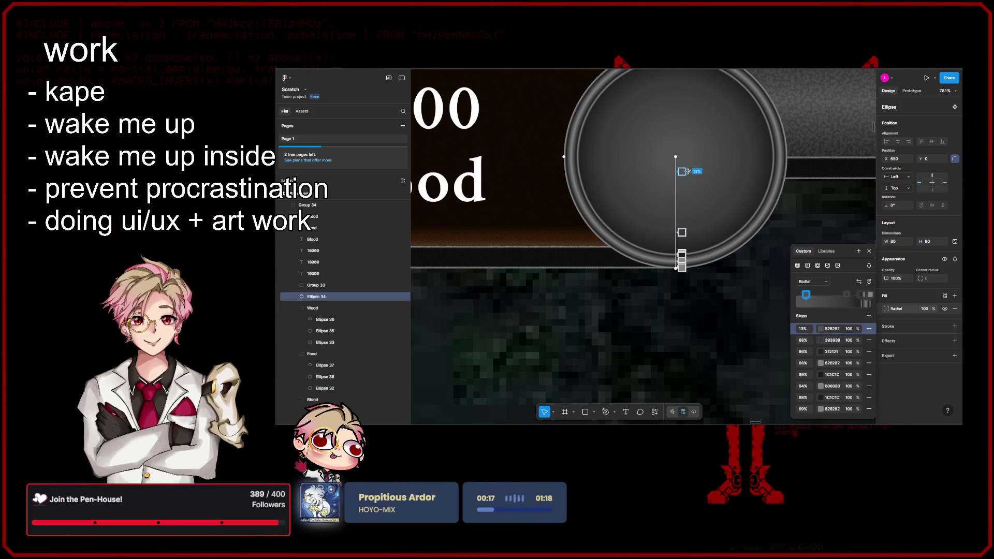
# - Lighten the 525252 stop to 878787 and tighten the inner stops to 34% and 8%
pyautogui.click(820, 329)
pyautogui.moveTo(710, 311); pyautogui.dragTo(701, 302)
pyautogui.click(782, 250)
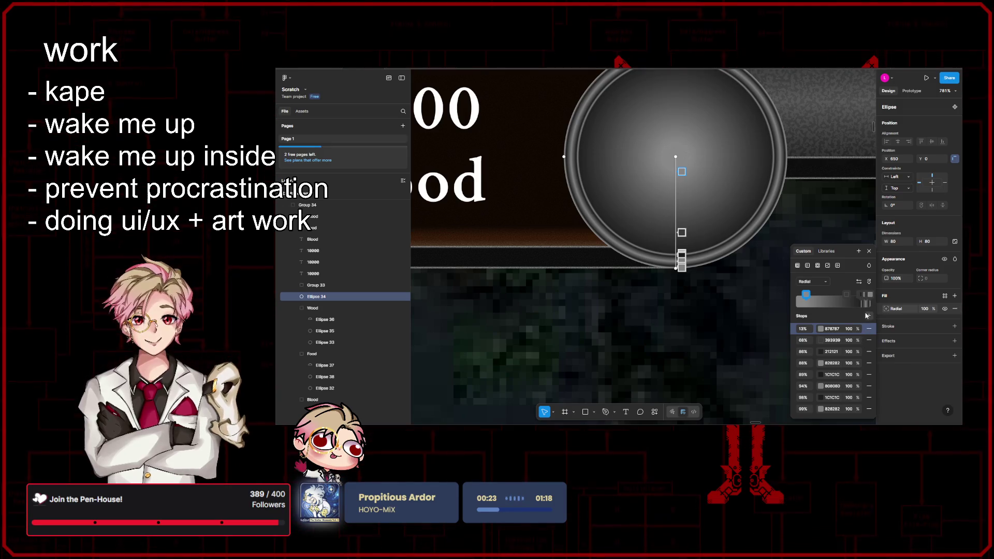
pyautogui.click(682, 201)
pyautogui.moveTo(681, 202)
pyautogui.mouseDown()
pyautogui.moveTo(682, 165)
pyautogui.moveTo(684, 199)
pyautogui.mouseUp()
pyautogui.scroll(-10, 683, 196)
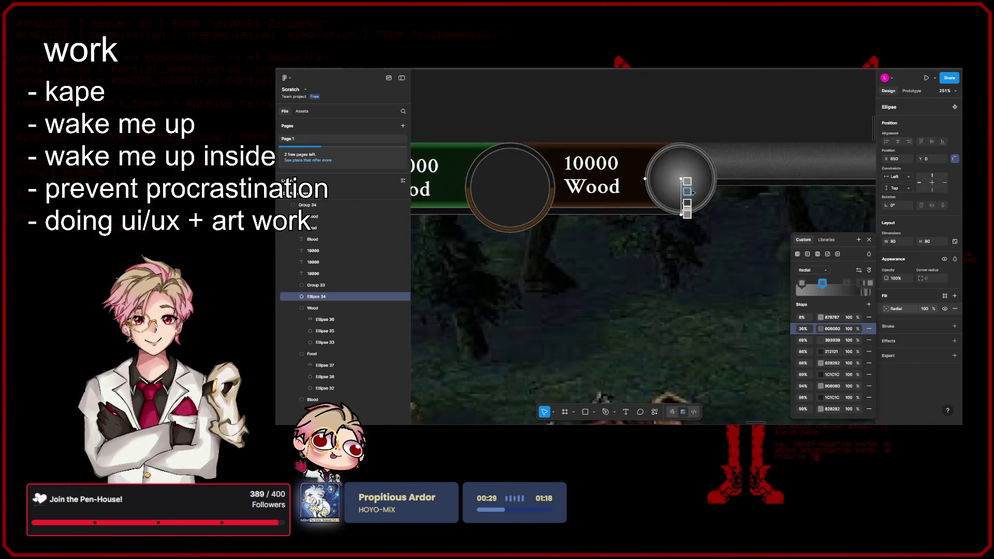
pyautogui.click(543, 171)
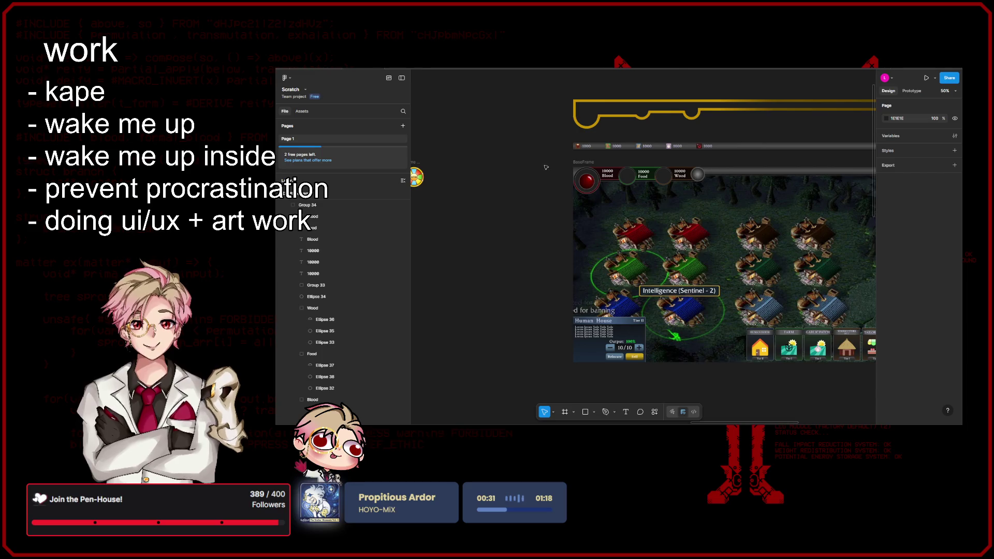
pyautogui.scroll(1, 546, 167)
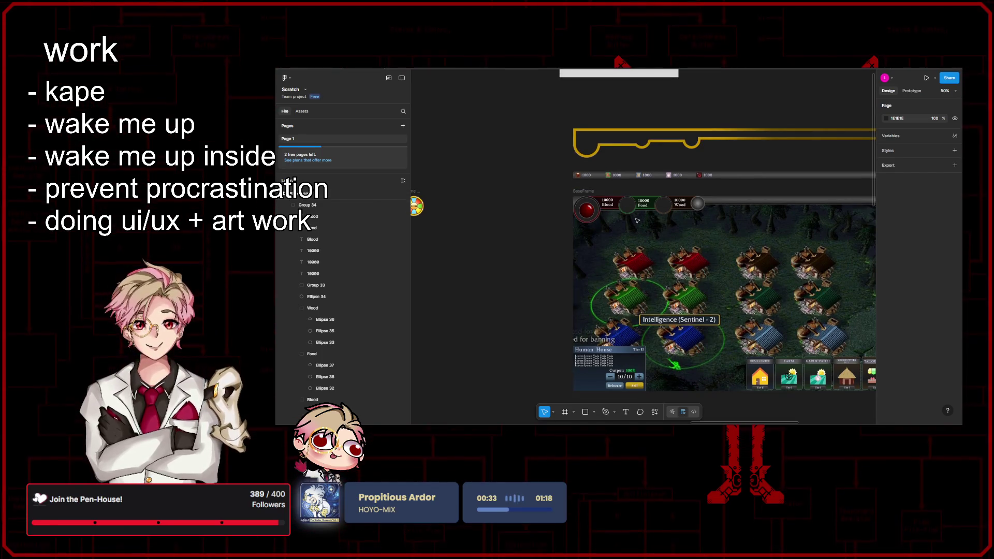
pyautogui.scroll(5, 621, 210)
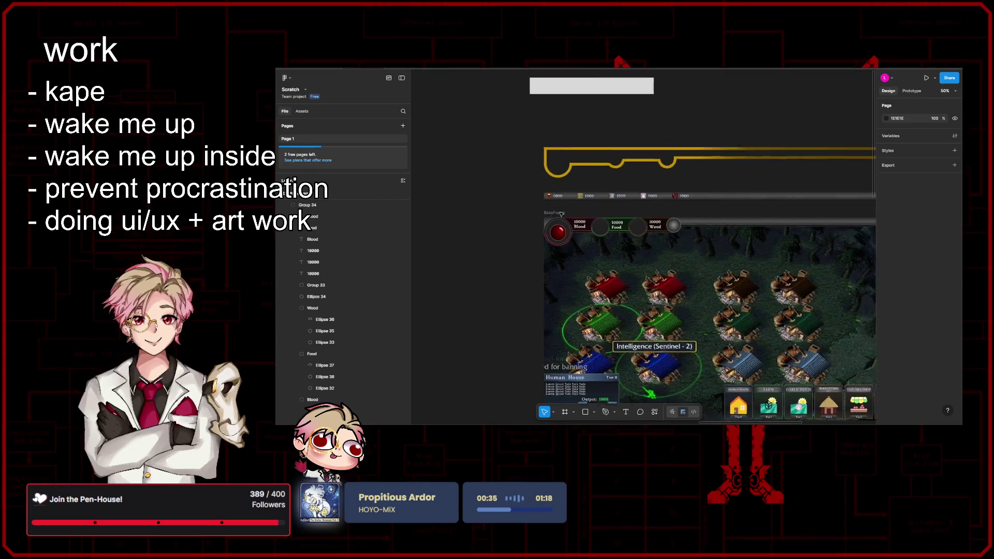
pyautogui.scroll(-2, 616, 204)
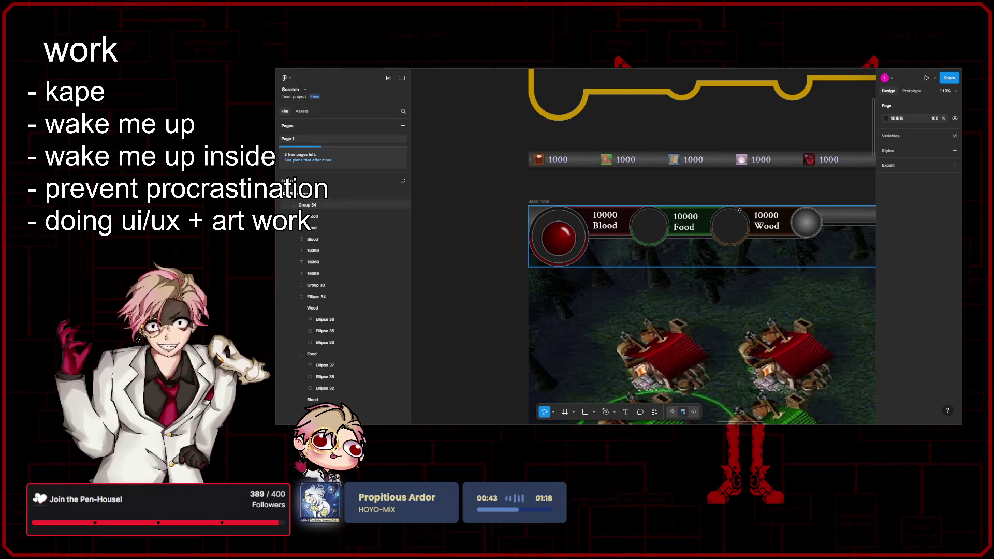
pyautogui.hscroll(2, 768, 181)
pyautogui.hscroll(-3, 776, 186)
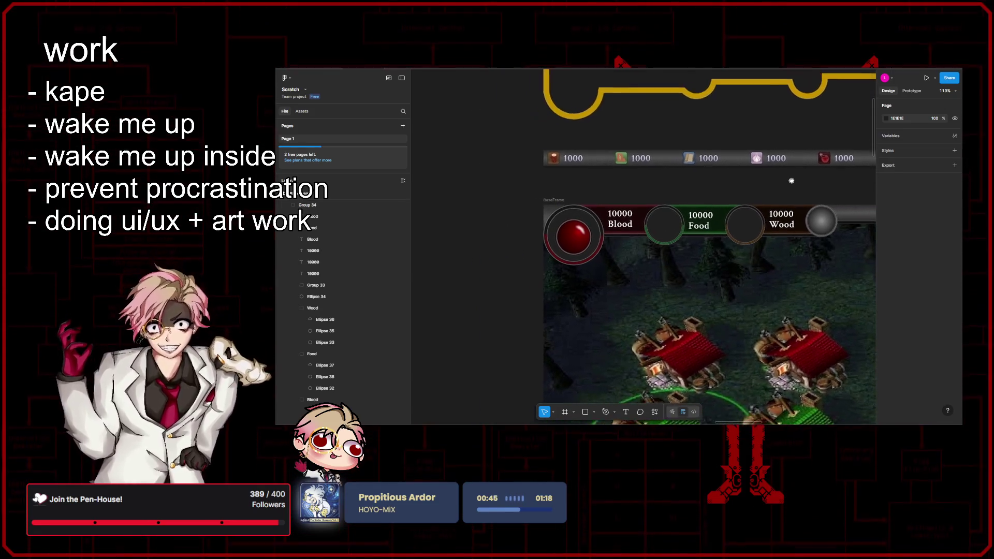
pyautogui.scroll(-5, 788, 191)
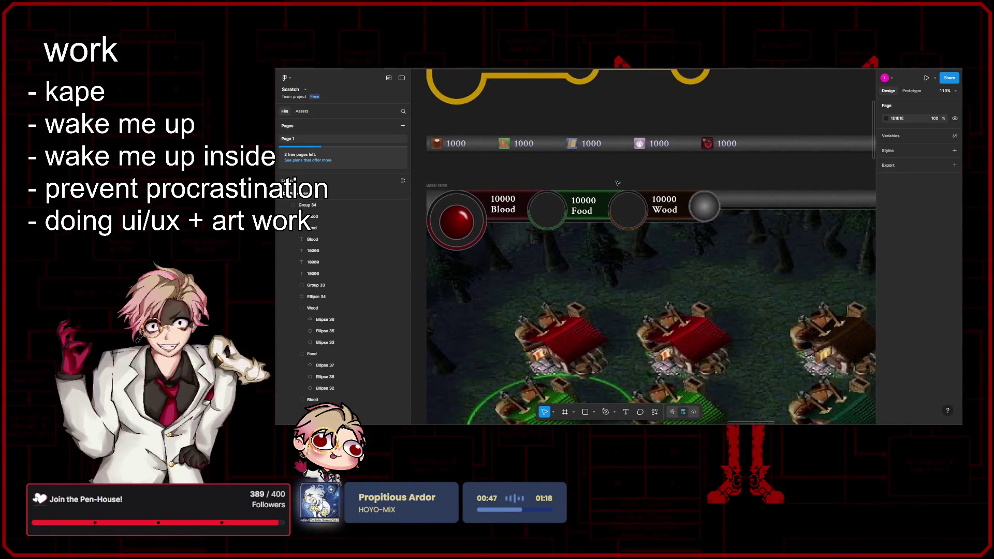
pyautogui.scroll(-3, 710, 191)
pyautogui.scroll(5, 735, 221)
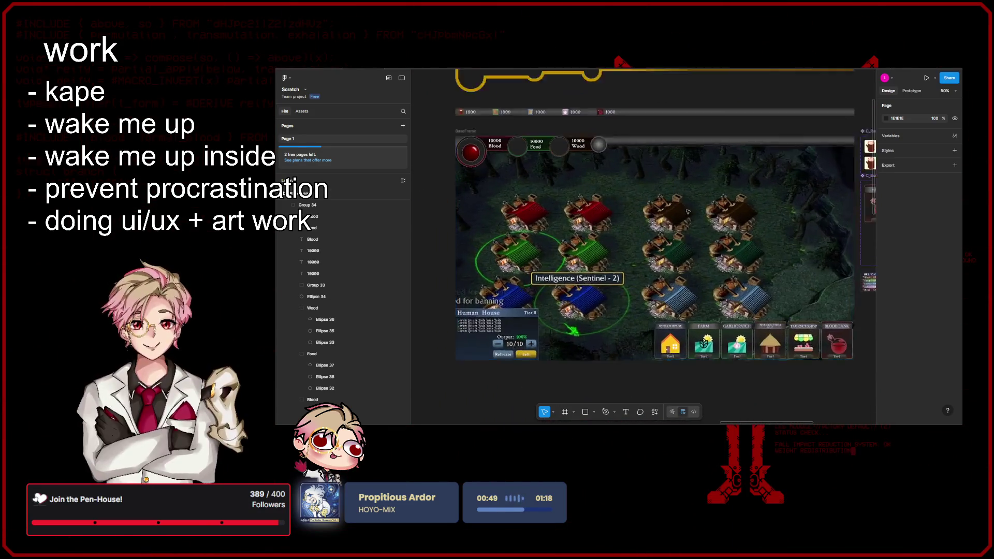
pyautogui.scroll(5, 603, 161)
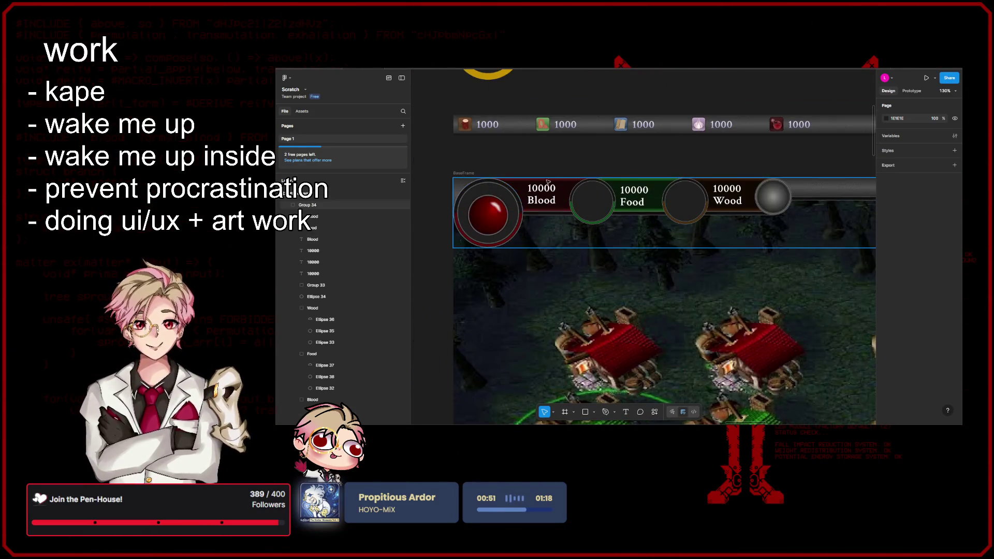
pyautogui.scroll(-5, 603, 161)
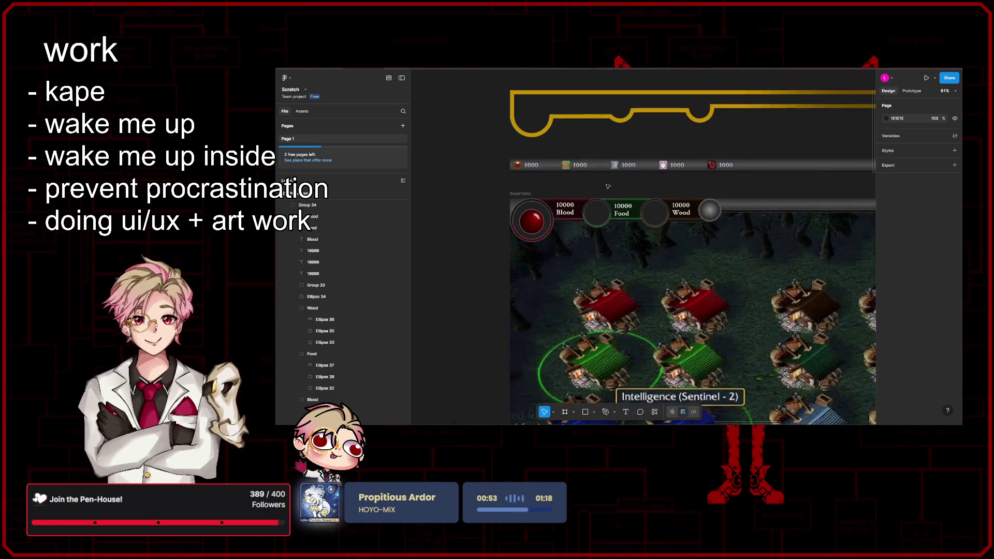
pyautogui.moveTo(575, 176); pyautogui.dragTo(547, 171)
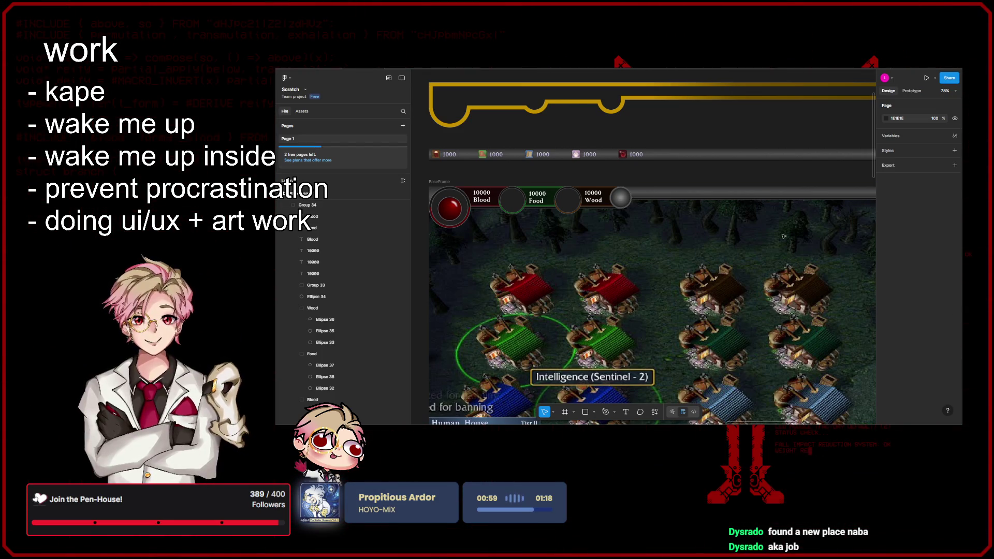
pyautogui.scroll(2, 737, 201)
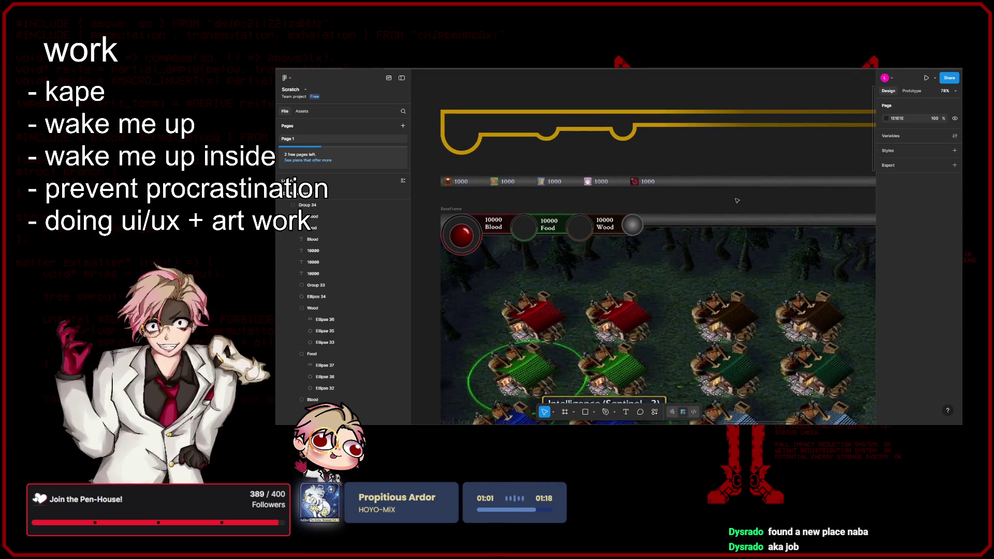
pyautogui.hscroll(-2, 714, 228)
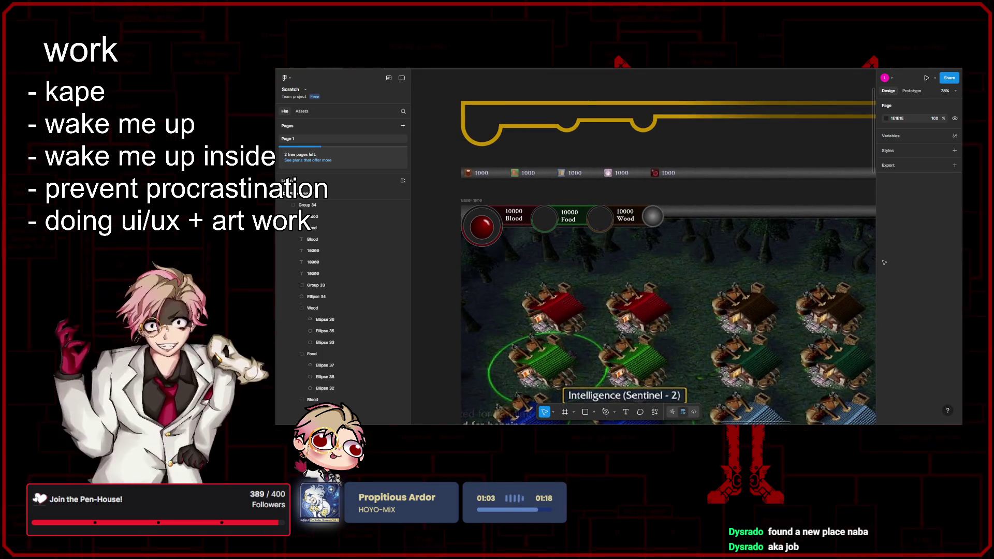
pyautogui.hscroll(-2, 689, 261)
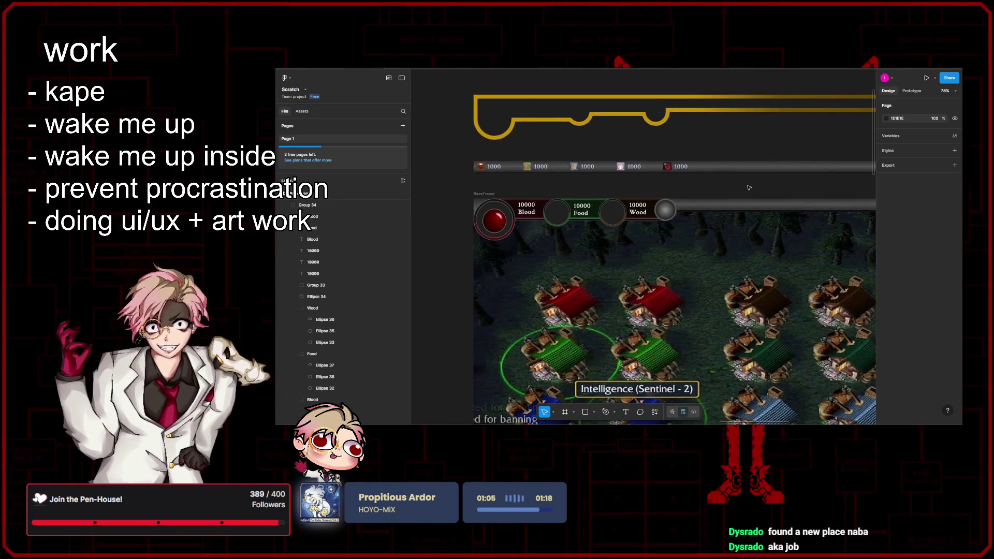
pyautogui.scroll(5, 683, 195)
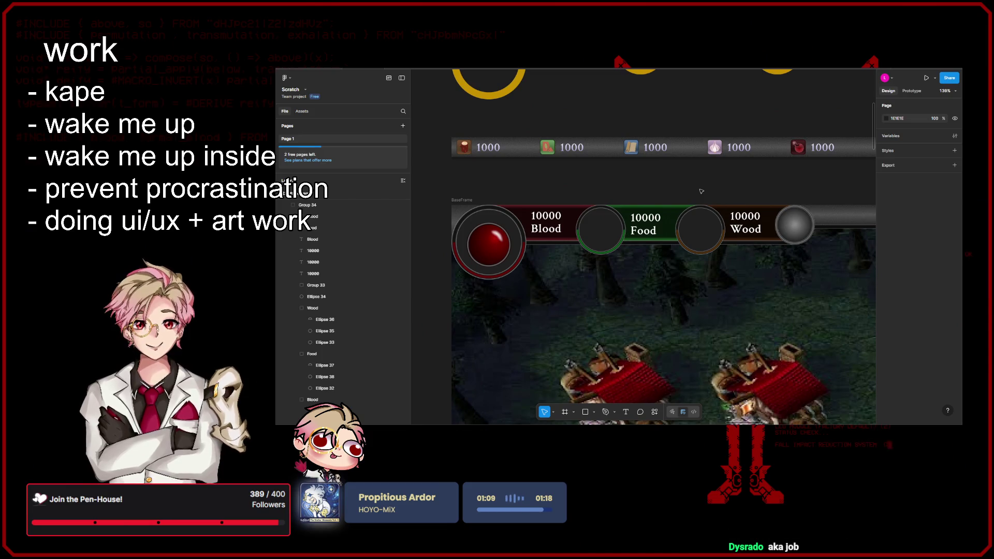
pyautogui.doubleClick(496, 244)
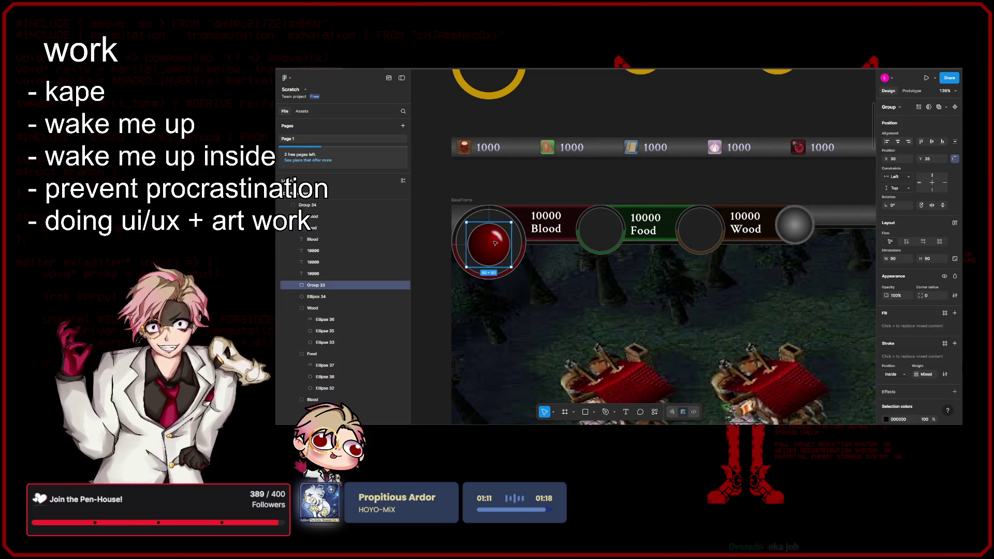
pyautogui.click(529, 234)
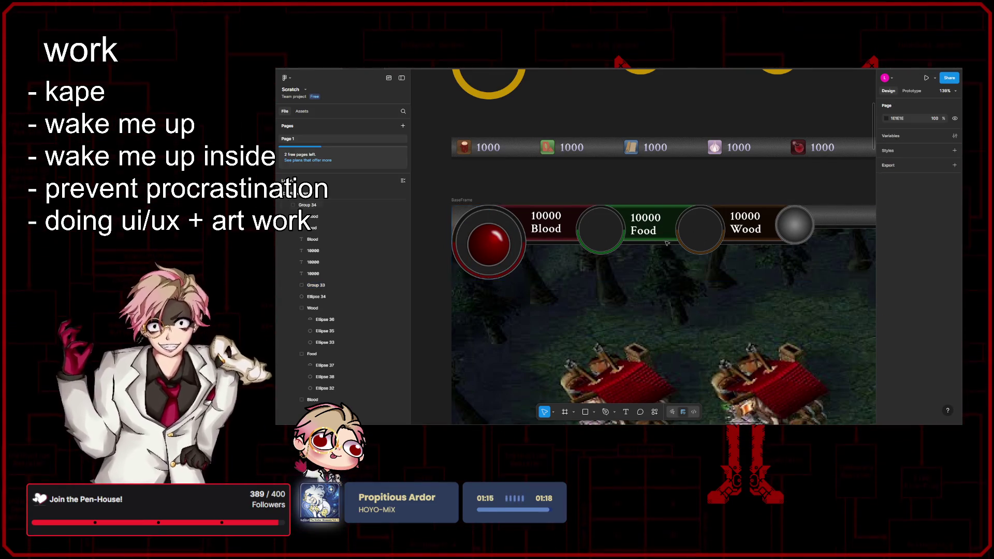
pyautogui.scroll(-5, 630, 209)
pyautogui.scroll(-3, 630, 208)
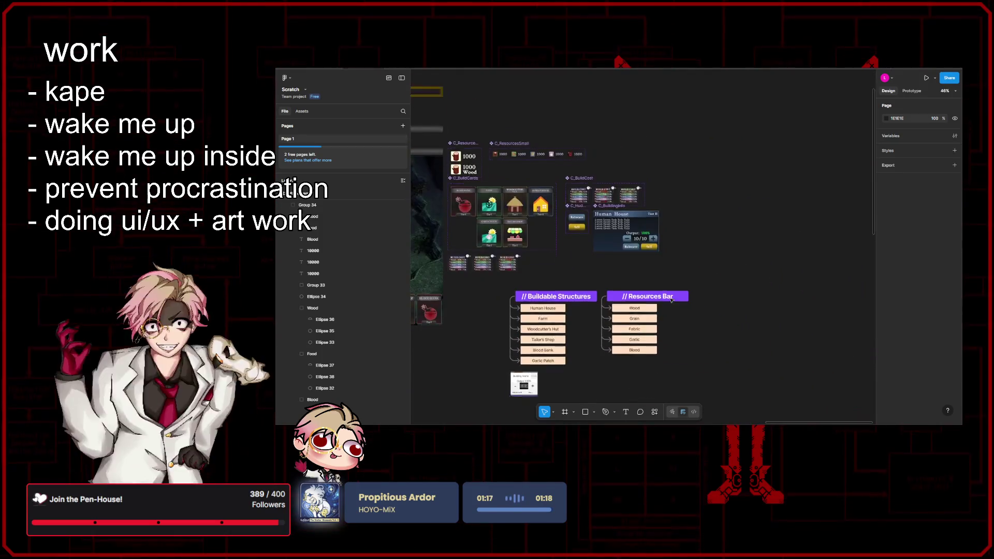
# - Pan and zoom around the canvas to bring the game HUD mockup into view
pyautogui.scroll(4, 679, 275)
pyautogui.scroll(-3, 679, 275)
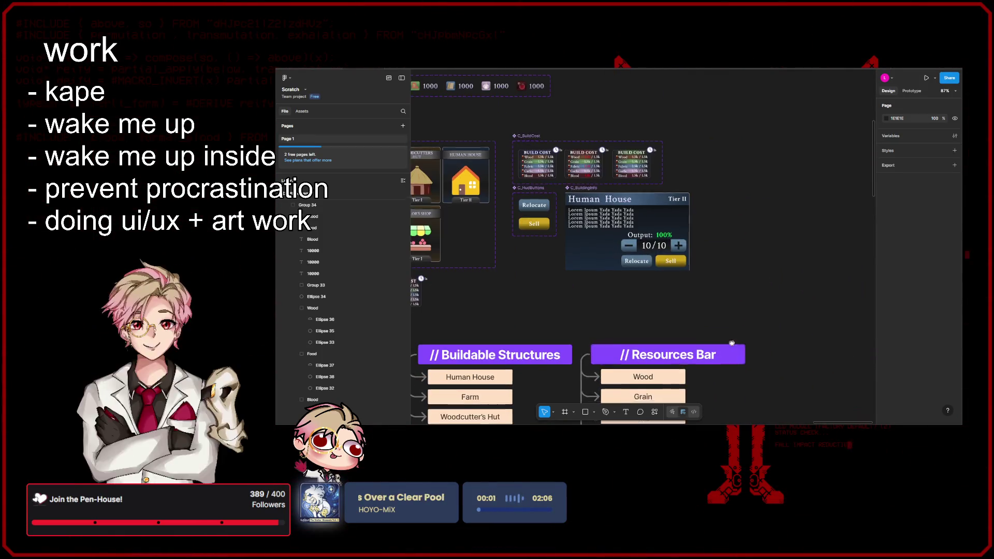
pyautogui.scroll(3, 679, 275)
pyautogui.moveTo(711, 312)
pyautogui.mouseDown()
pyautogui.moveTo(639, 283)
pyautogui.moveTo(630, 265)
pyautogui.mouseUp()
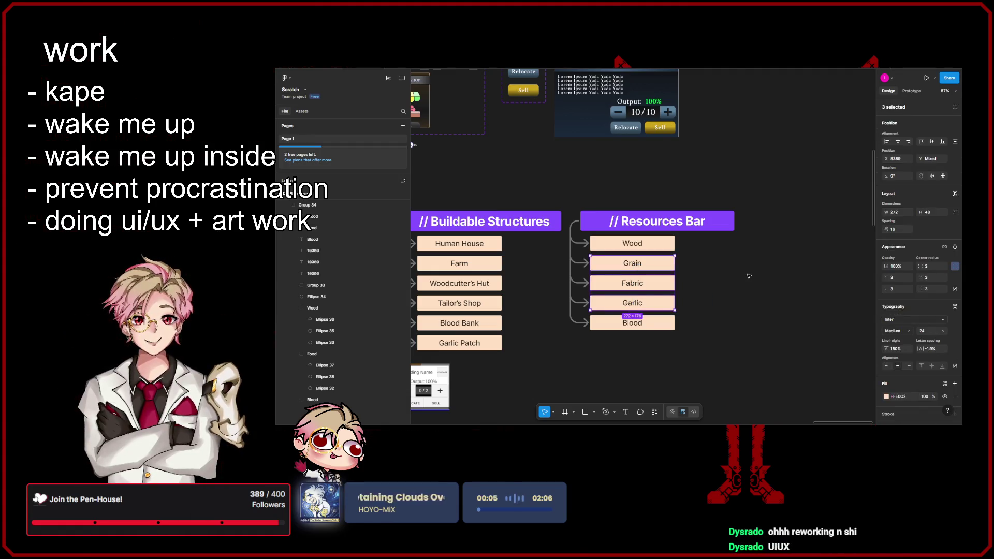
pyautogui.click(749, 276)
pyautogui.scroll(-3, 750, 276)
pyautogui.hscroll(-5, 602, 212)
pyautogui.hscroll(-5, 603, 212)
pyautogui.scroll(2, 602, 212)
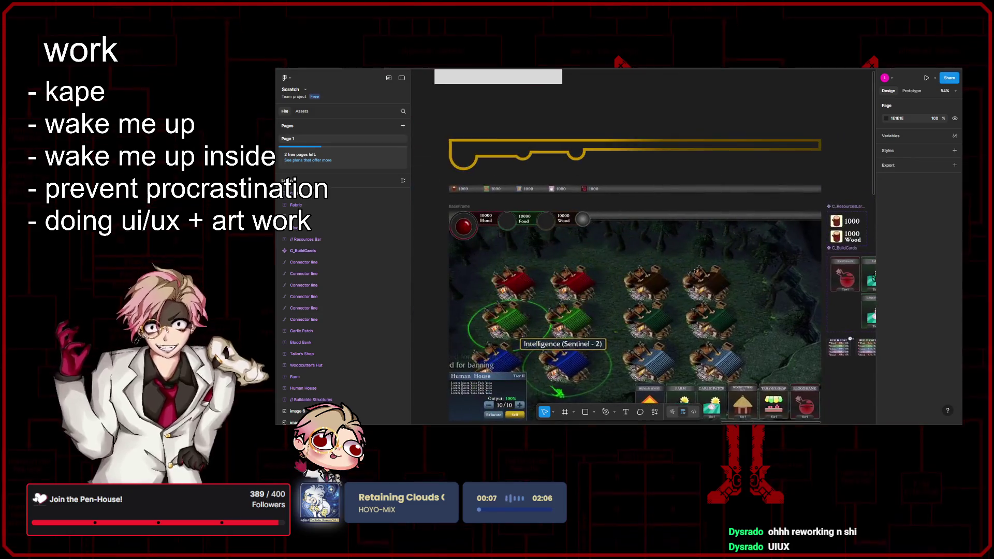
pyautogui.moveTo(609, 193)
pyautogui.mouseDown()
pyautogui.moveTo(627, 269)
pyautogui.moveTo(646, 243)
pyautogui.mouseUp()
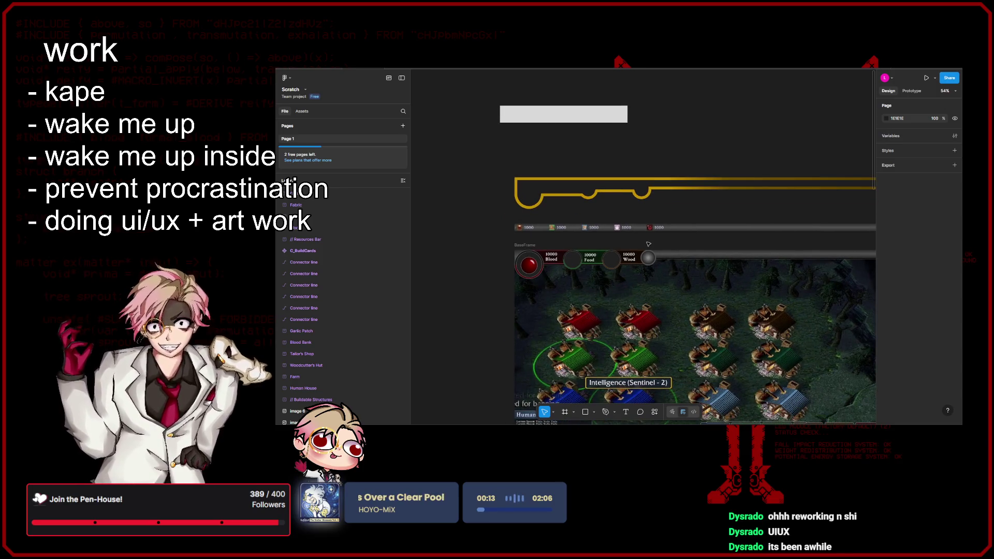
pyautogui.scroll(-1, 648, 244)
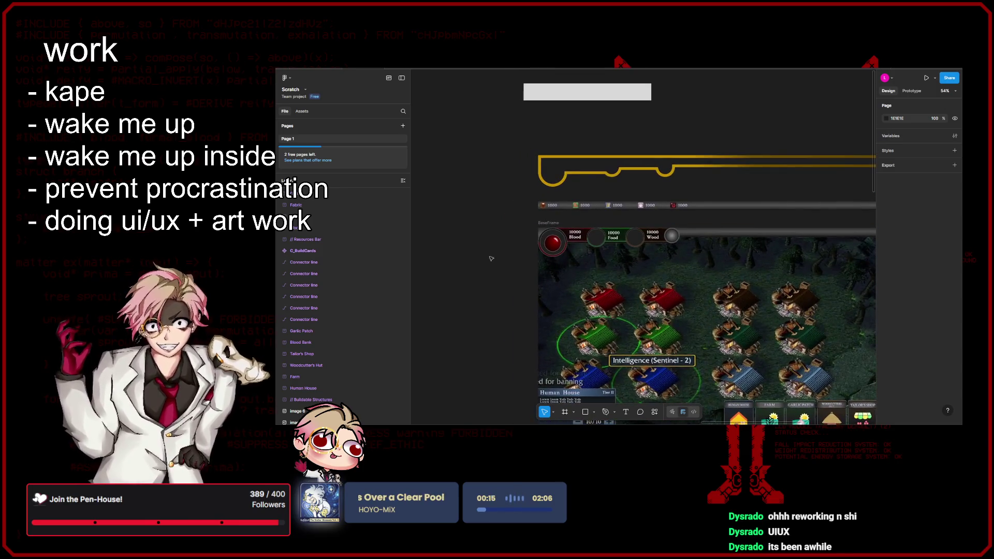
pyautogui.scroll(-3, 507, 171)
pyautogui.scroll(5, 507, 170)
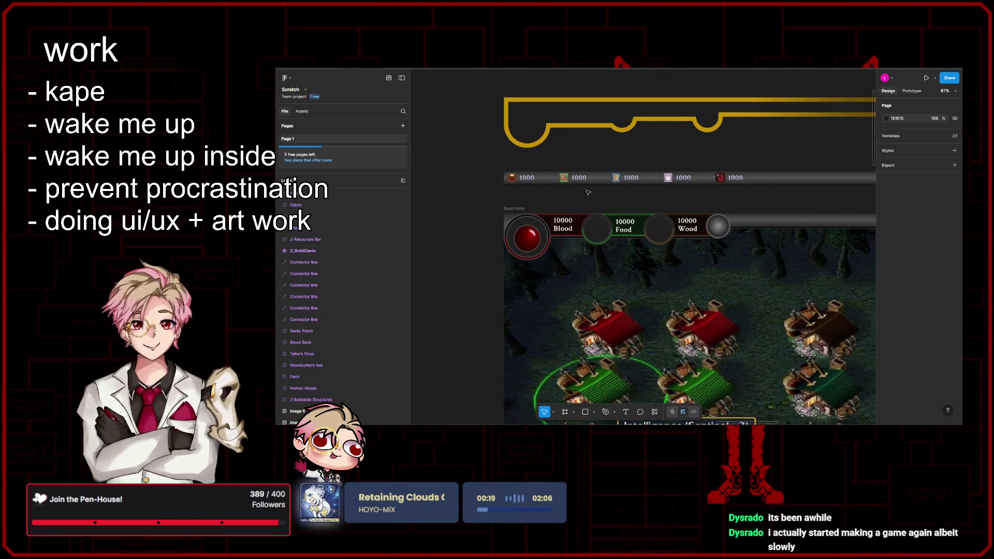
pyautogui.scroll(4, 602, 196)
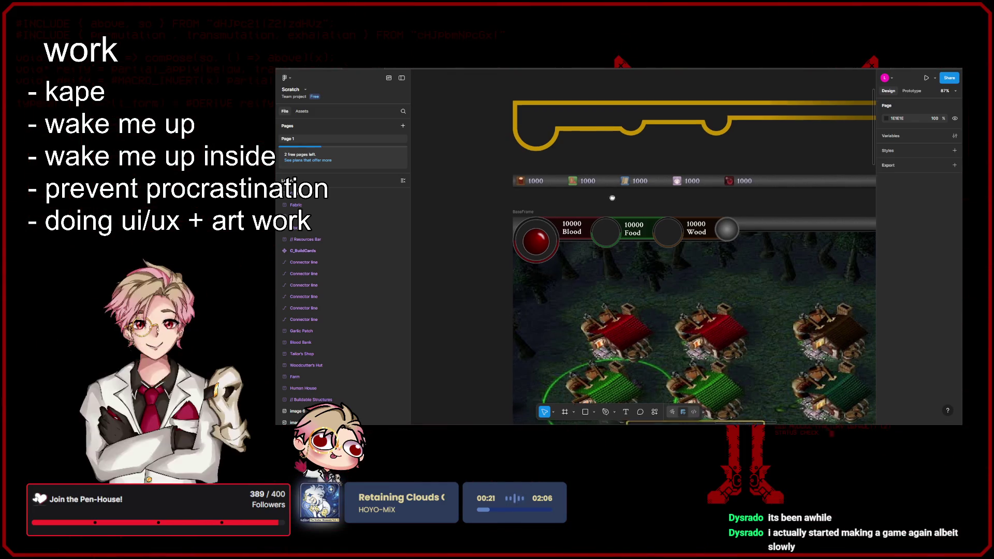
# - Inspect the resource bar and orbs, then launch a prototype preview of BaseFrame
pyautogui.moveTo(631, 217); pyautogui.dragTo(667, 226)
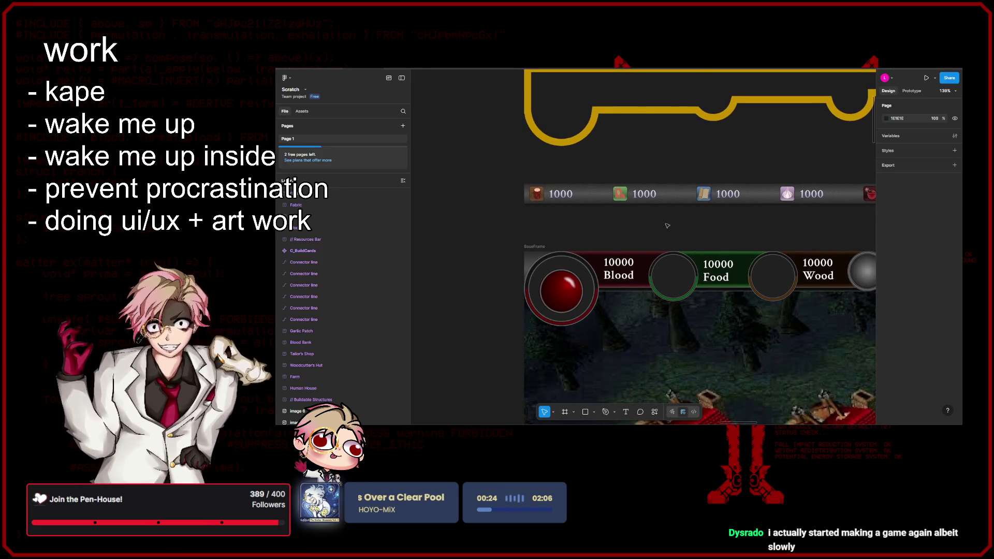
pyautogui.hscroll(5, 680, 233)
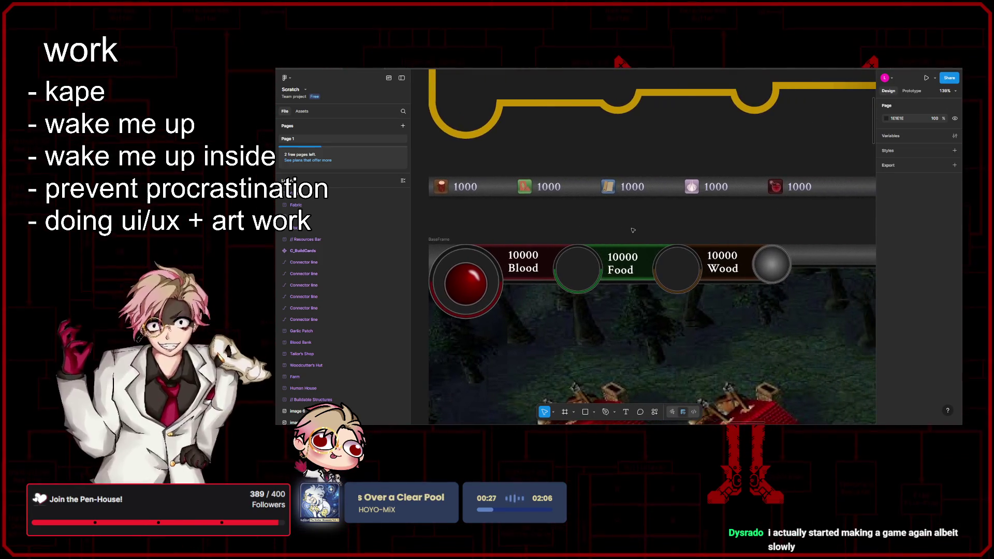
pyautogui.hscroll(-3, 694, 245)
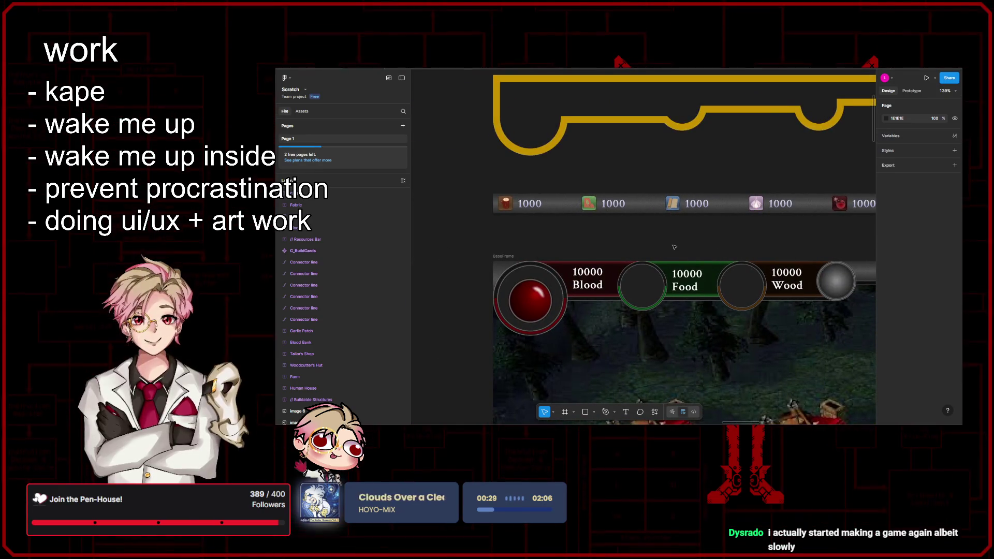
pyautogui.hscroll(3, 674, 247)
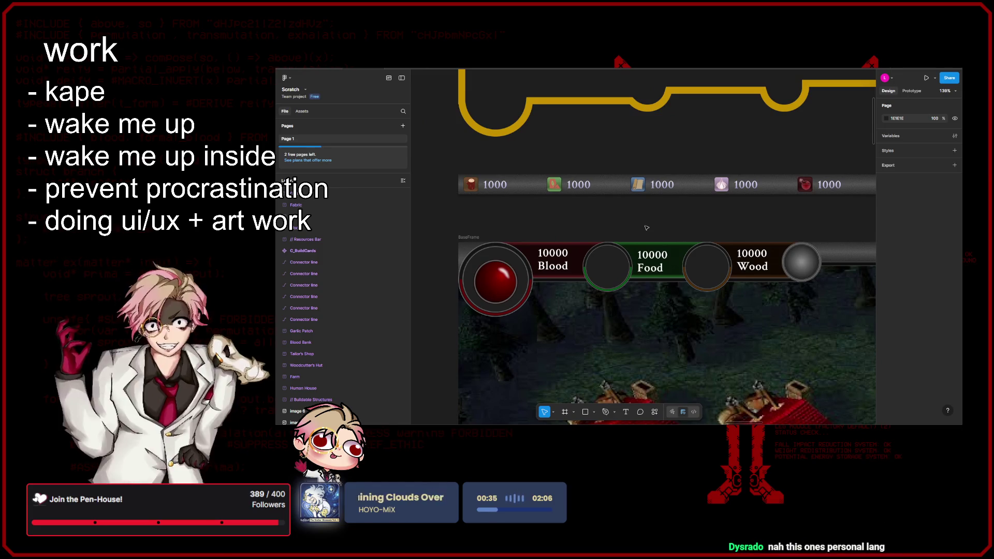
pyautogui.hscroll(4, 659, 228)
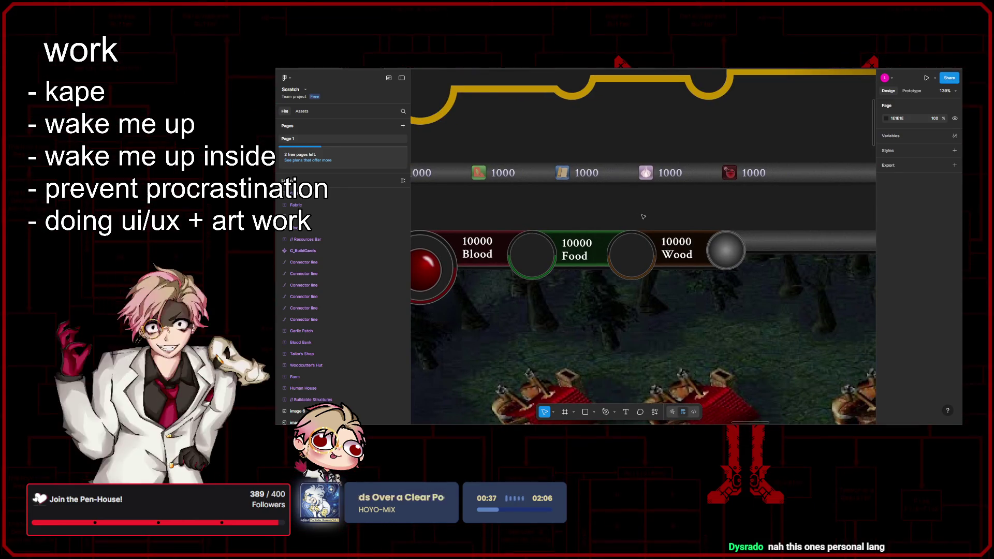
pyautogui.scroll(5, 674, 304)
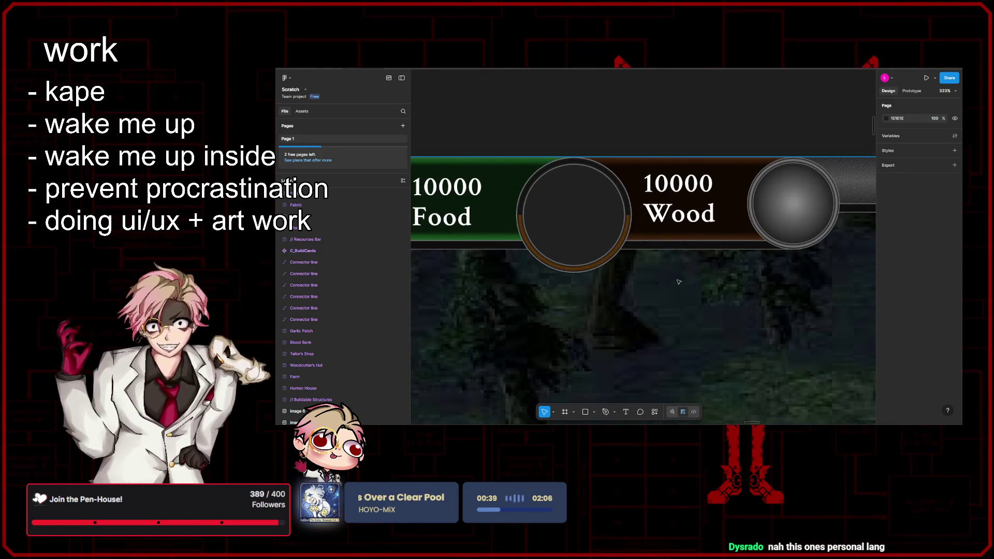
pyautogui.scroll(-5, 680, 281)
pyautogui.scroll(-5, 688, 271)
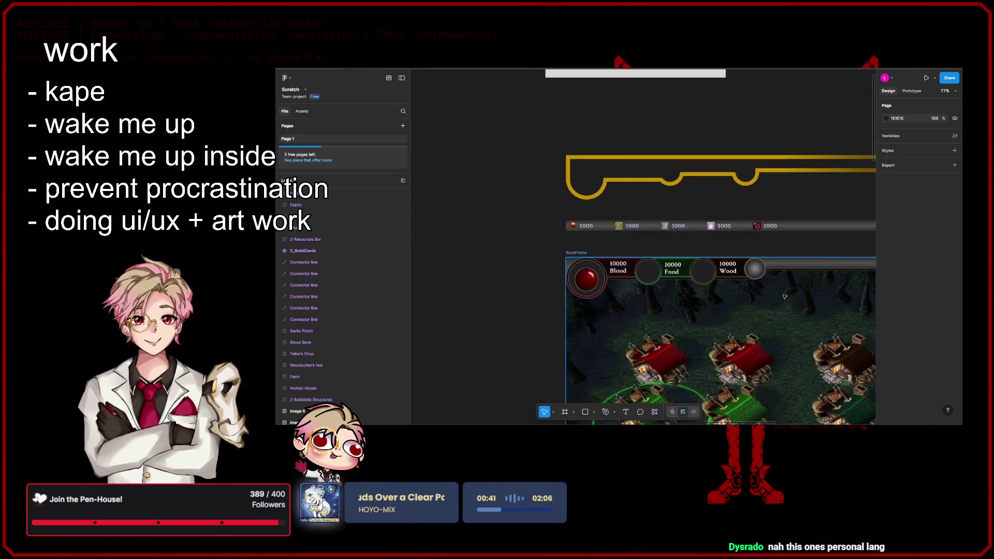
pyautogui.scroll(5, 518, 276)
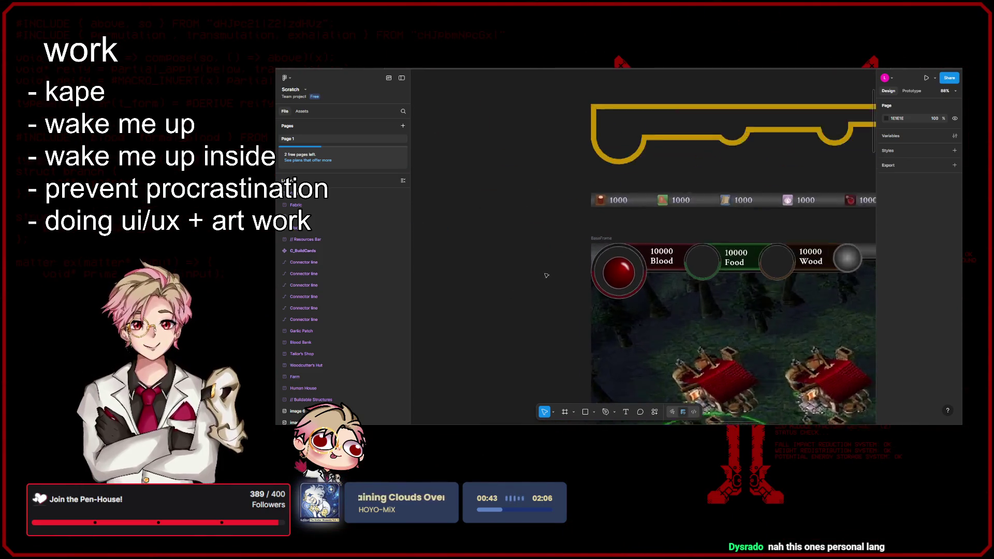
pyautogui.scroll(-8, 696, 225)
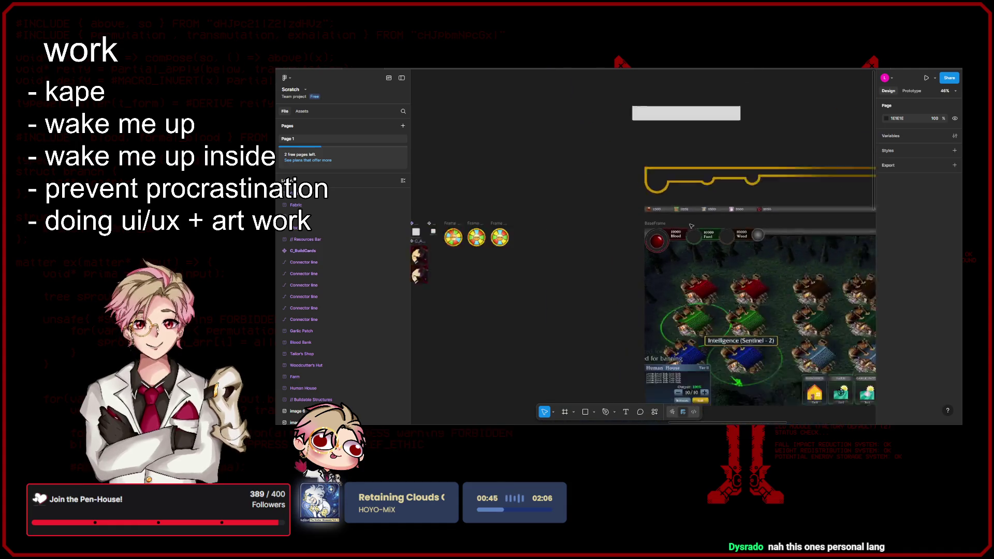
pyautogui.click(572, 220)
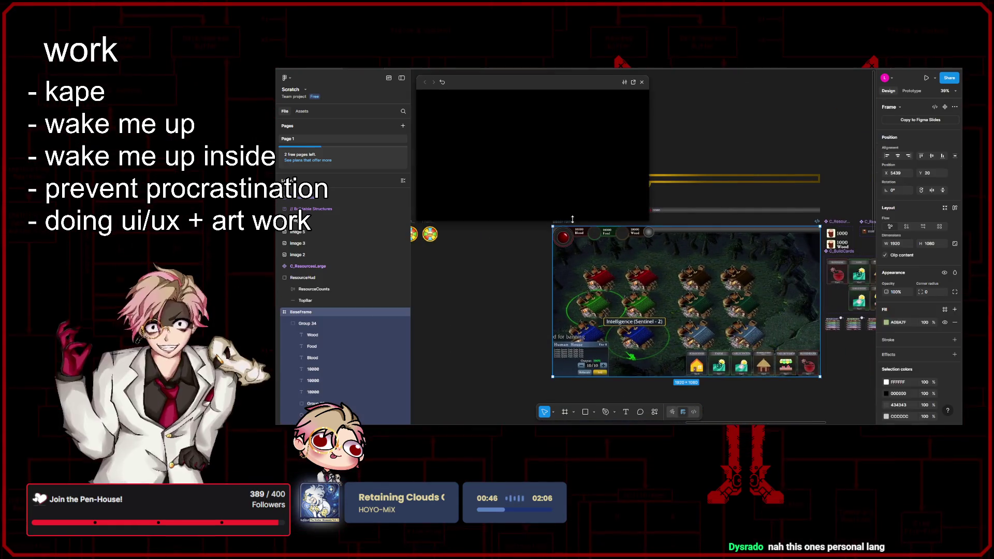
# - Check the HUD prototype in full view, then return to the design editor and deselect BaseFrame
pyautogui.click(633, 82)
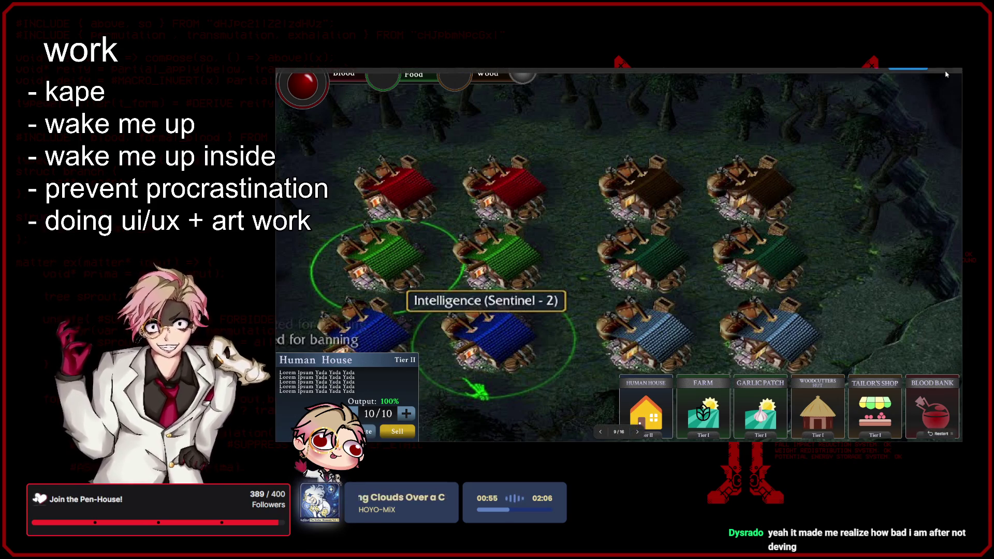
pyautogui.hotkey('ctrl', 'Tab')
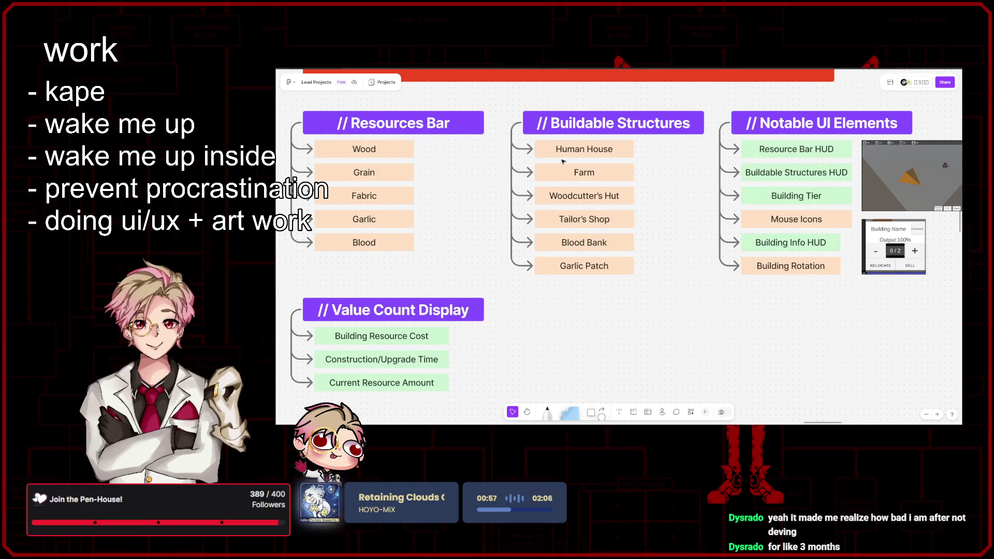
pyautogui.hotkey('ctrl', 'Tab')
pyautogui.hotkey('ctrl', 'Tab')
pyautogui.hotkey('ctrl', 'Tab')
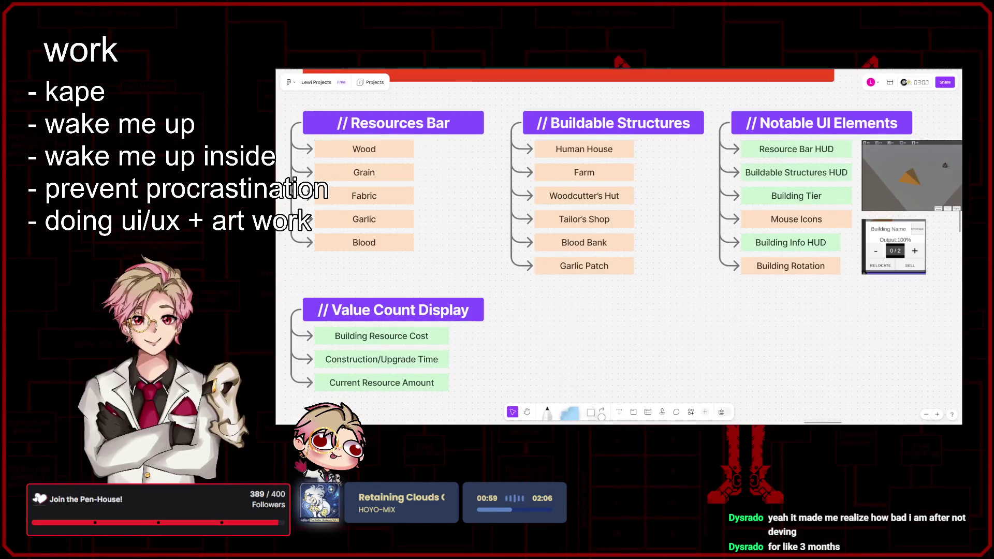
pyautogui.hotkey('ctrl', 'Tab')
pyautogui.click(509, 225)
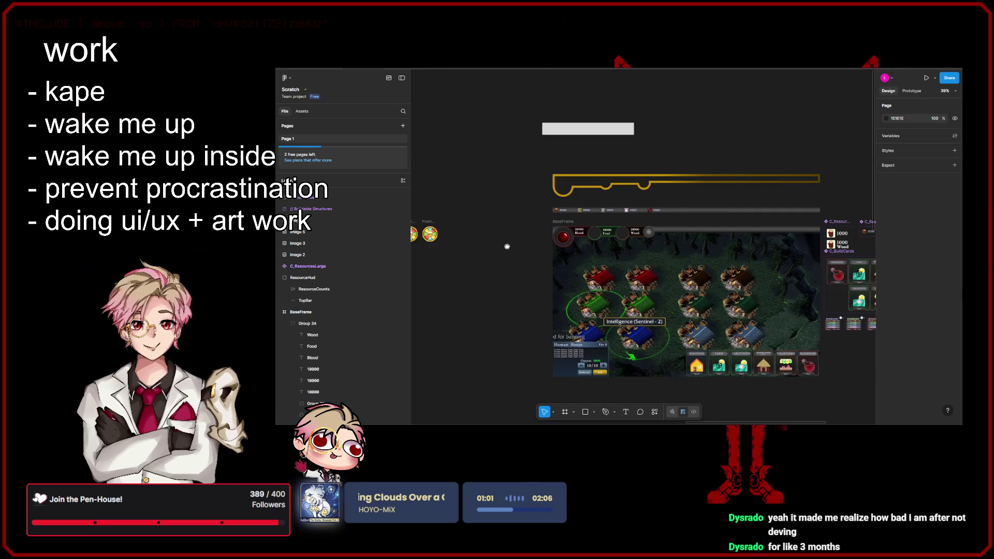
pyautogui.scroll(3, 523, 235)
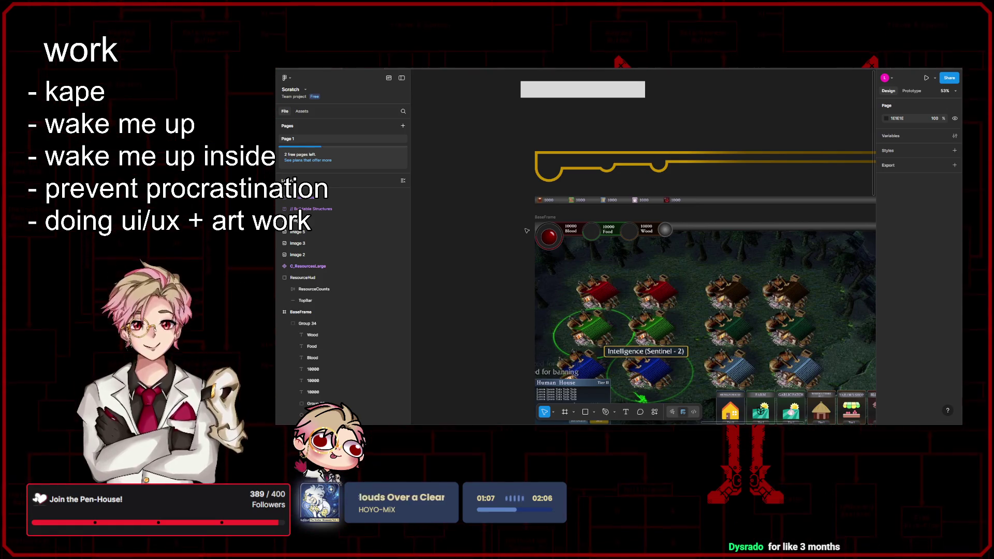
pyautogui.scroll(5, 527, 230)
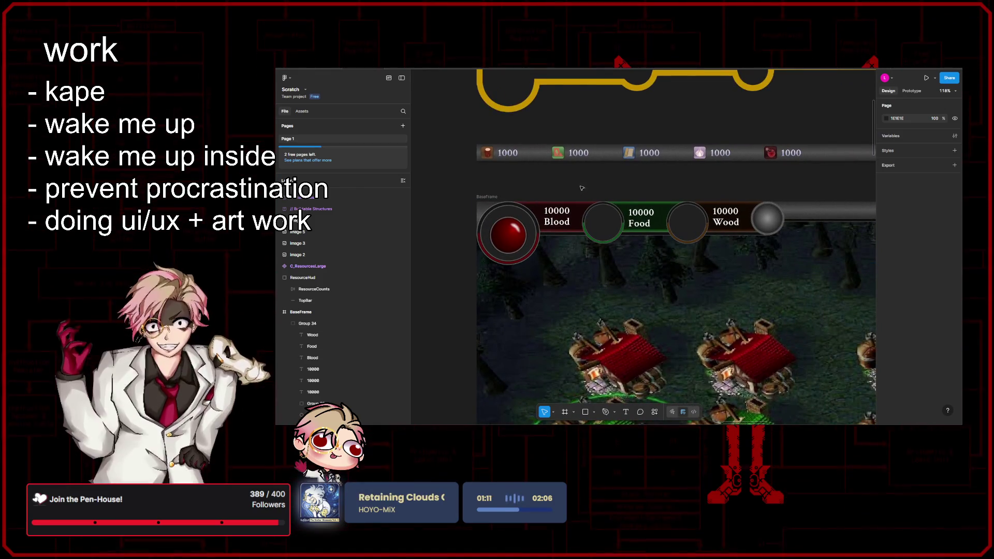
pyautogui.hscroll(-3, 563, 192)
pyautogui.scroll(1, 596, 184)
pyautogui.hscroll(3, 596, 184)
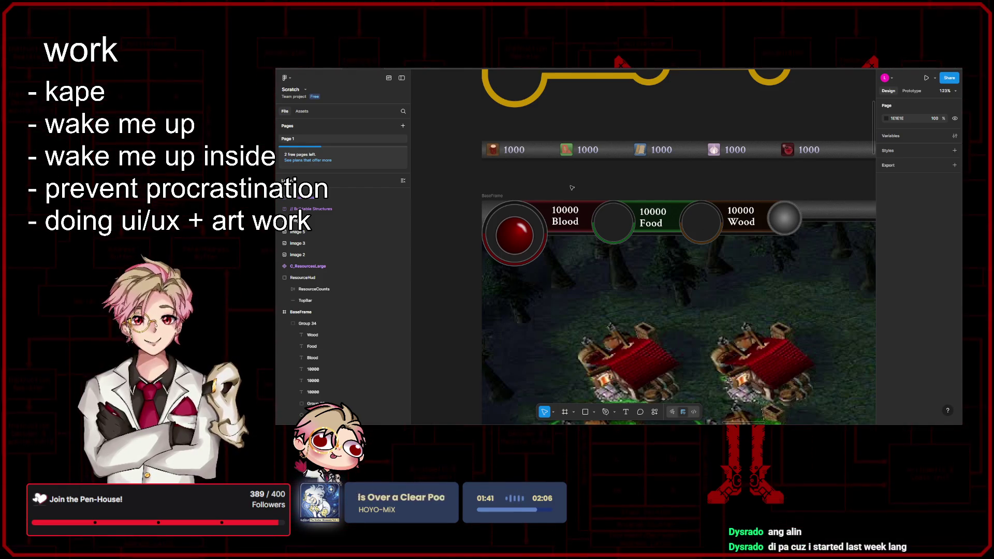
pyautogui.scroll(-3, 636, 182)
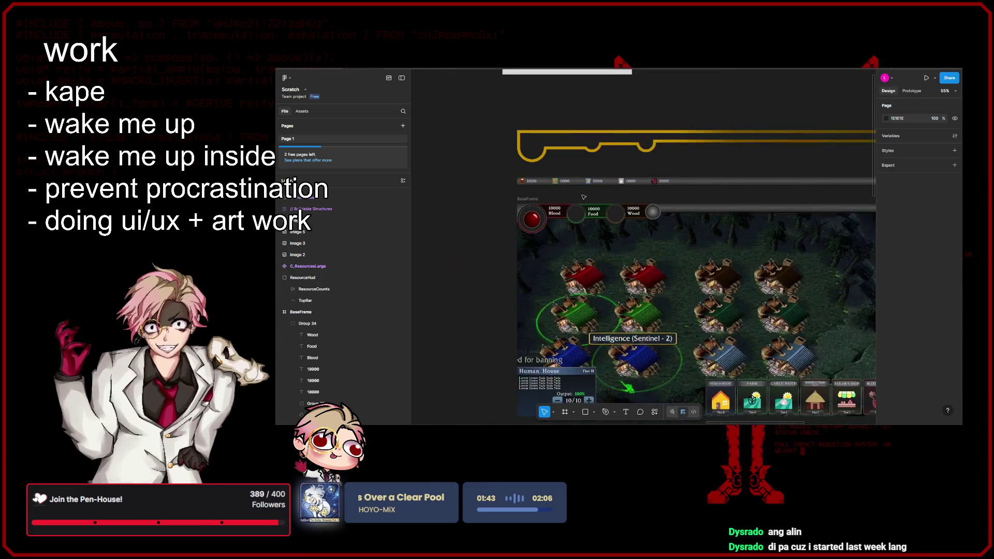
pyautogui.scroll(5, 578, 195)
pyautogui.scroll(-5, 577, 195)
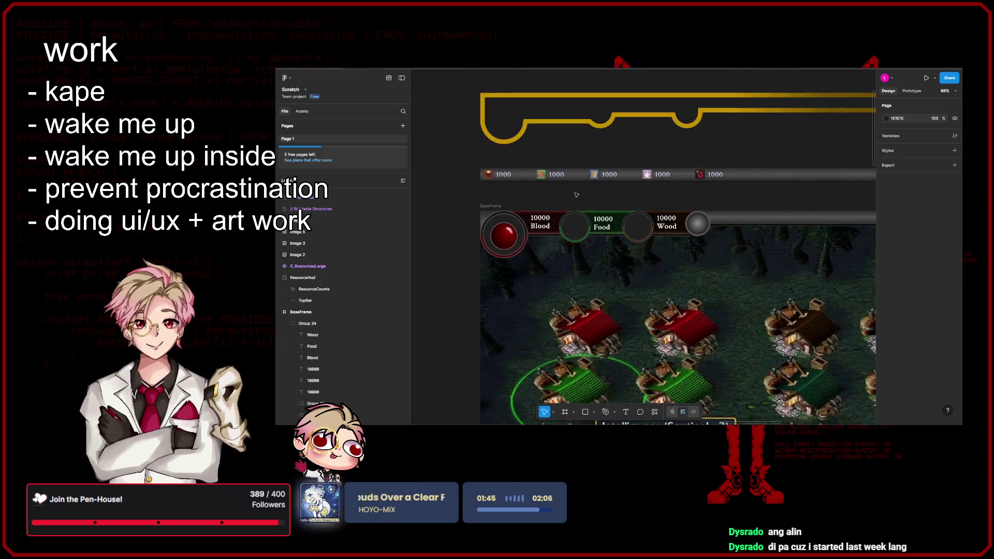
pyautogui.scroll(3, 576, 195)
pyautogui.scroll(-5, 576, 194)
pyautogui.scroll(3, 576, 195)
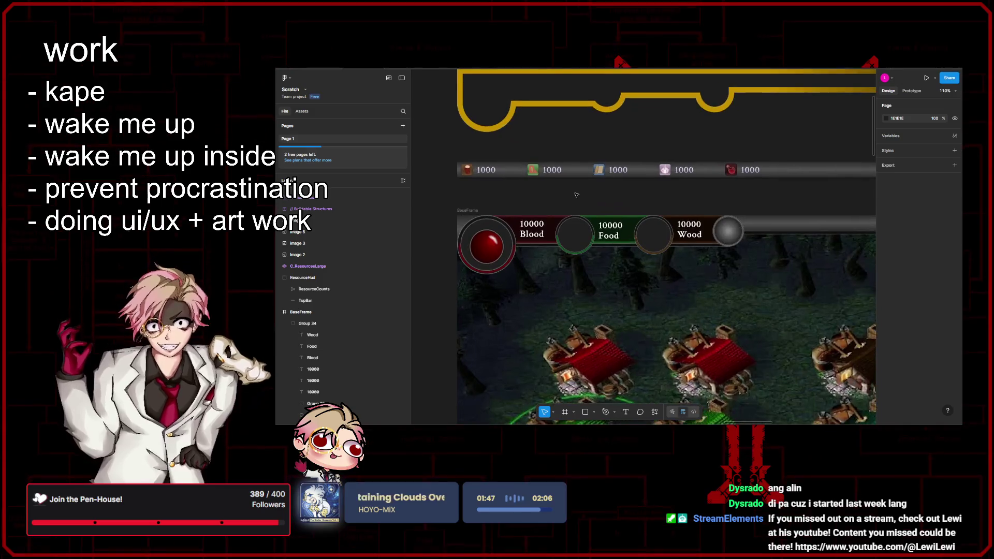
pyautogui.scroll(-3, 575, 195)
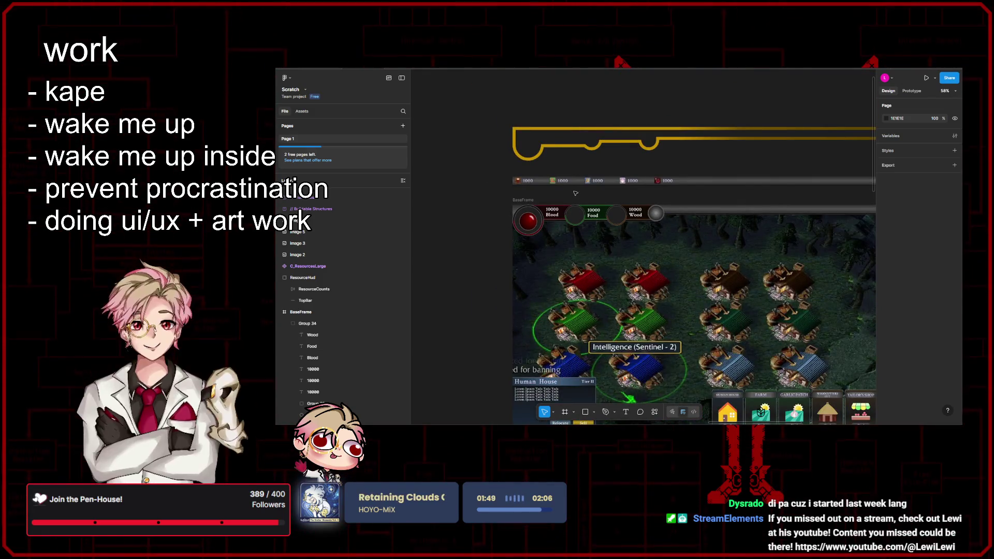
pyautogui.scroll(3, 575, 196)
pyautogui.scroll(-2, 609, 197)
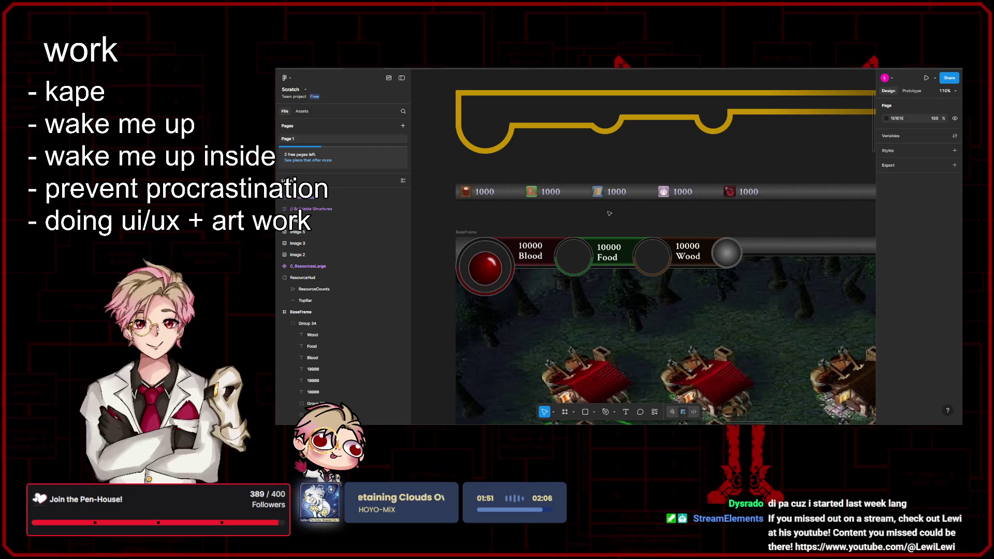
pyautogui.scroll(-1, 610, 212)
pyautogui.hscroll(5, 610, 213)
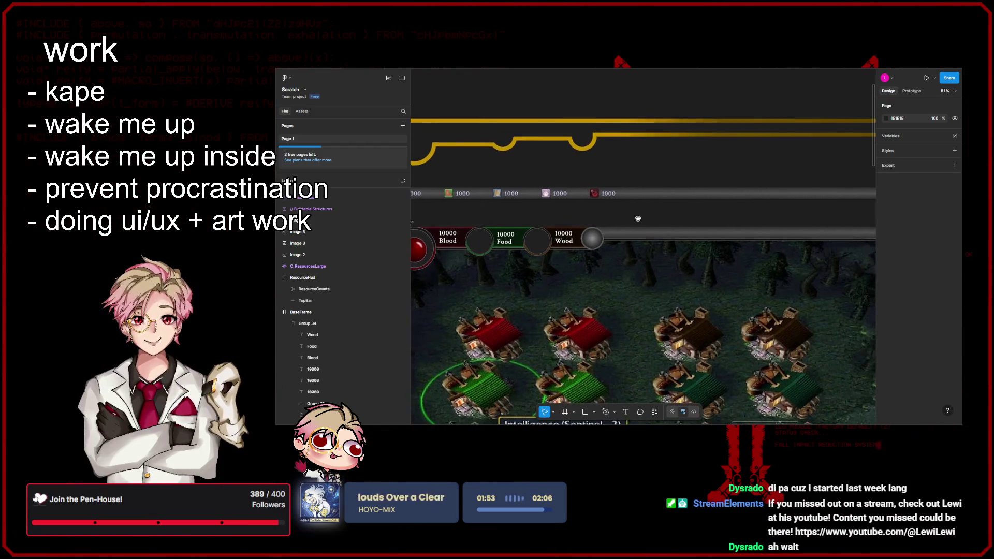
pyautogui.scroll(-2, 560, 216)
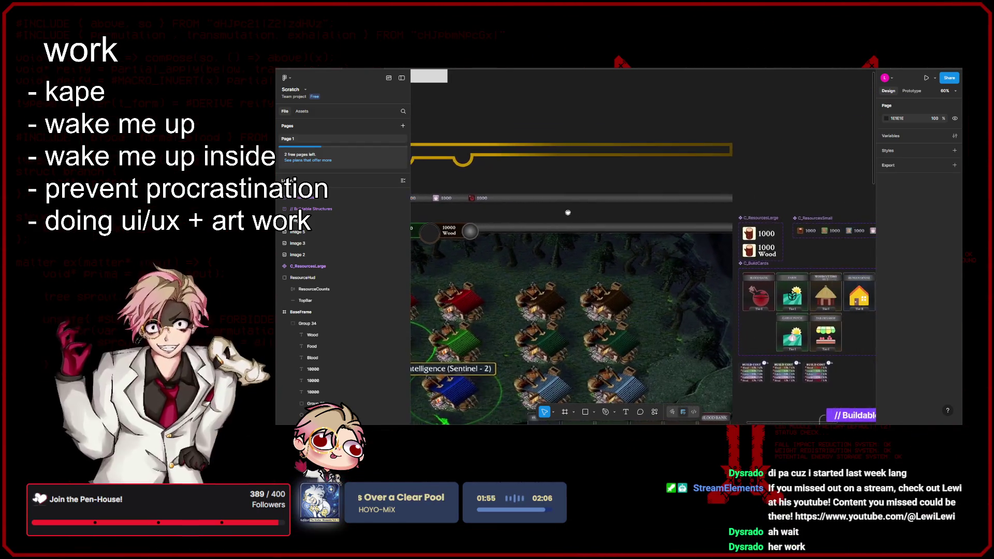
pyautogui.hscroll(-4, 647, 228)
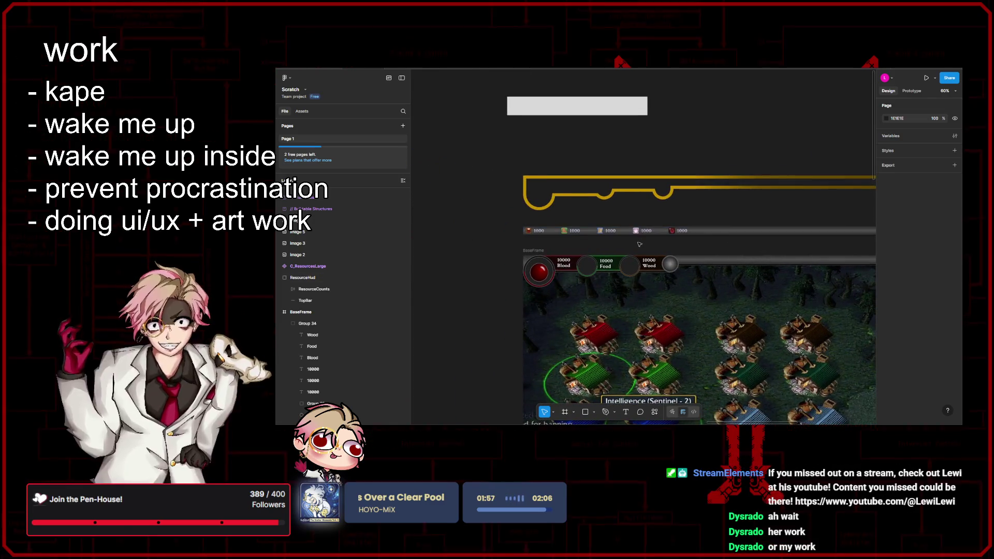
pyautogui.scroll(5, 639, 243)
pyautogui.moveTo(634, 246); pyautogui.dragTo(705, 243)
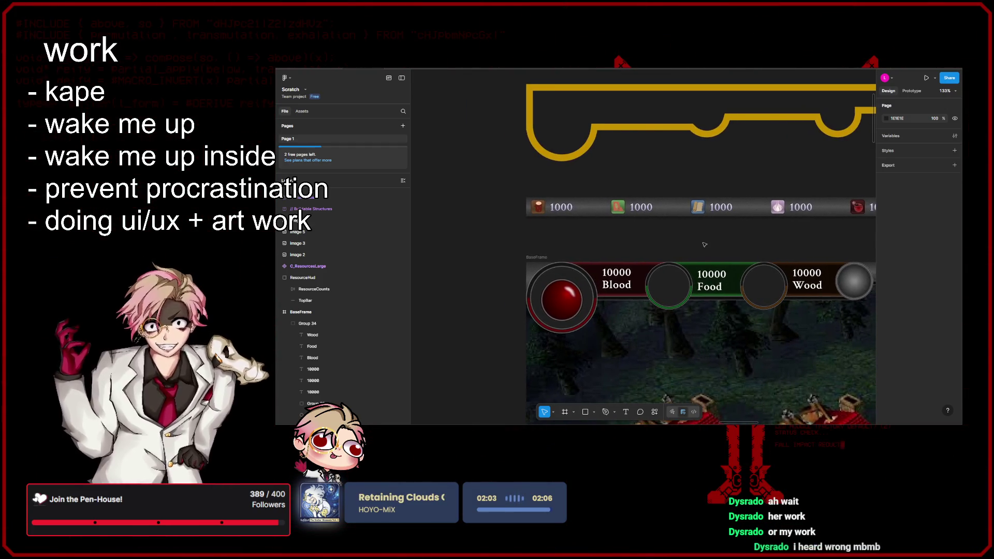
pyautogui.scroll(-2, 705, 244)
pyautogui.scroll(2, 704, 244)
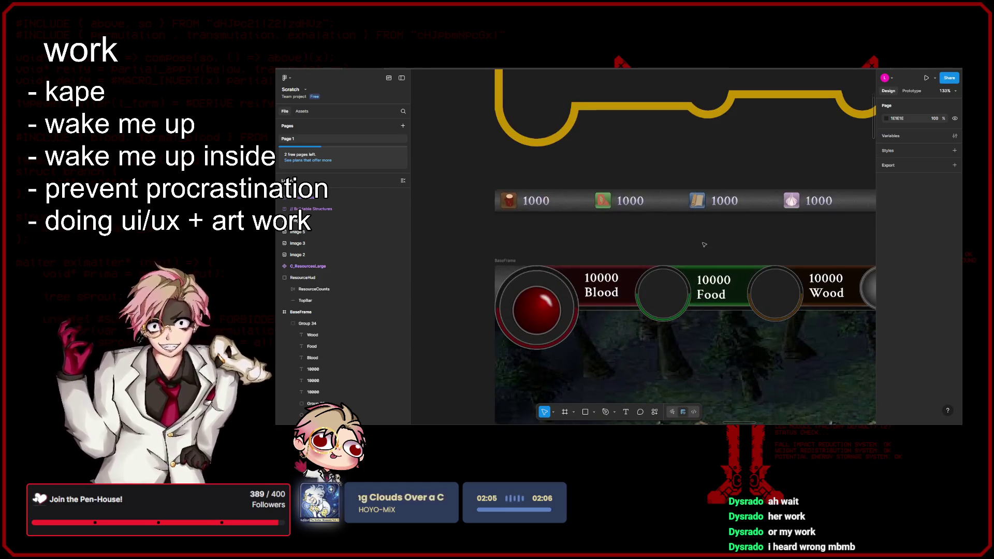
pyautogui.scroll(-2, 647, 233)
pyautogui.scroll(3, 673, 234)
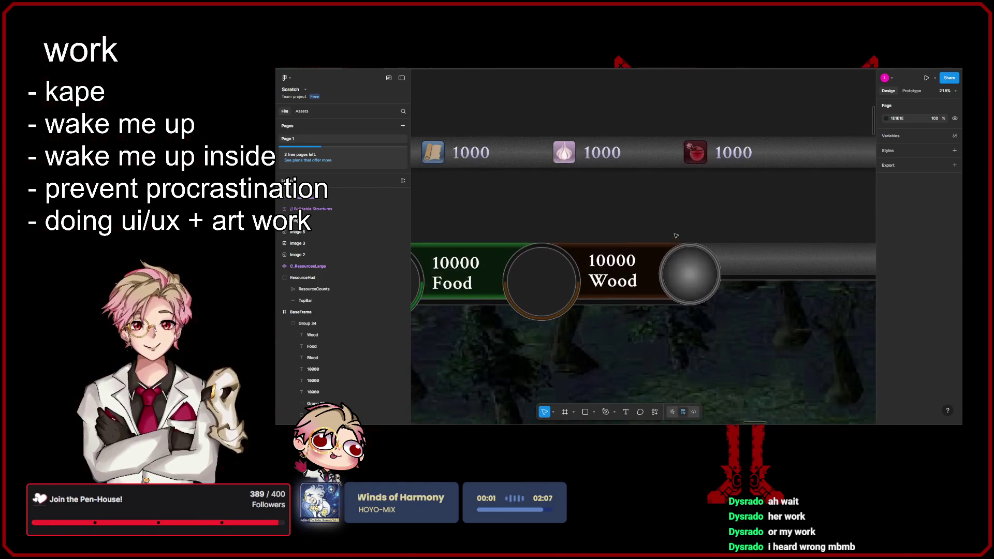
pyautogui.click(690, 273)
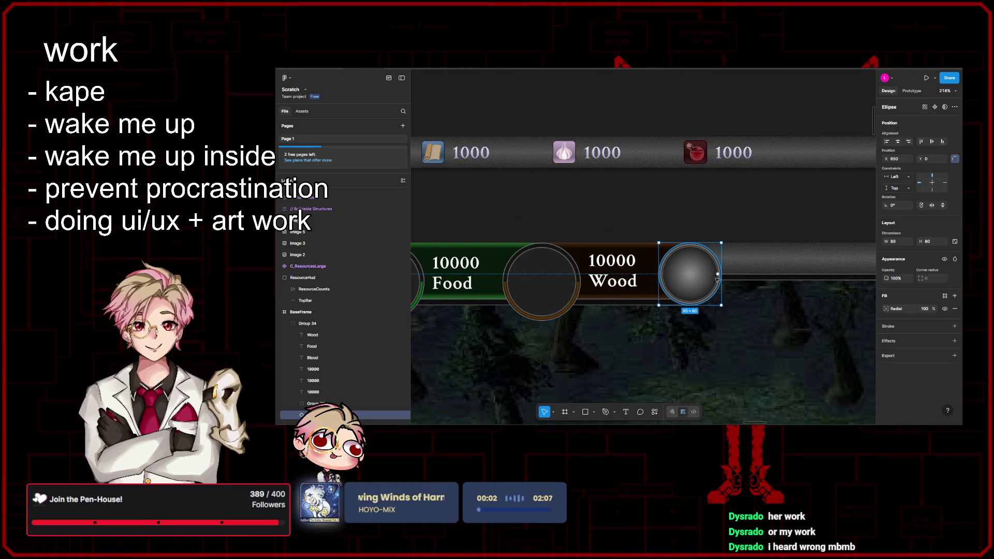
# - Add a Noise effect to the grey orb with 100% density and colour 664949
pyautogui.click(954, 340)
pyautogui.click(886, 354)
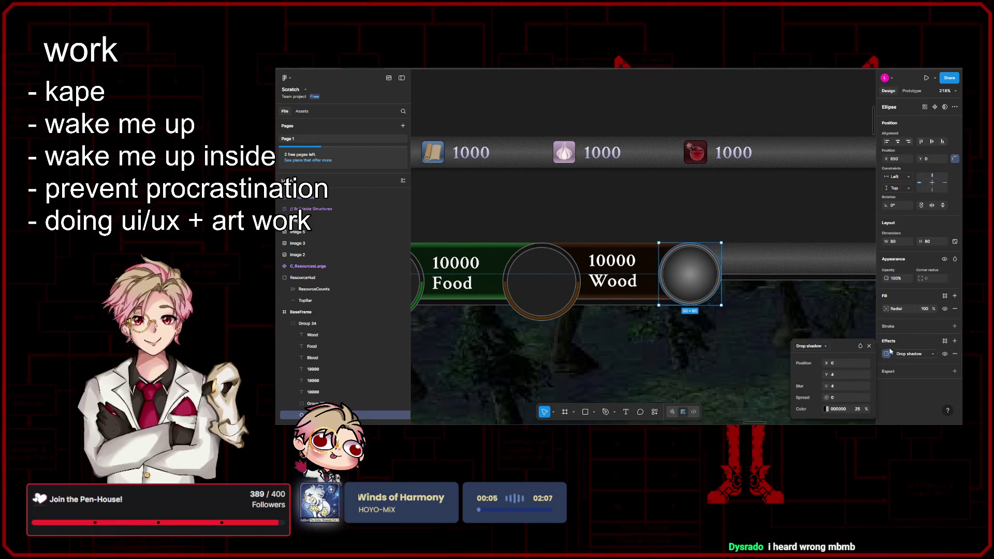
pyautogui.click(810, 345)
pyautogui.click(808, 372)
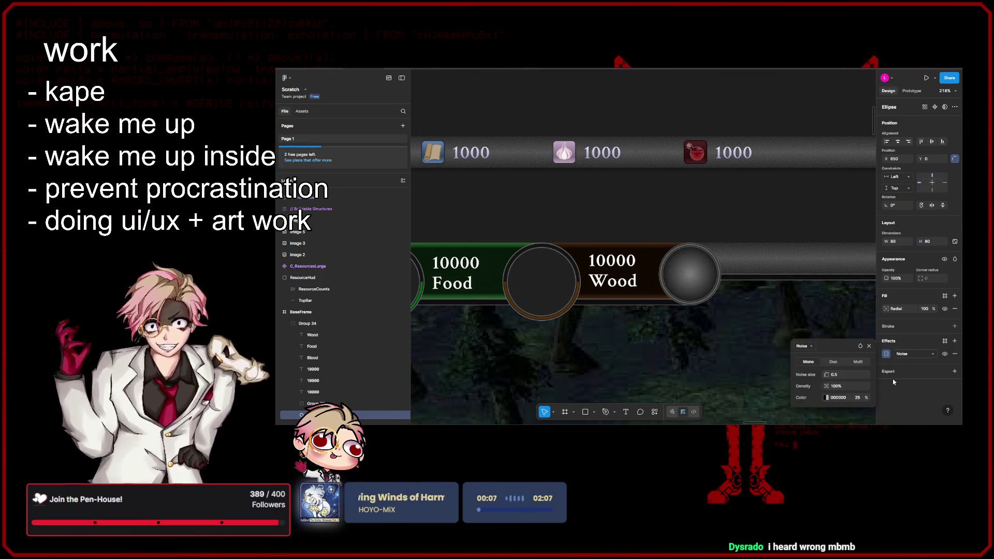
pyautogui.click(869, 346)
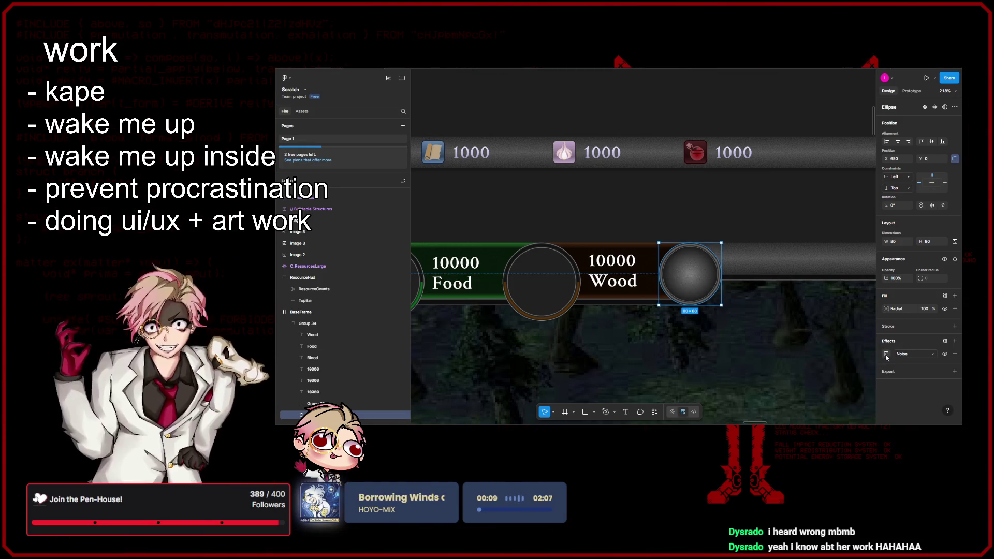
pyautogui.click(885, 354)
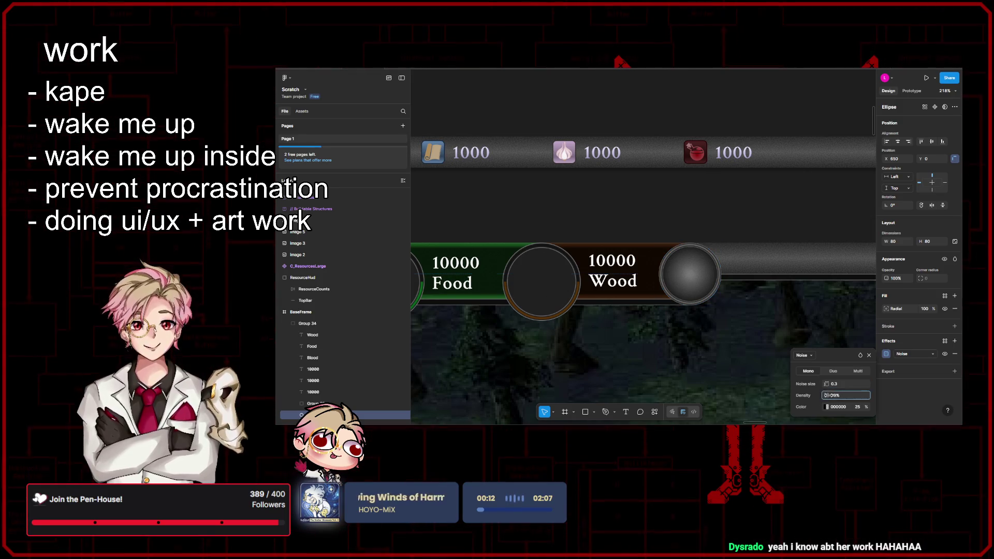
pyautogui.moveTo(801, 395); pyautogui.dragTo(895, 391)
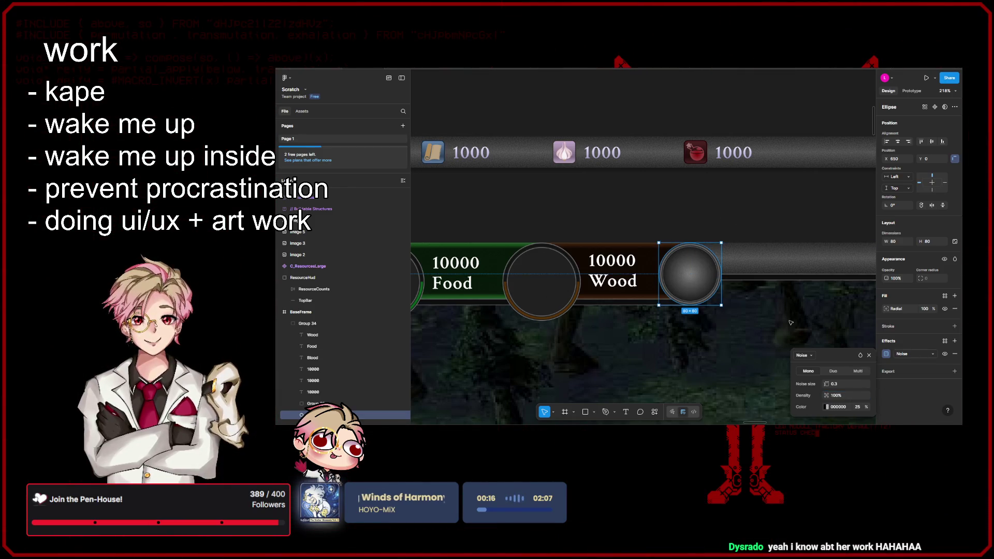
pyautogui.click(827, 407)
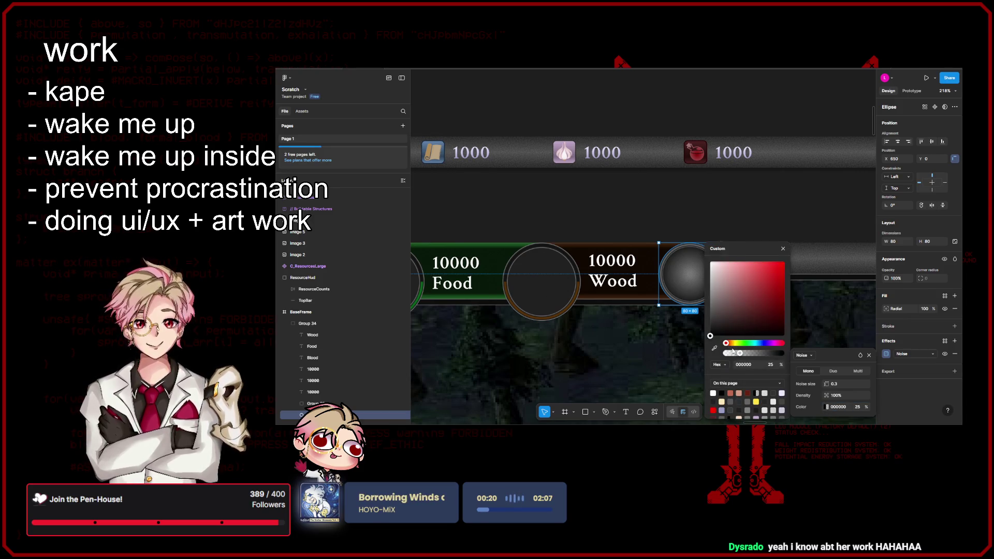
pyautogui.moveTo(731, 334)
pyautogui.mouseDown()
pyautogui.moveTo(717, 318)
pyautogui.moveTo(730, 306)
pyautogui.moveTo(686, 323)
pyautogui.moveTo(671, 278)
pyautogui.moveTo(668, 309)
pyautogui.mouseUp()
pyautogui.click(715, 226)
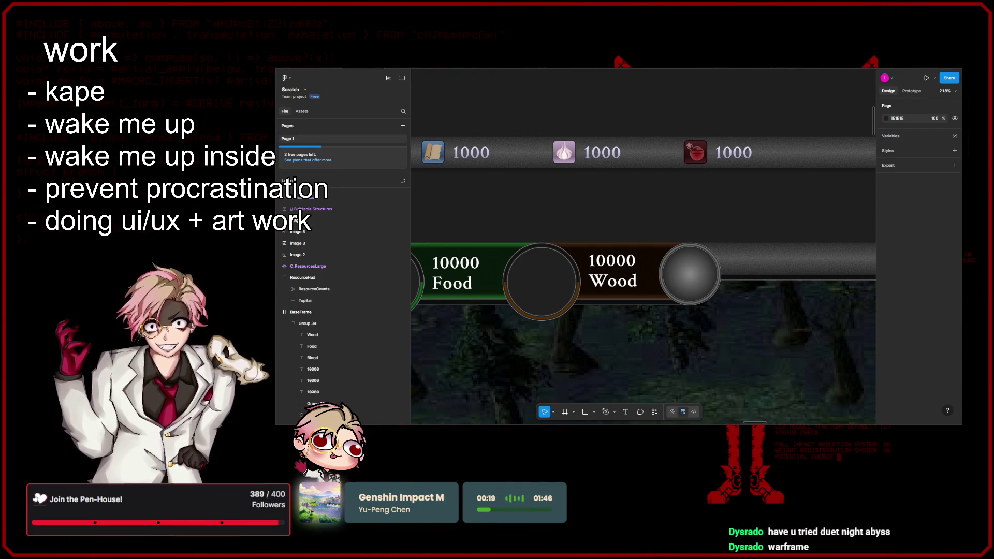
pyautogui.hscroll(4, 763, 203)
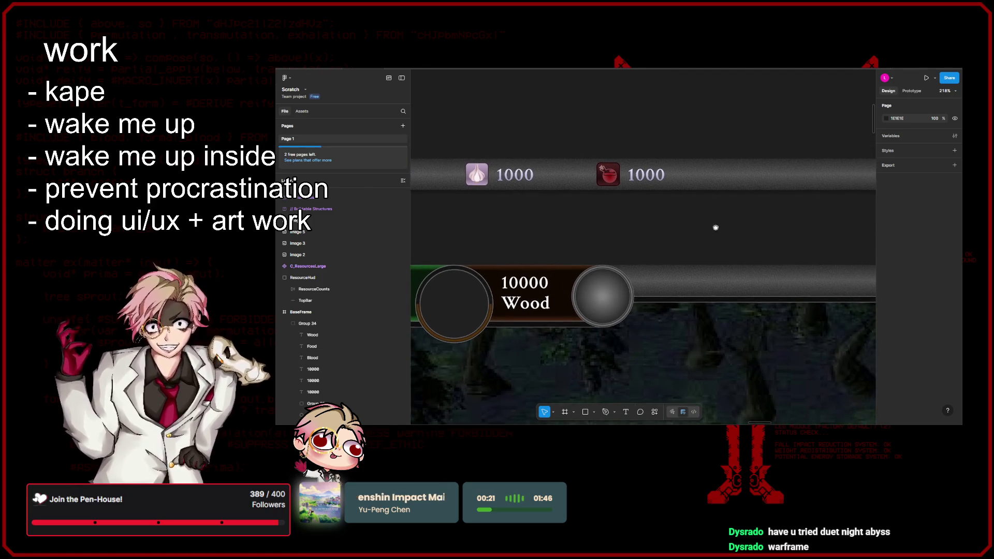
pyautogui.hscroll(2, 642, 290)
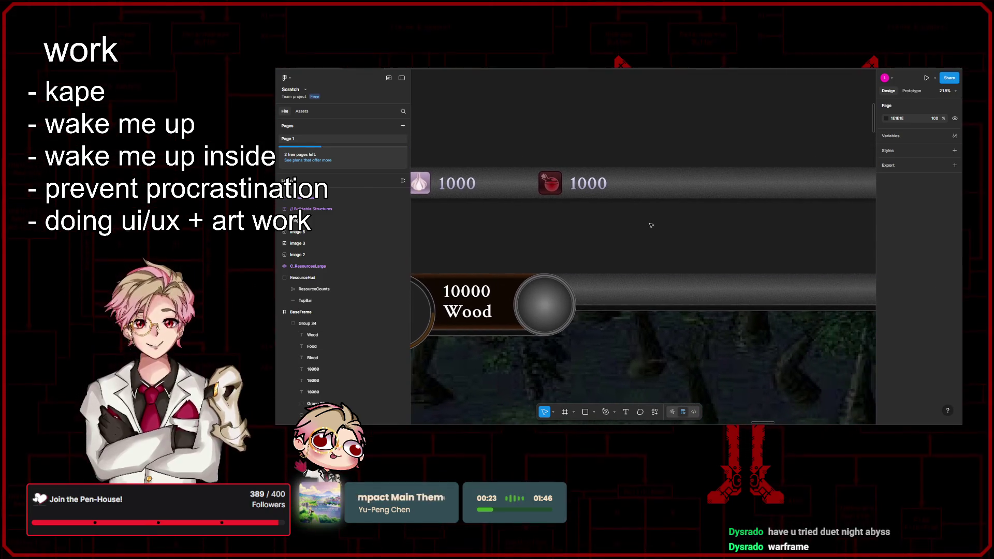
pyautogui.scroll(-5, 673, 216)
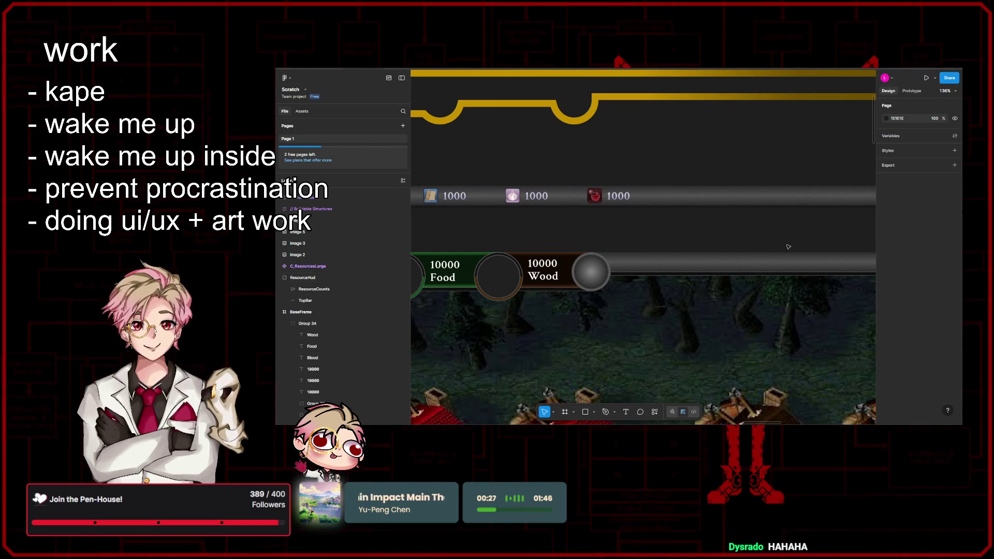
pyautogui.moveTo(709, 235); pyautogui.dragTo(712, 202)
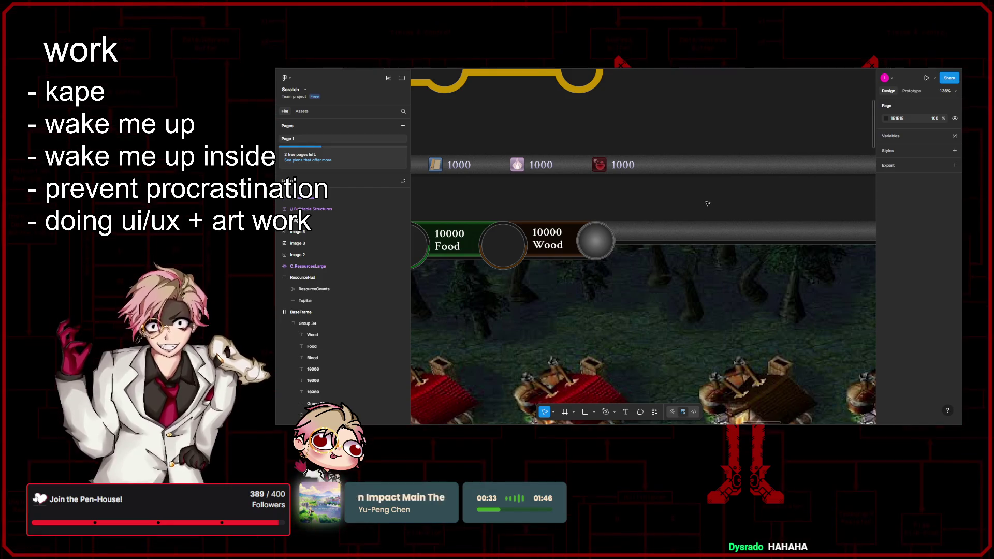
pyautogui.moveTo(686, 202); pyautogui.dragTo(710, 206)
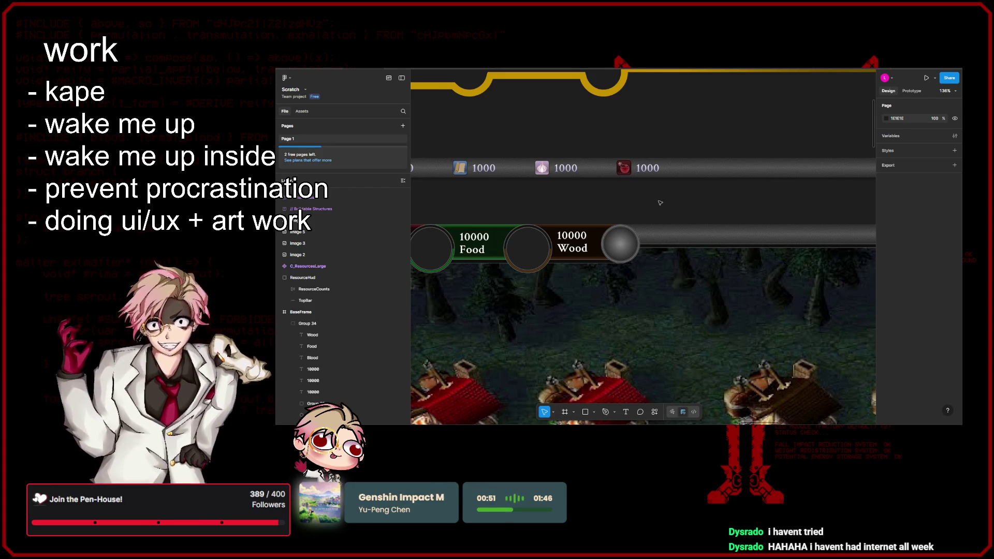
pyautogui.moveTo(660, 202); pyautogui.dragTo(692, 198)
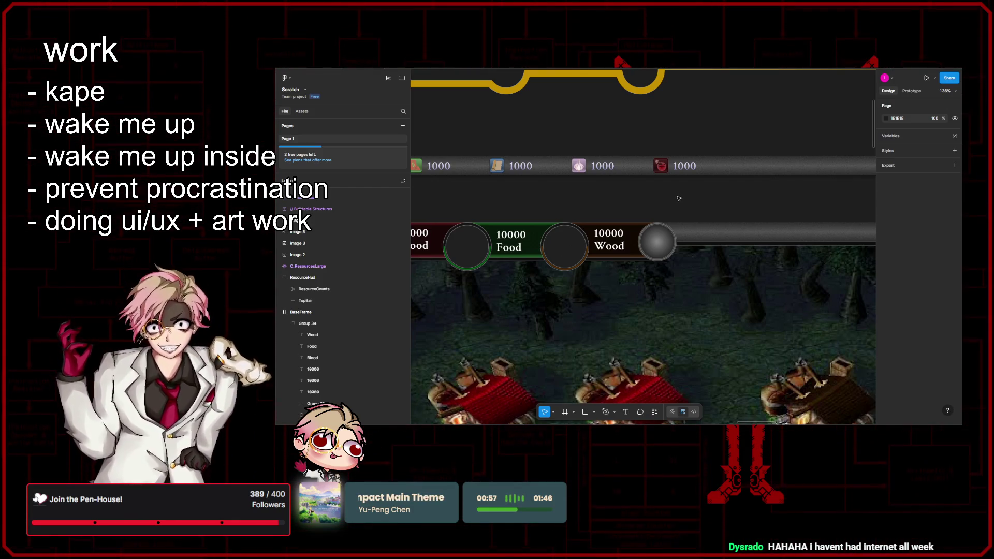
pyautogui.moveTo(680, 197); pyautogui.dragTo(730, 196)
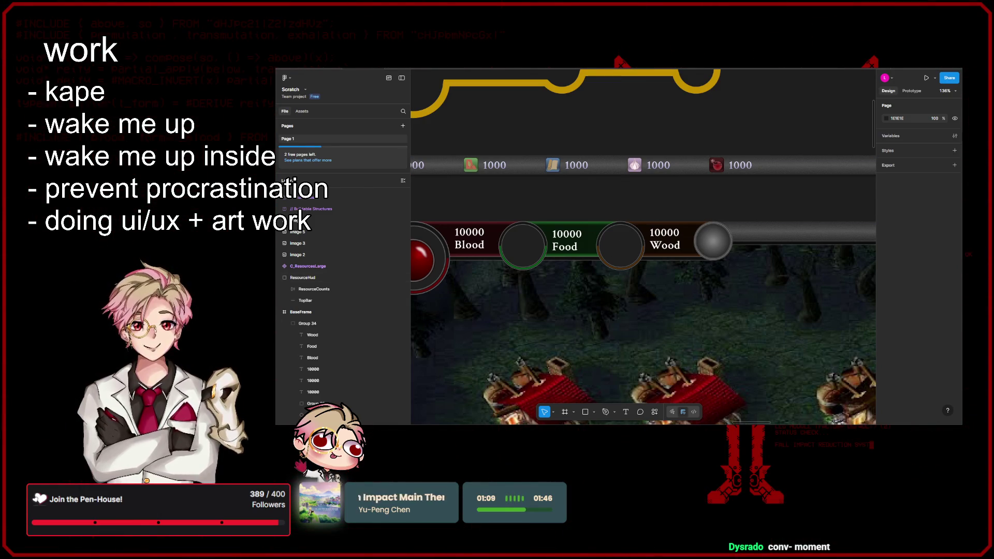
pyautogui.scroll(-2, 766, 173)
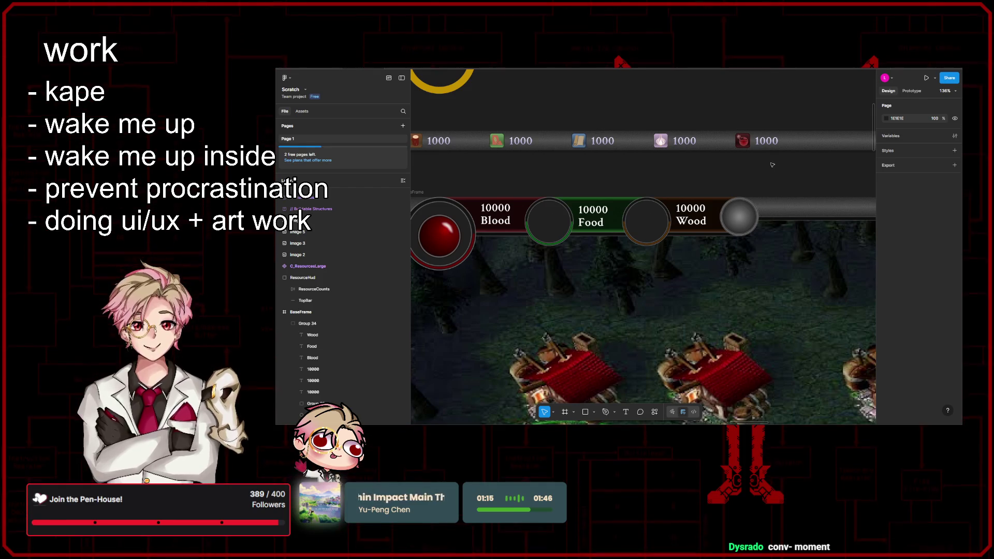
pyautogui.hscroll(-2, 774, 168)
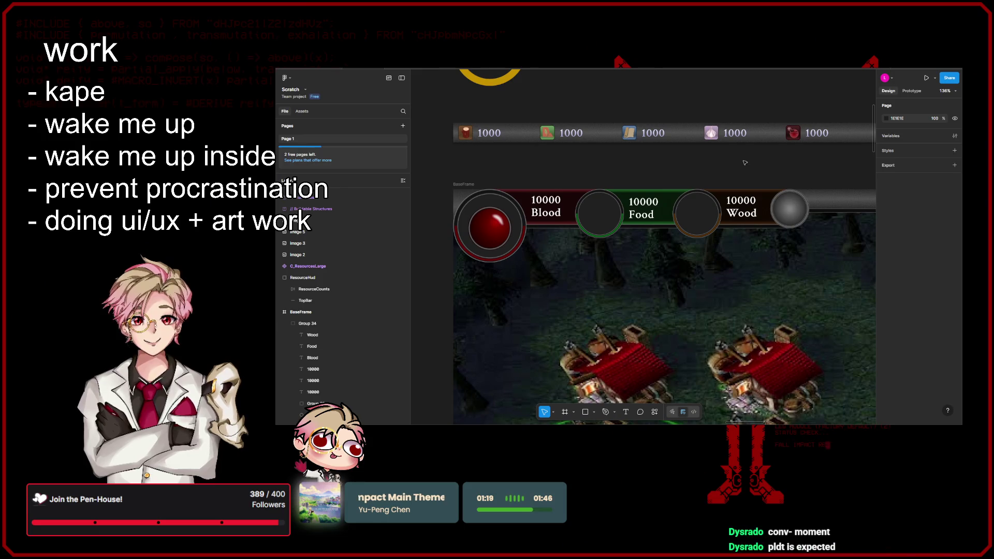
pyautogui.scroll(2, 738, 127)
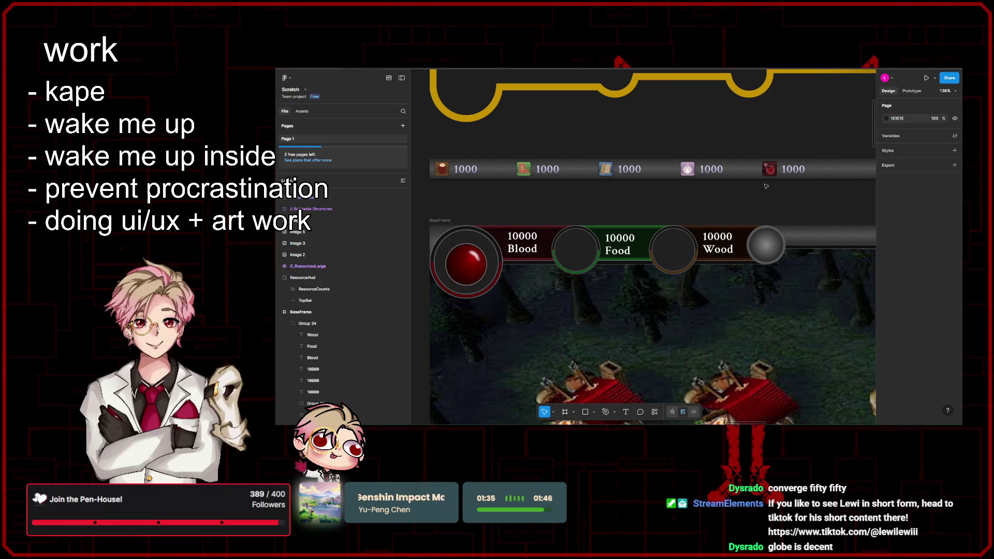
pyautogui.scroll(1, 768, 193)
pyautogui.hscroll(1, 768, 192)
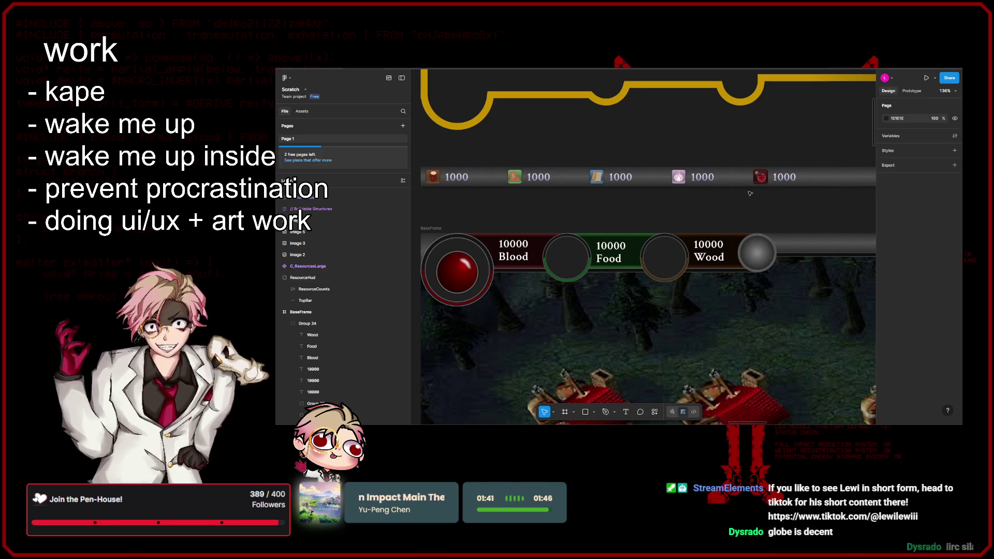
pyautogui.moveTo(754, 205); pyautogui.dragTo(767, 196)
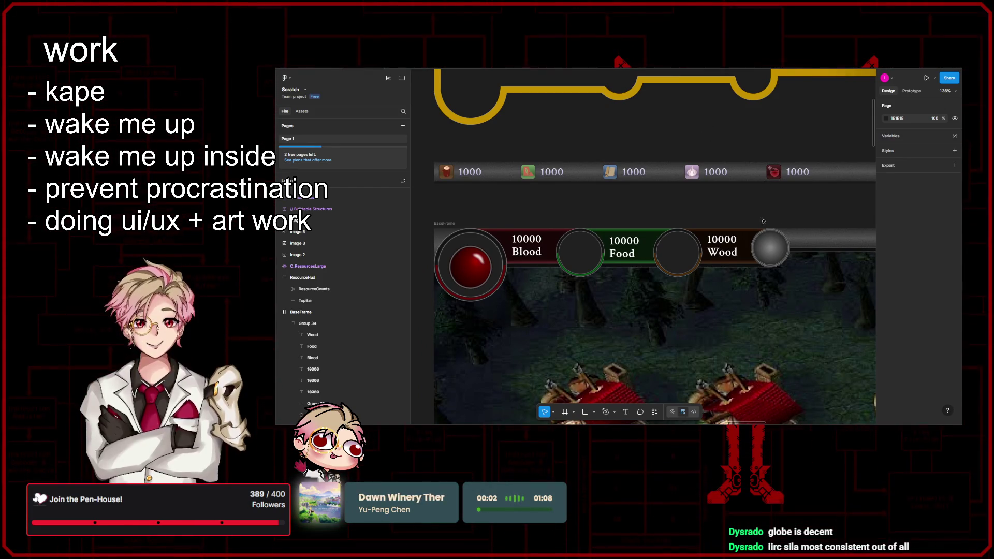
pyautogui.hscroll(3, 759, 217)
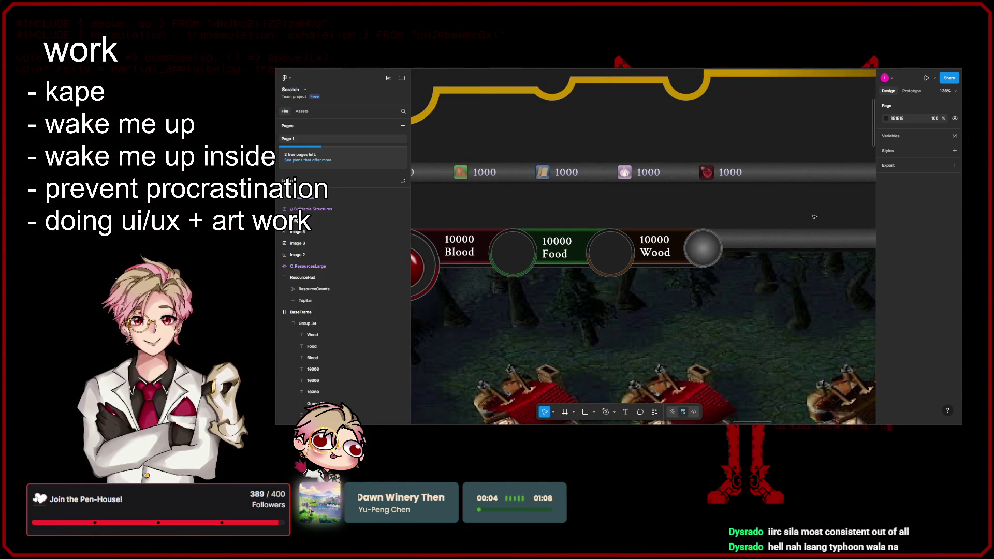
pyautogui.hscroll(2, 814, 217)
pyautogui.scroll(-5, 812, 202)
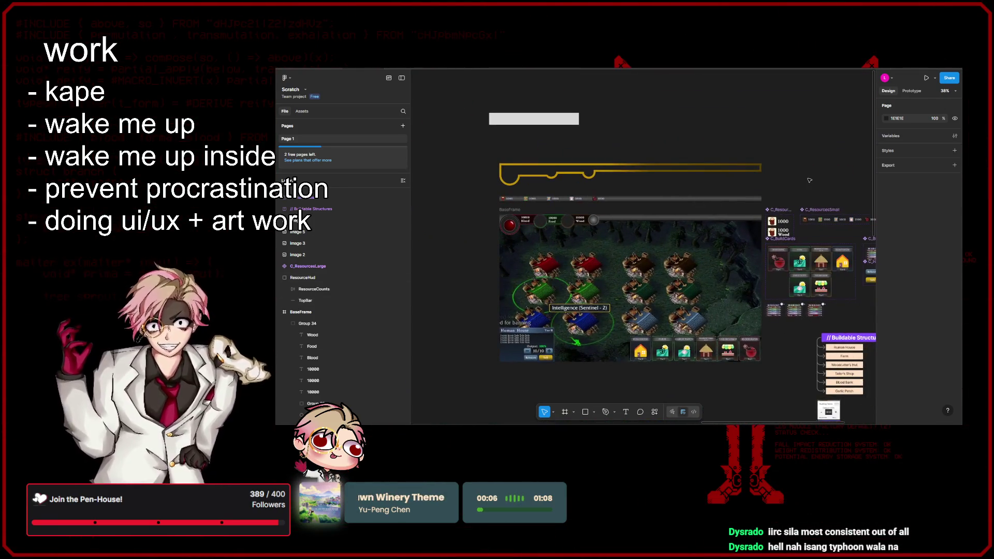
# - Bring the build cards back into view and delete the Woodcutters Hut card's image
pyautogui.scroll(3, 810, 181)
pyautogui.scroll(-3, 750, 236)
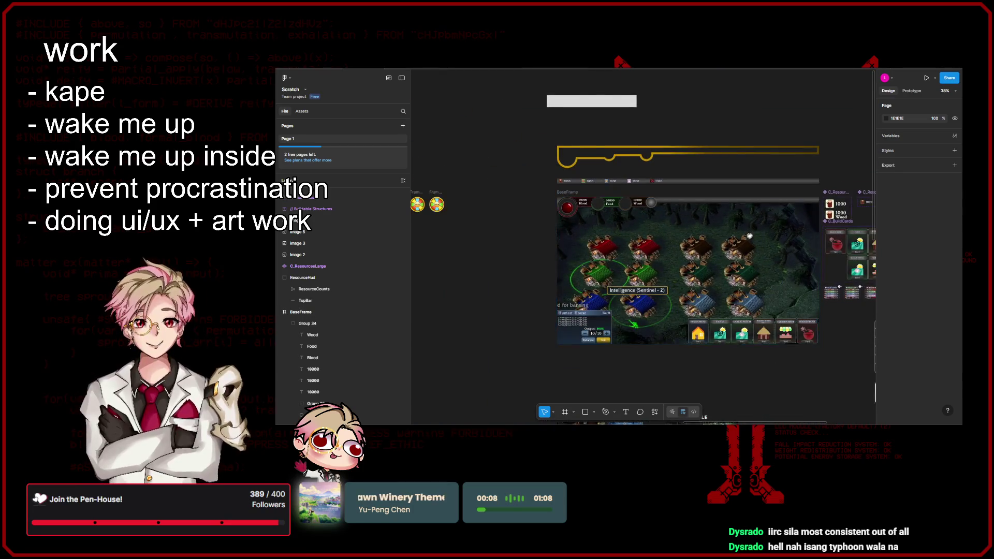
pyautogui.scroll(3, 749, 236)
pyautogui.scroll(-2, 749, 236)
pyautogui.hscroll(3, 724, 248)
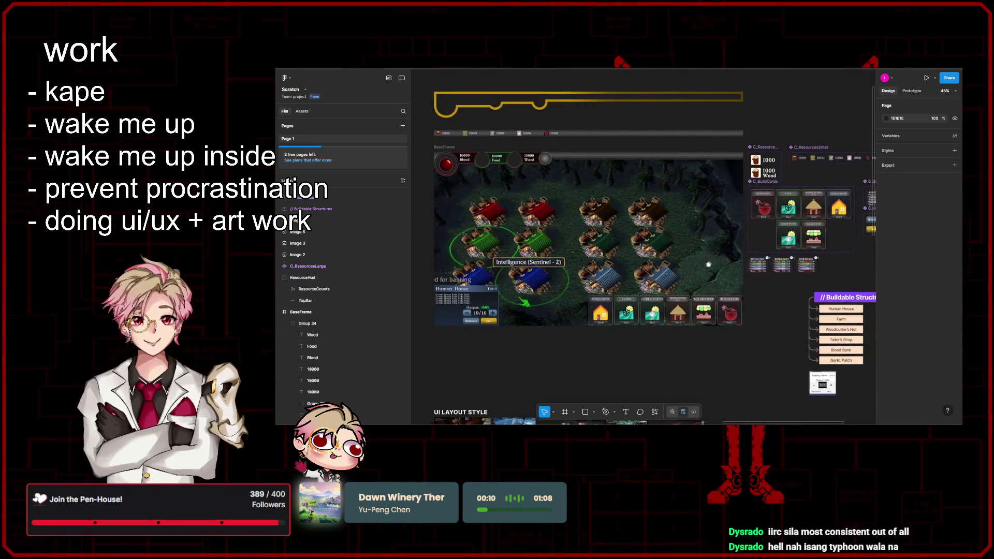
pyautogui.scroll(-1, 708, 265)
pyautogui.hscroll(-2, 751, 271)
pyautogui.moveTo(784, 275)
pyautogui.mouseDown()
pyautogui.moveTo(721, 303)
pyautogui.moveTo(721, 223)
pyautogui.moveTo(721, 256)
pyautogui.moveTo(721, 241)
pyautogui.mouseUp()
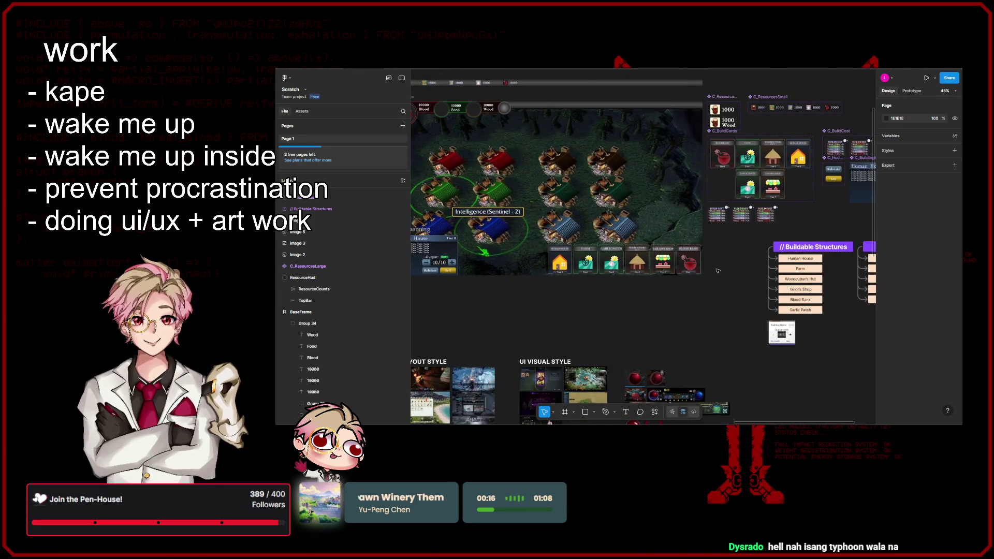
pyautogui.scroll(-2, 713, 294)
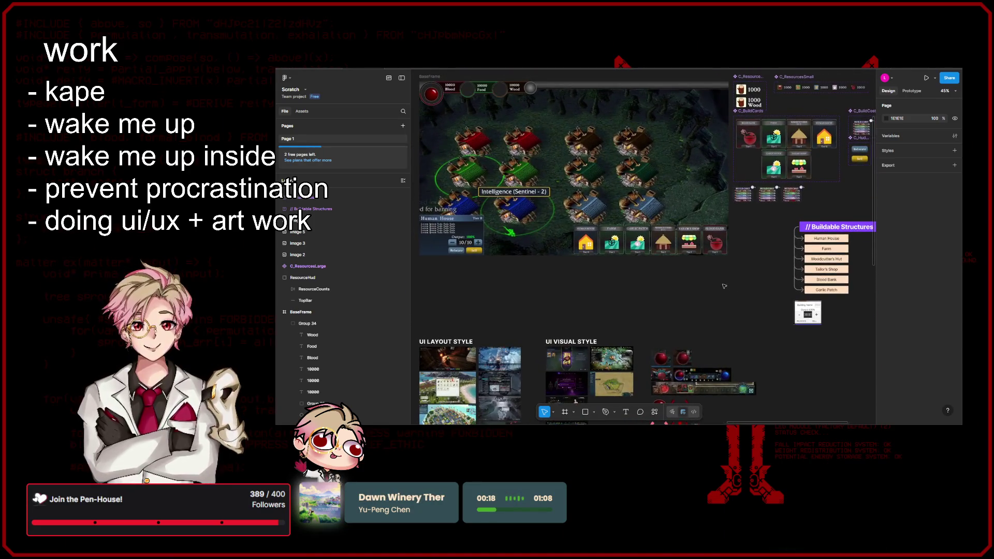
pyautogui.scroll(-1, 716, 284)
pyautogui.moveTo(716, 284); pyautogui.dragTo(756, 318)
pyautogui.scroll(5, 751, 269)
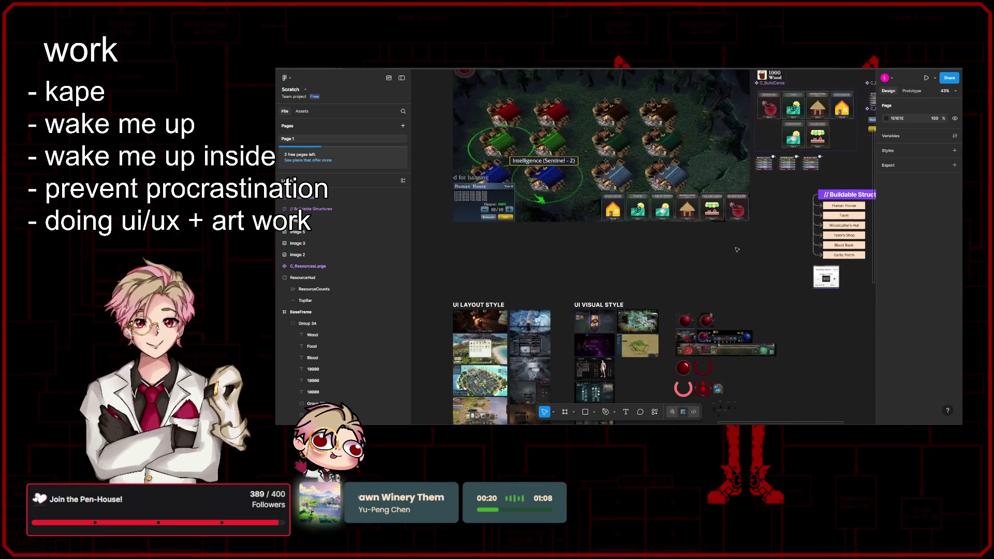
pyautogui.click(751, 266)
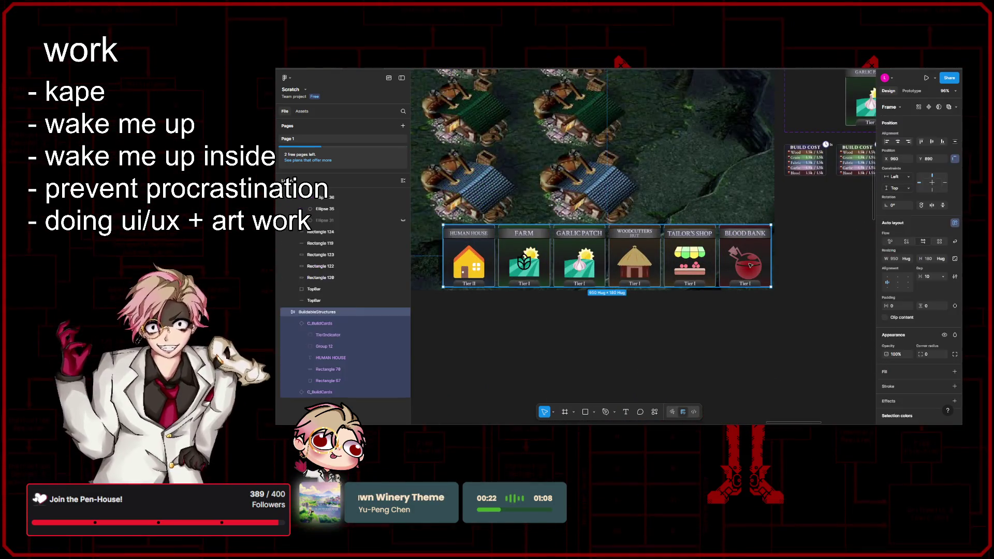
pyautogui.hscroll(5, 766, 270)
pyautogui.scroll(1, 779, 273)
pyautogui.scroll(3, 751, 249)
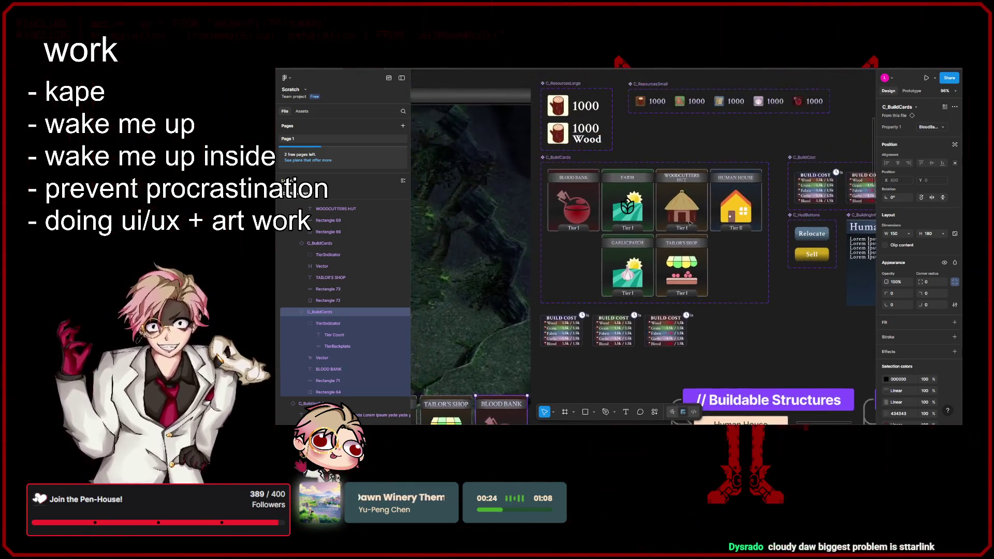
pyautogui.scroll(3, 686, 208)
pyautogui.doubleClick(689, 208)
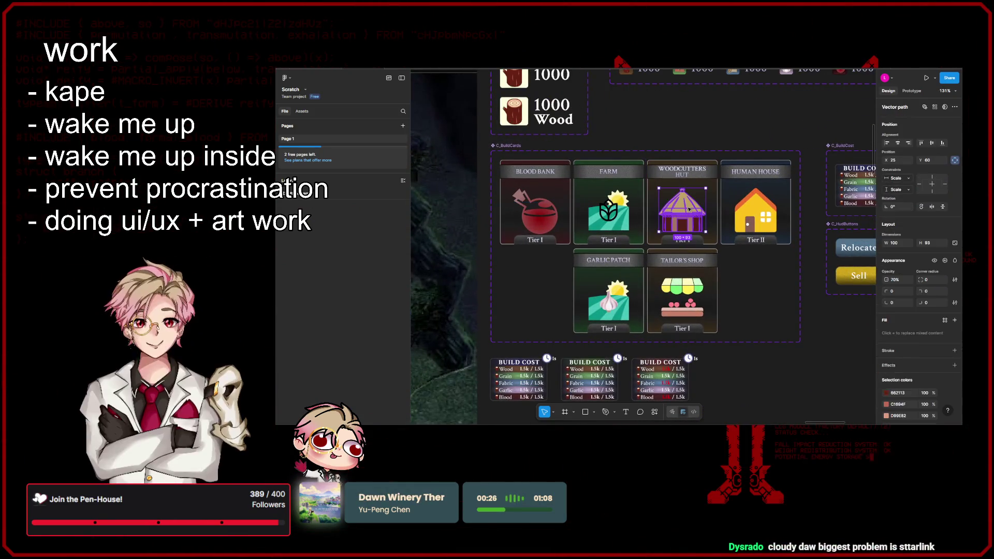
pyautogui.press('Delete')
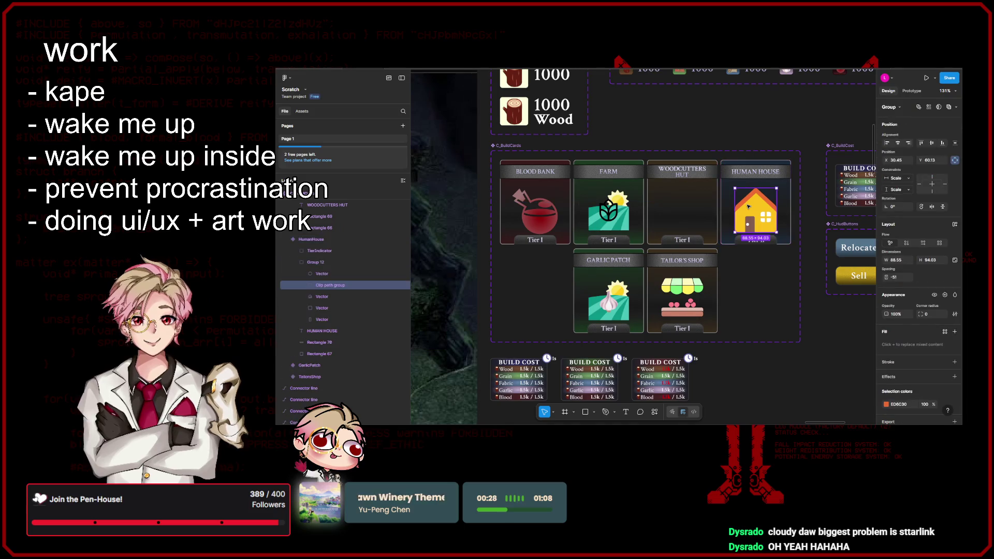
# - Delete the images from the Human House, Farm (grain icon and field) and Blood Bank cards
pyautogui.doubleClick(760, 219)
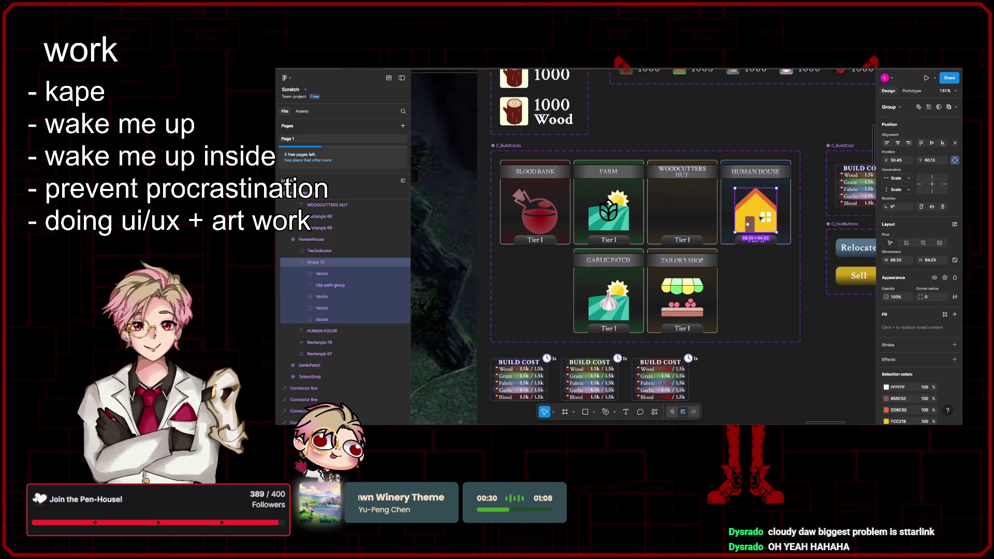
pyautogui.press('Delete')
pyautogui.doubleClick(610, 212)
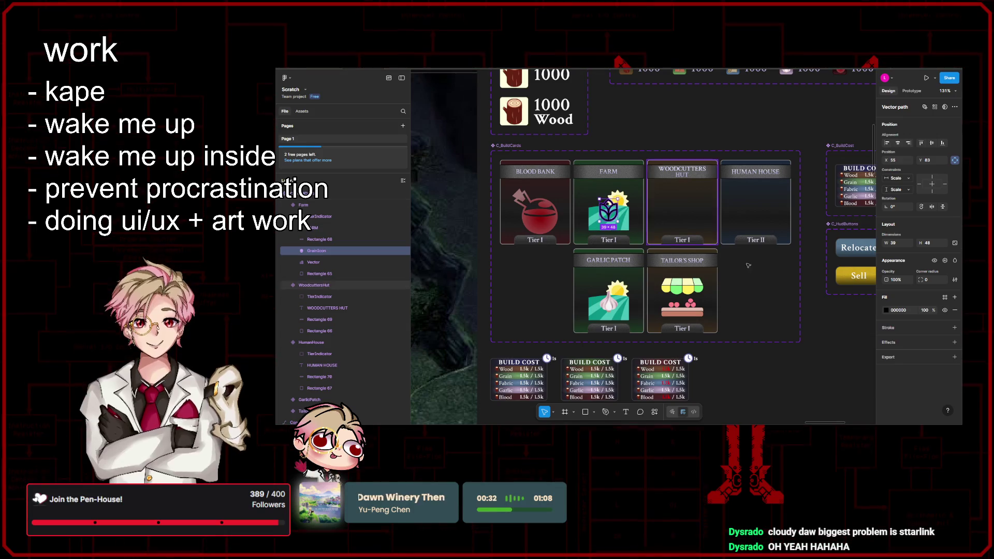
pyautogui.press('Delete')
pyautogui.click(606, 204)
pyautogui.doubleClick(614, 212)
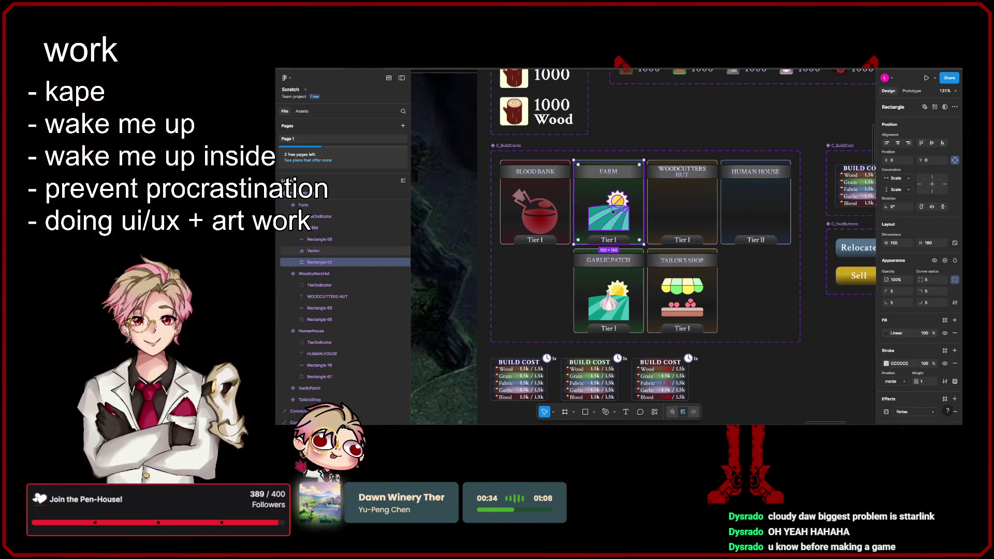
pyautogui.press('Delete')
pyautogui.doubleClick(536, 211)
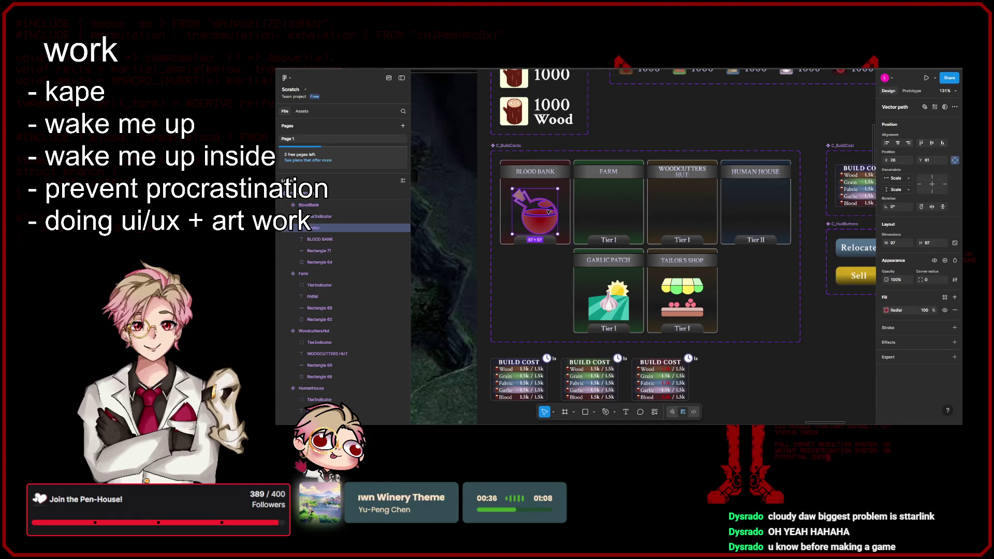
pyautogui.press('Delete')
# - Delete the placeholder images on the Garlic Patch and Tailor's Shop cards
pyautogui.click(611, 304)
pyautogui.doubleClick(611, 303)
pyautogui.press('Delete')
pyautogui.doubleClick(682, 299)
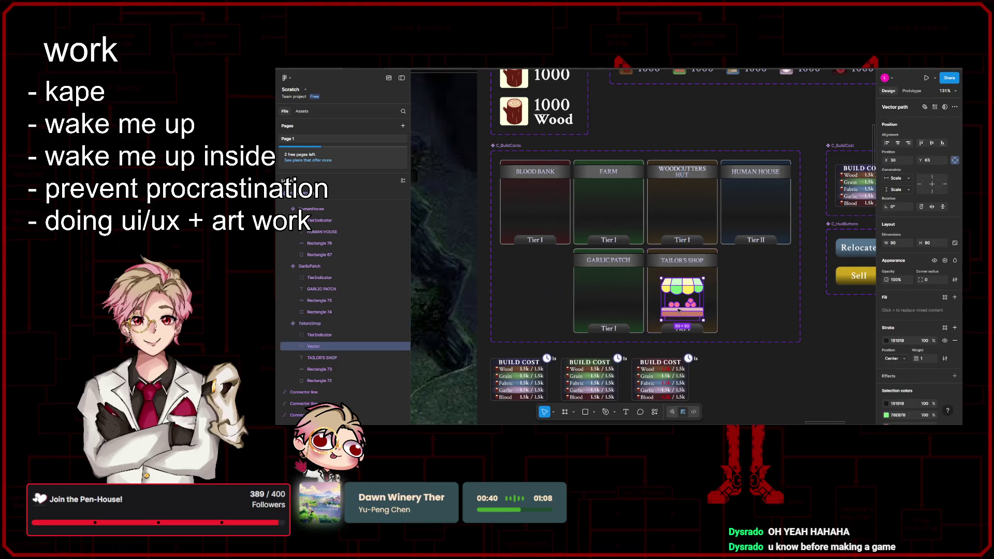
pyautogui.press('Delete')
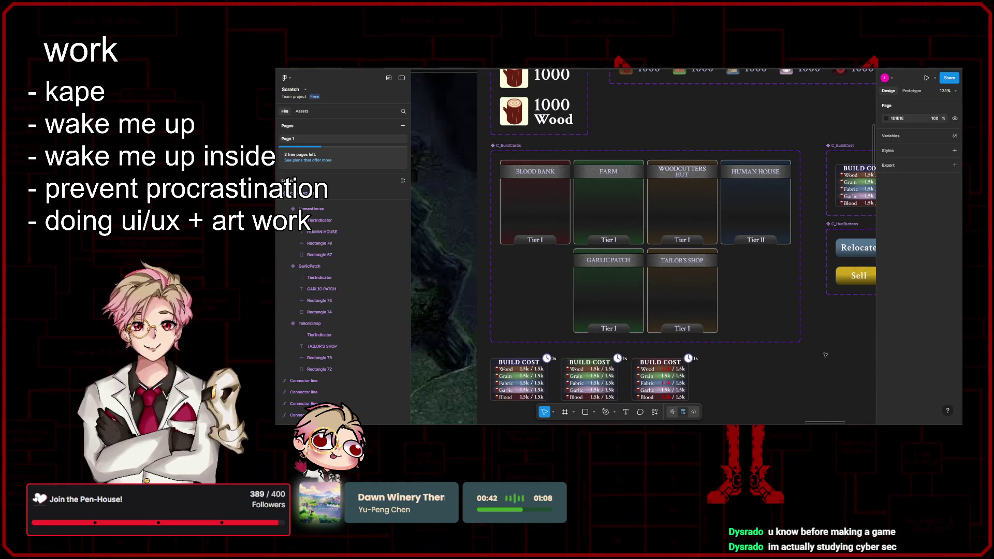
pyautogui.scroll(-5, 803, 374)
pyautogui.scroll(-3, 803, 374)
pyautogui.scroll(5, 750, 341)
pyautogui.scroll(-4, 705, 314)
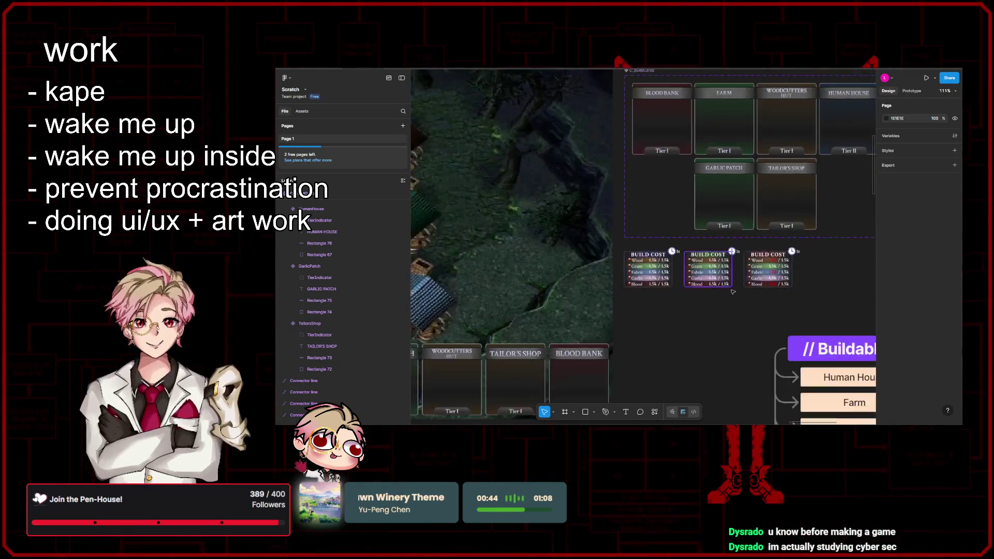
pyautogui.hscroll(-10, 705, 314)
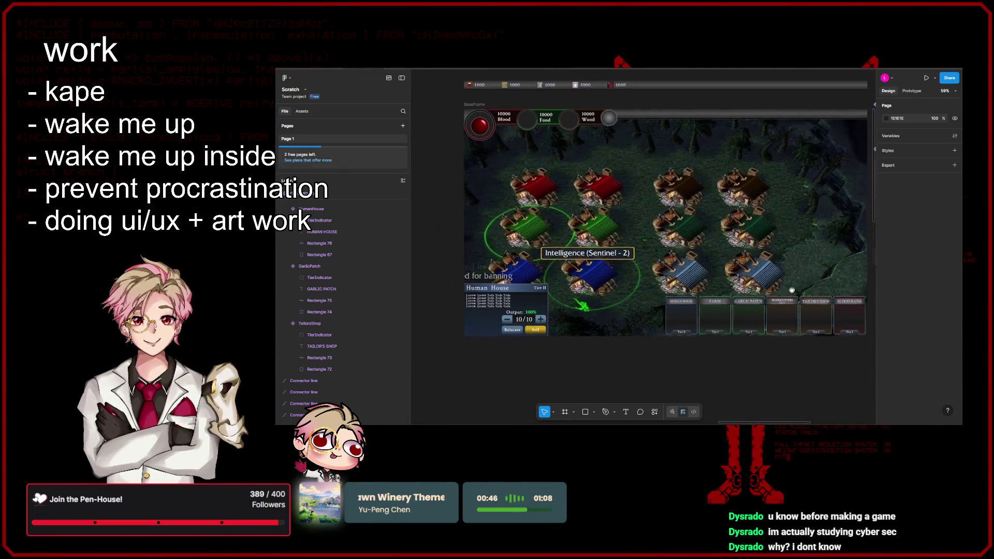
pyautogui.hscroll(-3, 680, 307)
pyautogui.scroll(-5, 718, 332)
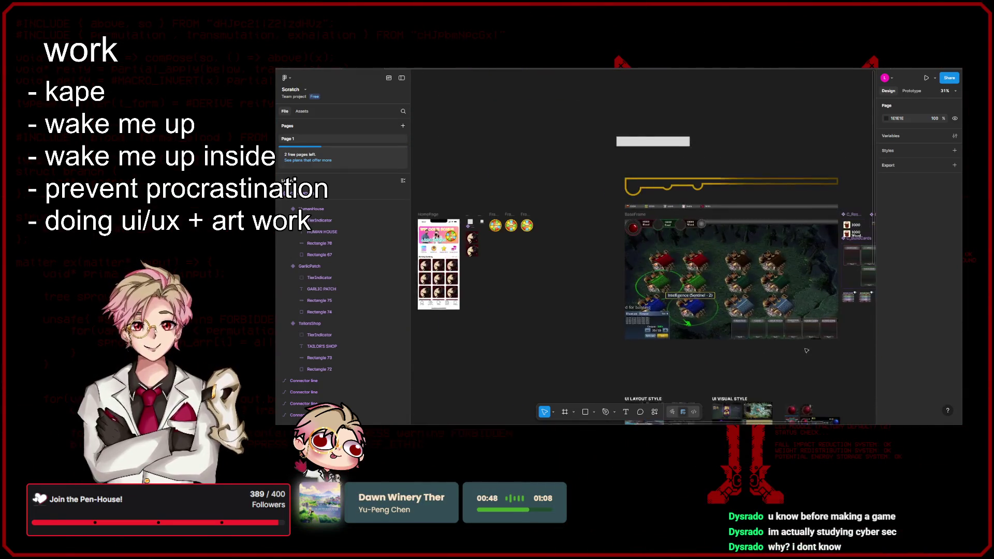
pyautogui.scroll(3, 718, 332)
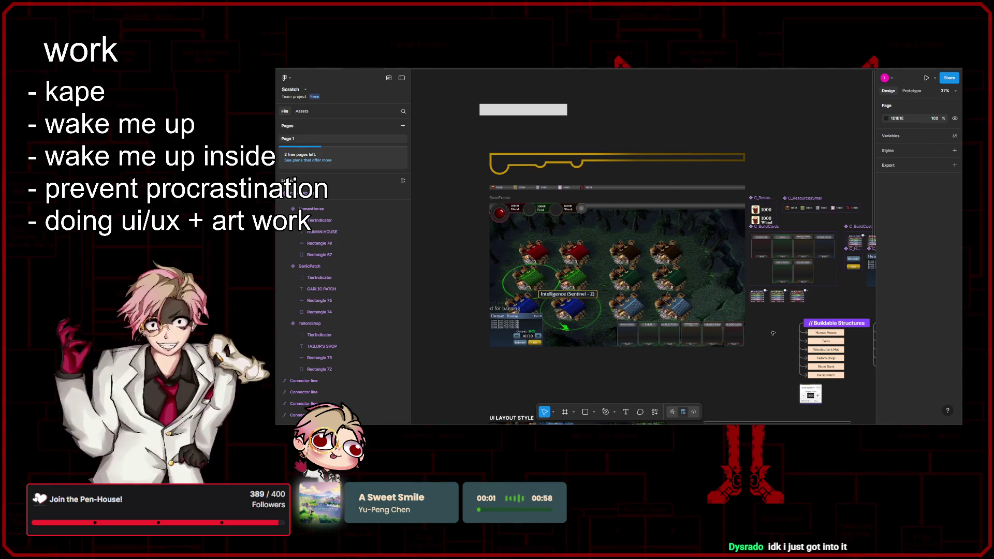
pyautogui.hscroll(3, 708, 309)
pyautogui.scroll(-1, 707, 309)
pyautogui.moveTo(708, 309); pyautogui.dragTo(729, 318)
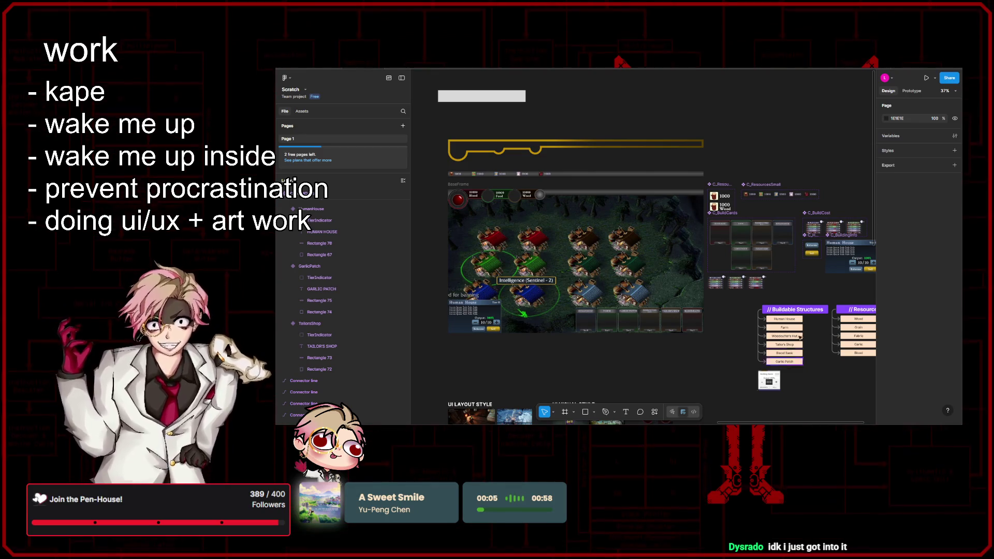
pyautogui.scroll(2, 805, 329)
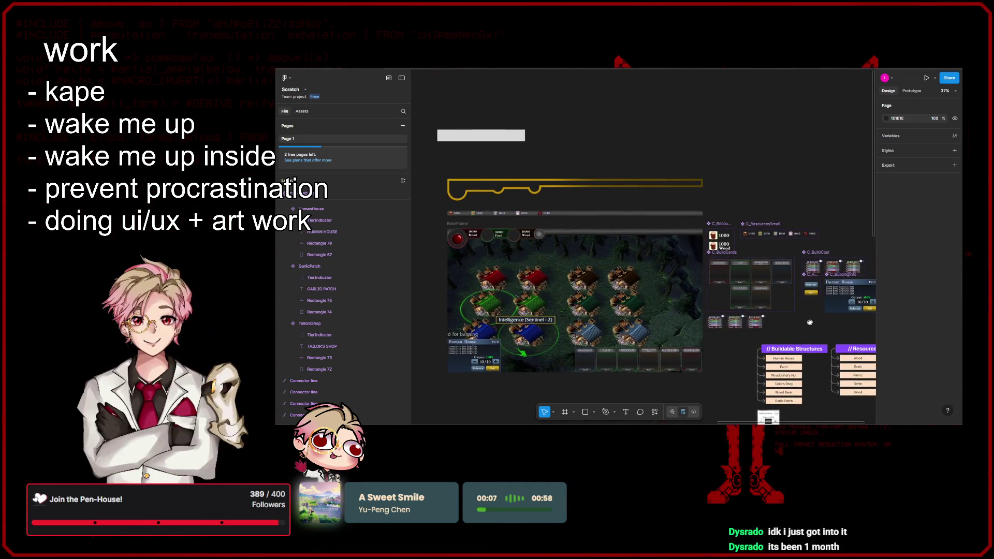
pyautogui.moveTo(810, 322); pyautogui.dragTo(811, 309)
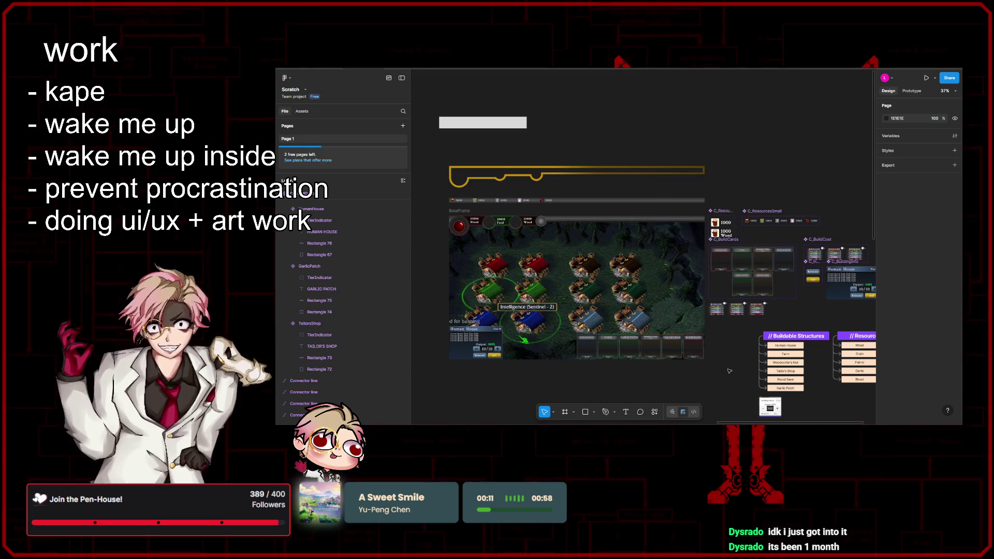
pyautogui.scroll(-3, 777, 321)
pyautogui.scroll(2, 743, 335)
pyautogui.scroll(2, 743, 334)
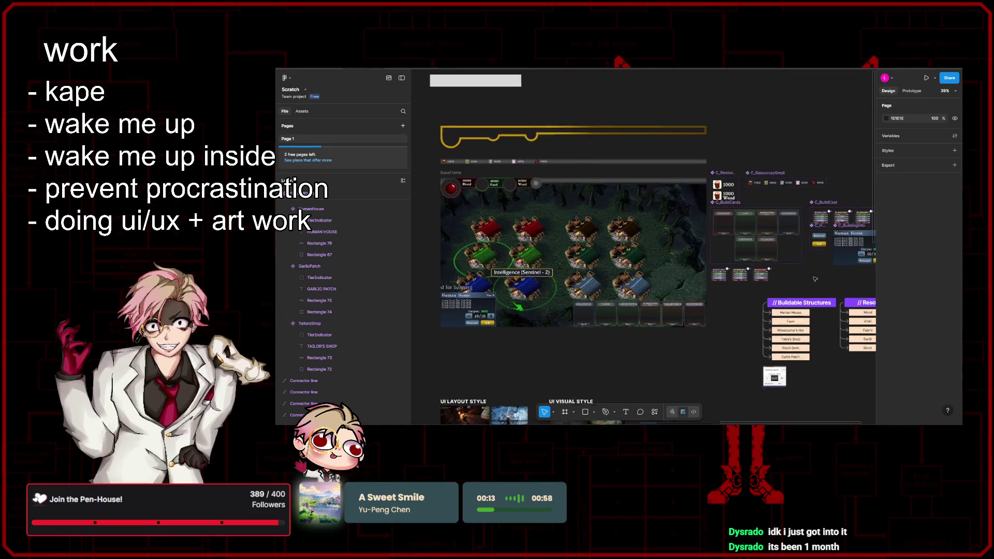
pyautogui.hscroll(2, 772, 316)
pyautogui.scroll(-3, 769, 315)
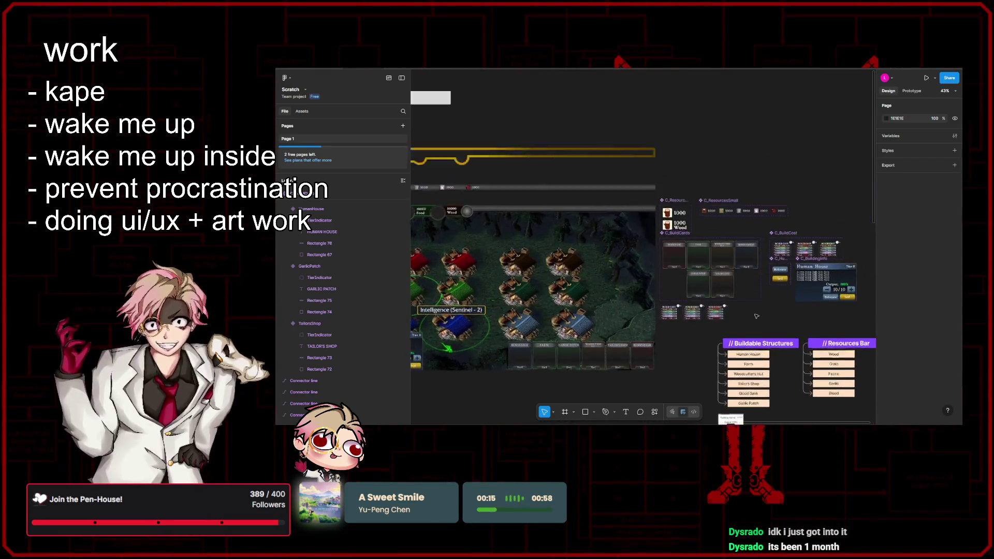
pyautogui.hscroll(2, 746, 318)
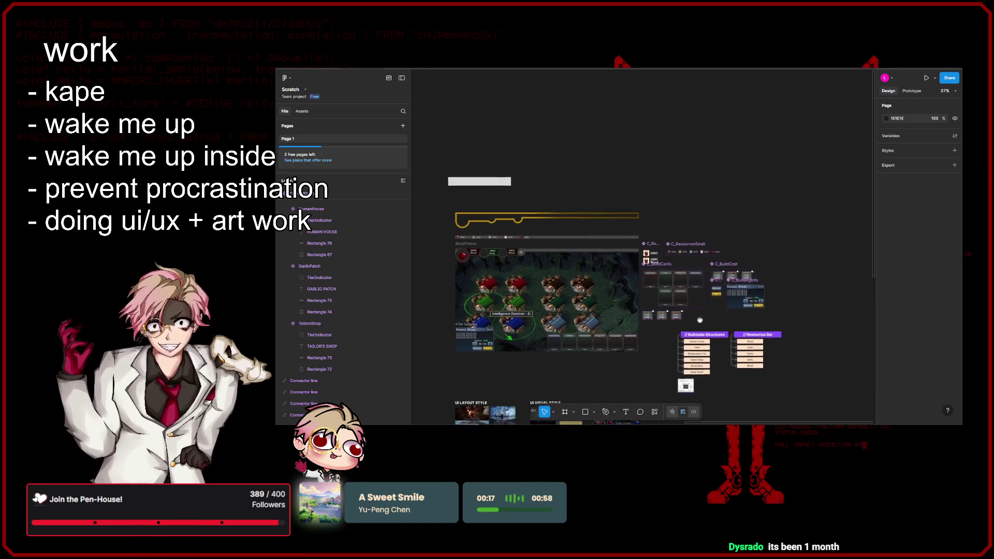
pyautogui.scroll(2, 725, 319)
pyautogui.scroll(4, 700, 321)
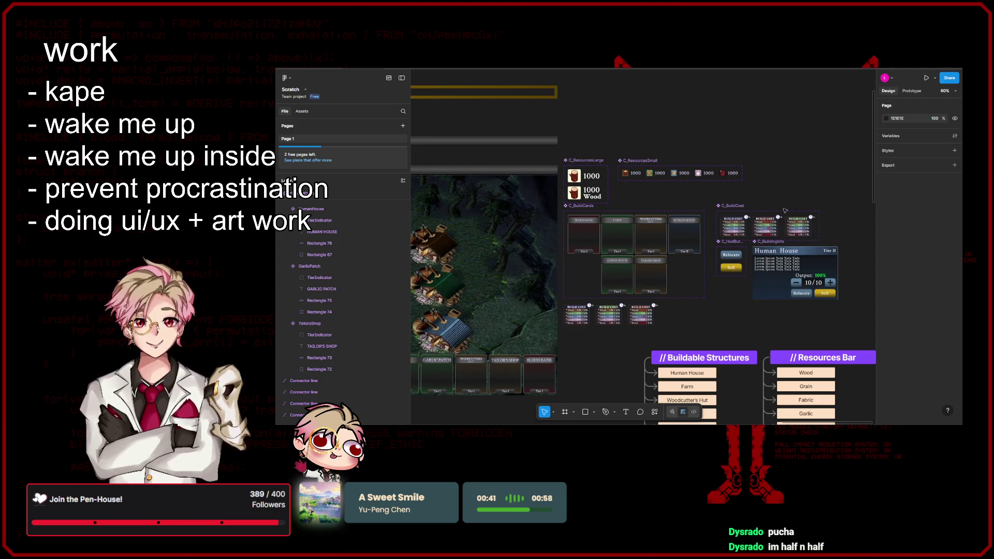
pyautogui.hscroll(-3, 745, 207)
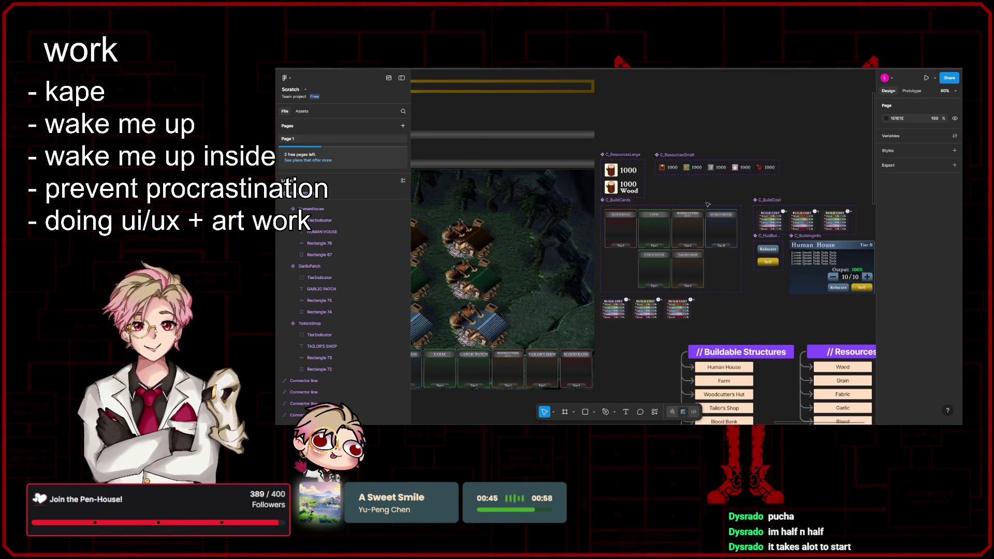
pyautogui.hscroll(-10, 707, 203)
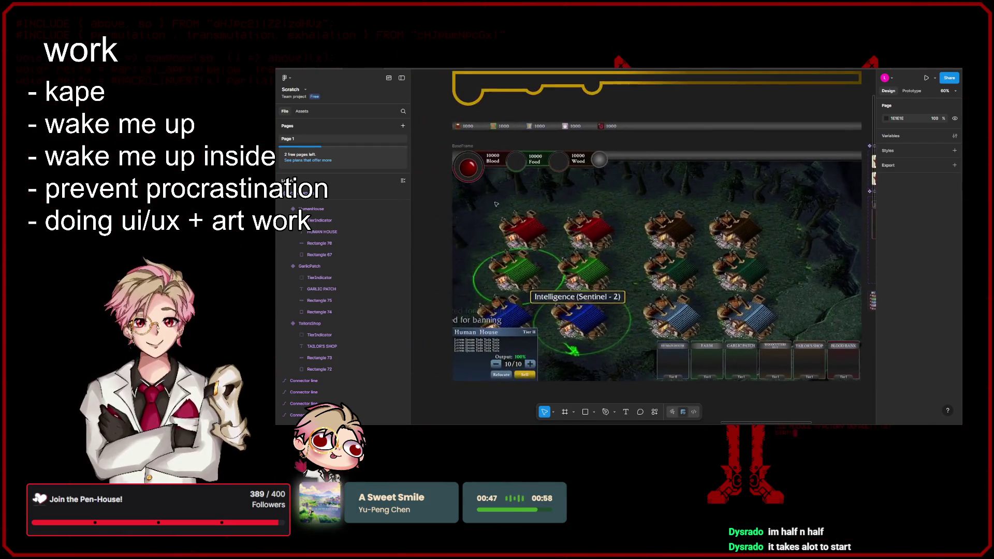
pyautogui.hscroll(3, 577, 203)
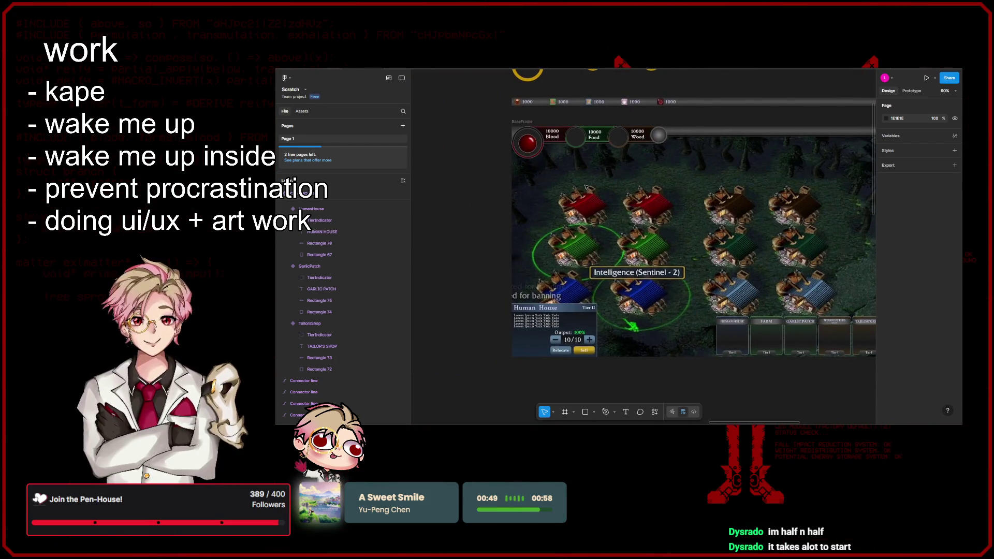
pyautogui.scroll(-3, 588, 228)
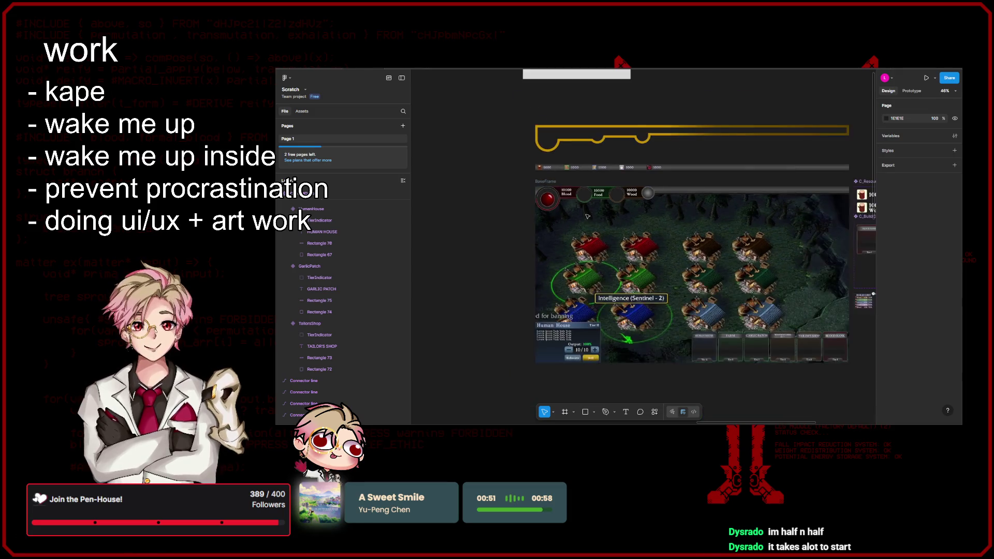
# - Nudge the Blood orb's inner red ellipse up and to the right
pyautogui.scroll(-3, 533, 257)
pyautogui.scroll(3, 662, 279)
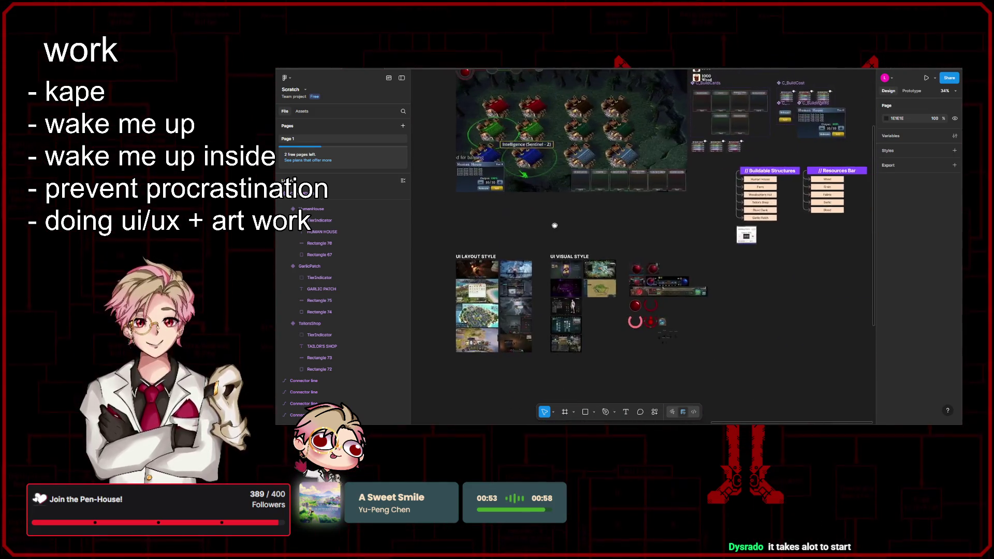
pyautogui.scroll(3, 584, 152)
pyautogui.scroll(5, 636, 178)
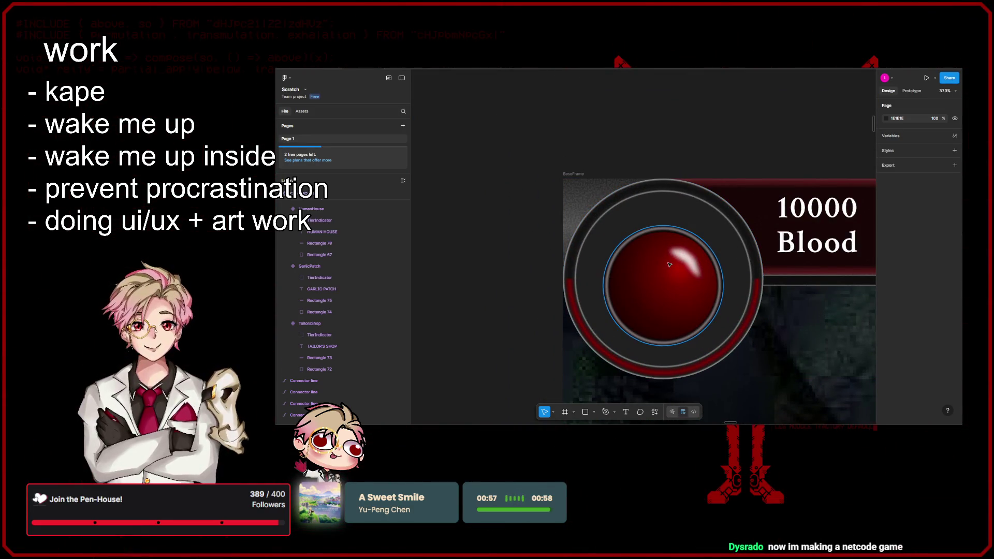
pyautogui.scroll(-1, 669, 264)
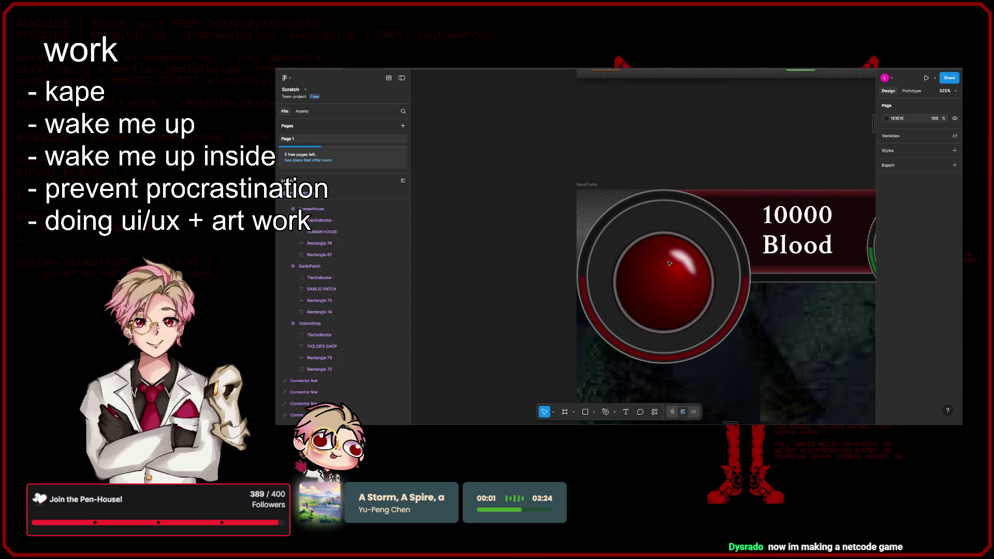
pyautogui.click(675, 285)
pyautogui.scroll(3, 675, 286)
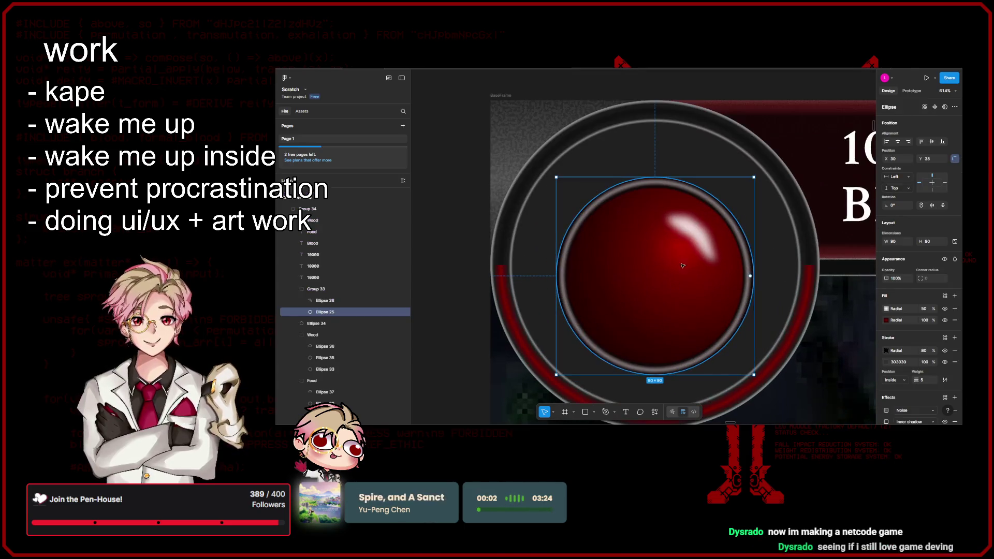
pyautogui.moveTo(672, 272); pyautogui.dragTo(685, 266)
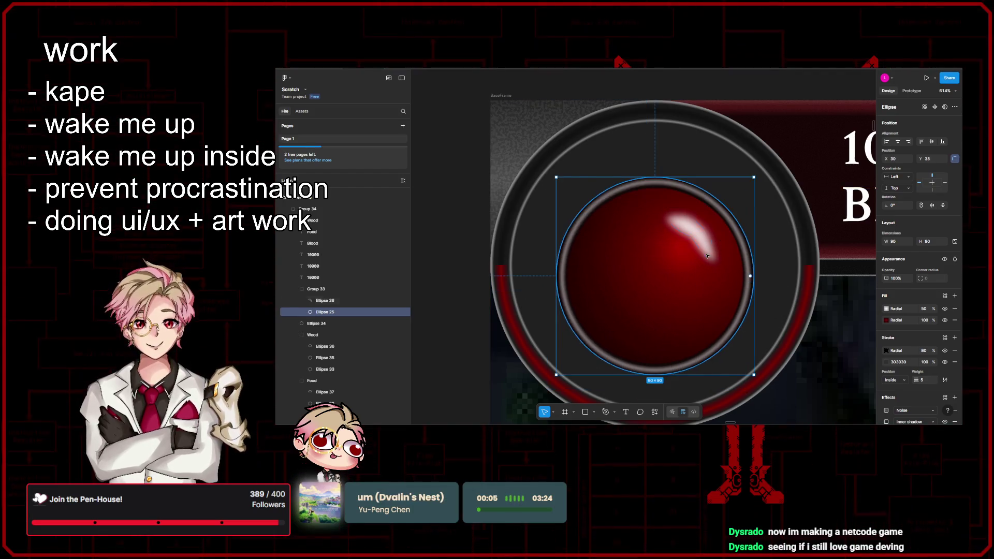
# - Select the red ball group and move it within the orb ring to X 27, Y 42
pyautogui.click(768, 272)
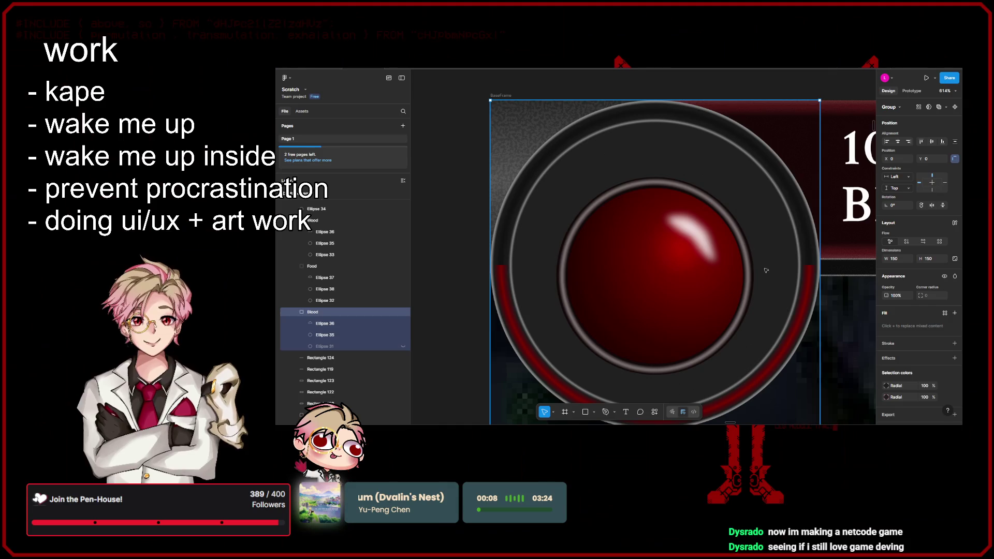
pyautogui.scroll(-2, 766, 271)
pyautogui.doubleClick(688, 253)
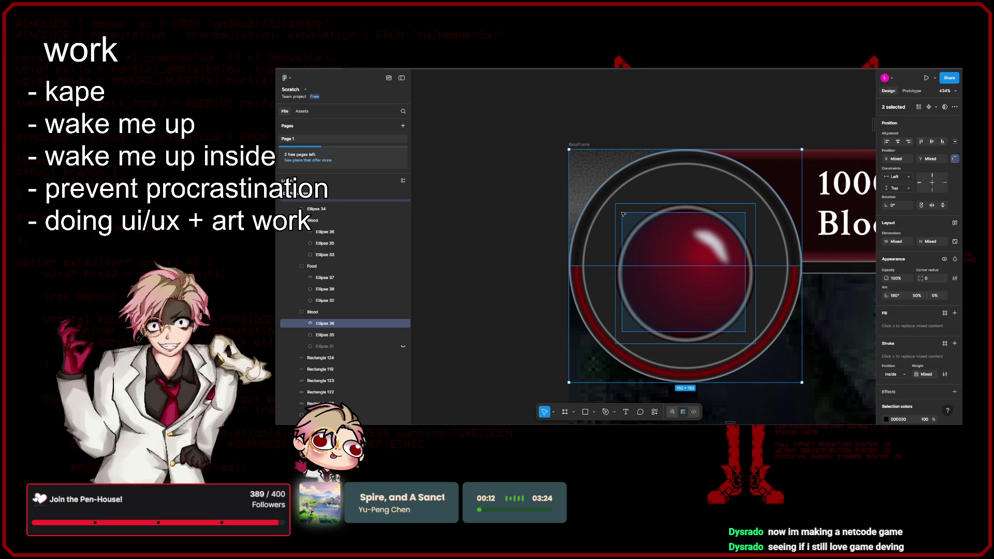
pyautogui.keyDown('shift'); pyautogui.click(339, 322); pyautogui.keyUp('shift')
pyautogui.scroll(1, 340, 322)
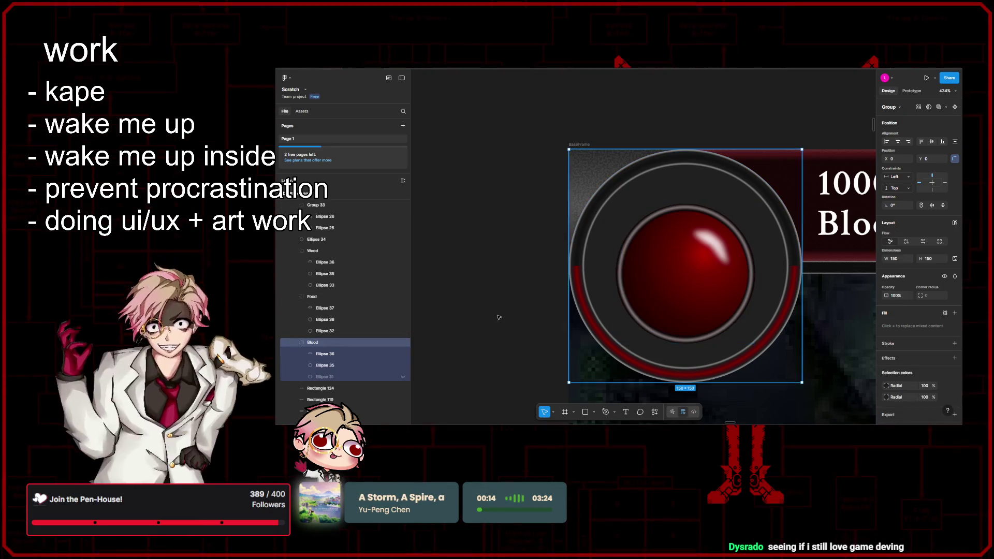
pyautogui.press('Escape')
pyautogui.click(295, 342)
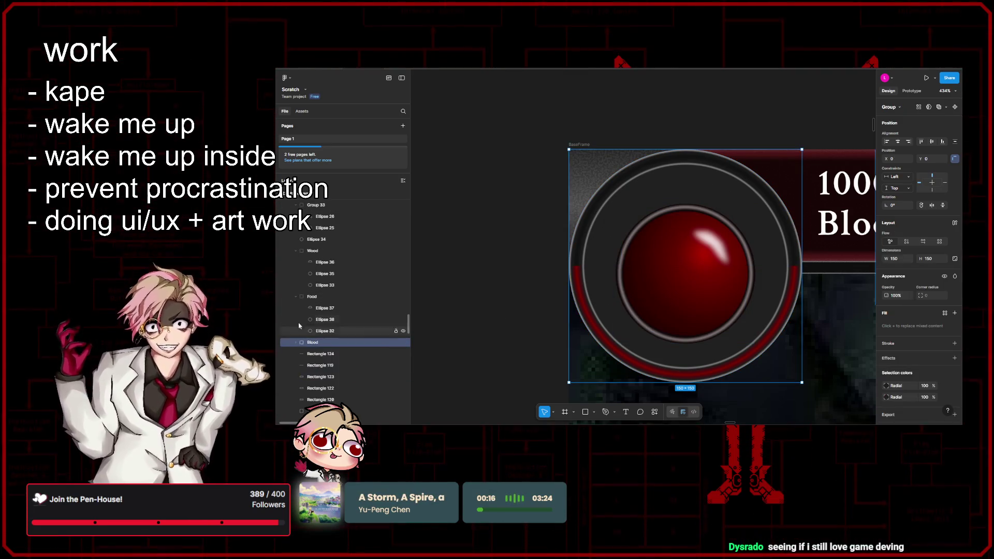
pyautogui.scroll(-2, 345, 352)
pyautogui.click(692, 280)
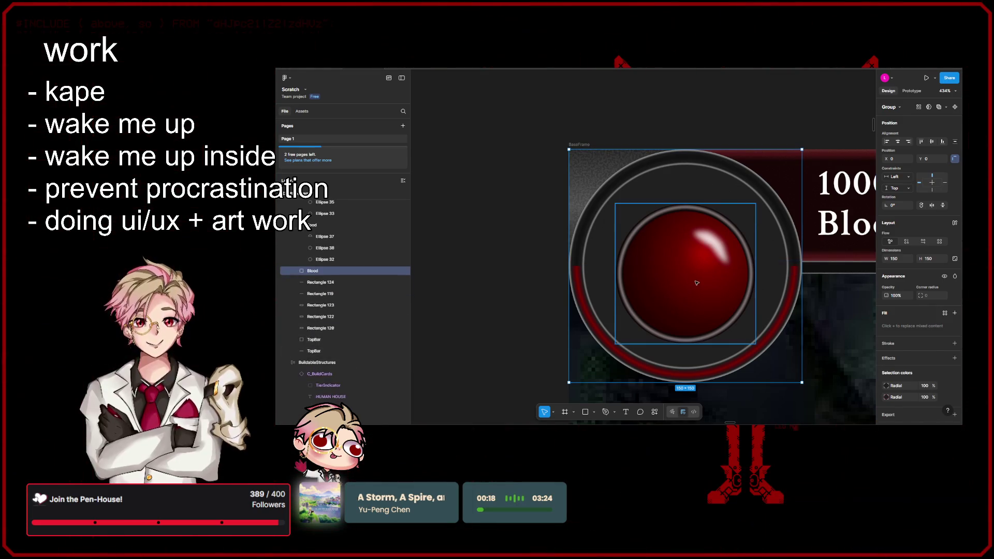
pyautogui.moveTo(685, 281)
pyautogui.mouseDown()
pyautogui.moveTo(686, 259)
pyautogui.moveTo(692, 295)
pyautogui.moveTo(692, 285)
pyautogui.mouseUp()
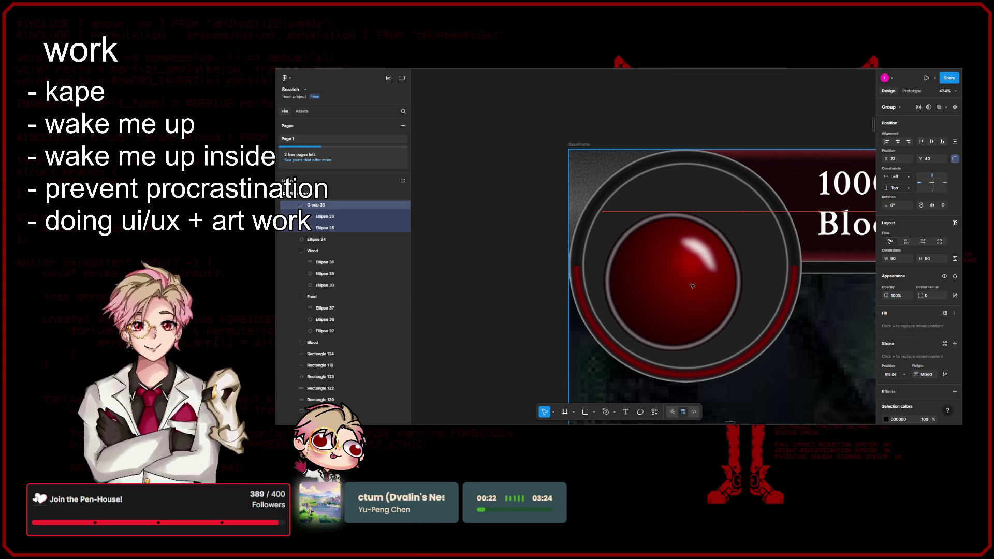
pyautogui.scroll(-3, 691, 289)
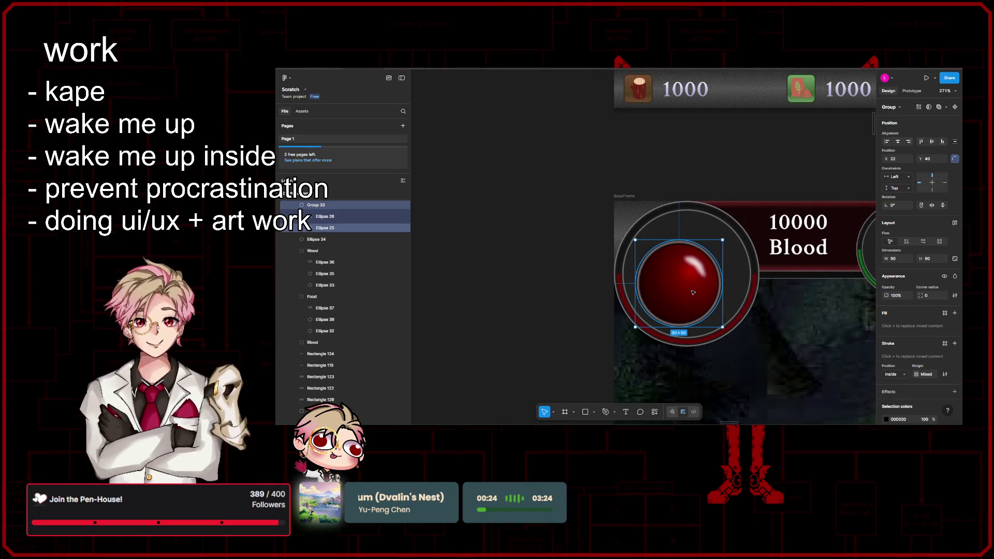
pyautogui.click(455, 281)
# - Paste a copy of the red ball onto the canvas beside the mockup
pyautogui.hotkey('ctrl', 'v')
pyautogui.hscroll(-4, 550, 297)
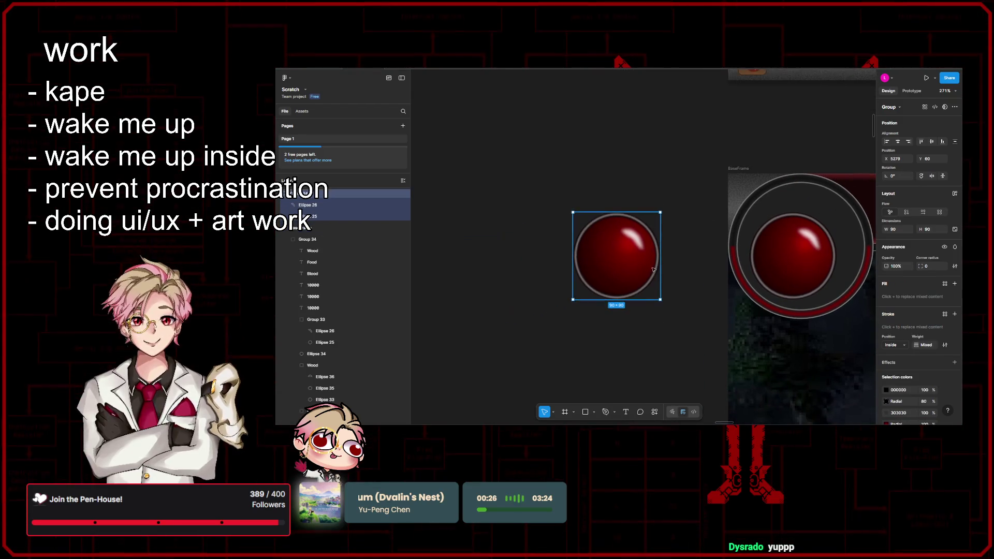
pyautogui.click(673, 322)
pyautogui.scroll(5, 668, 291)
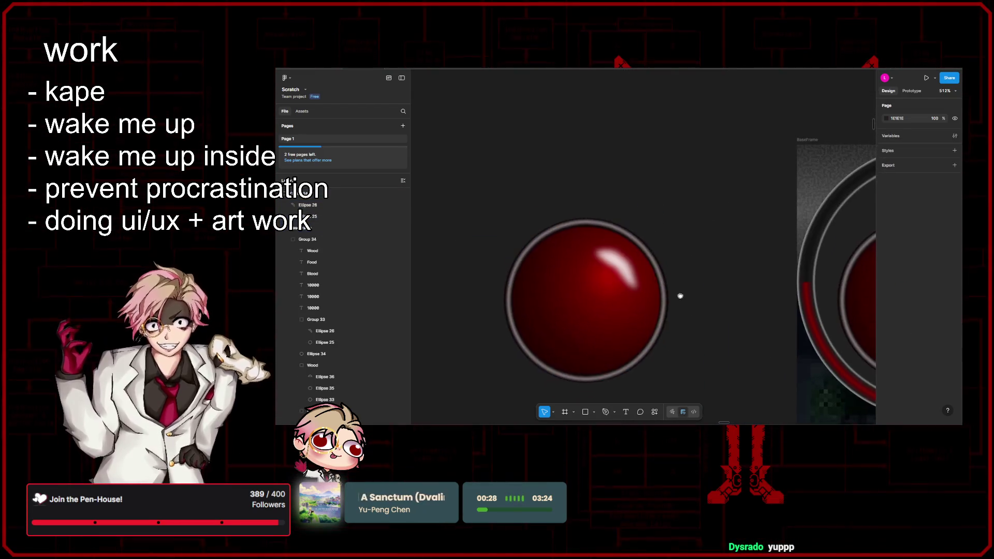
pyautogui.click(577, 313)
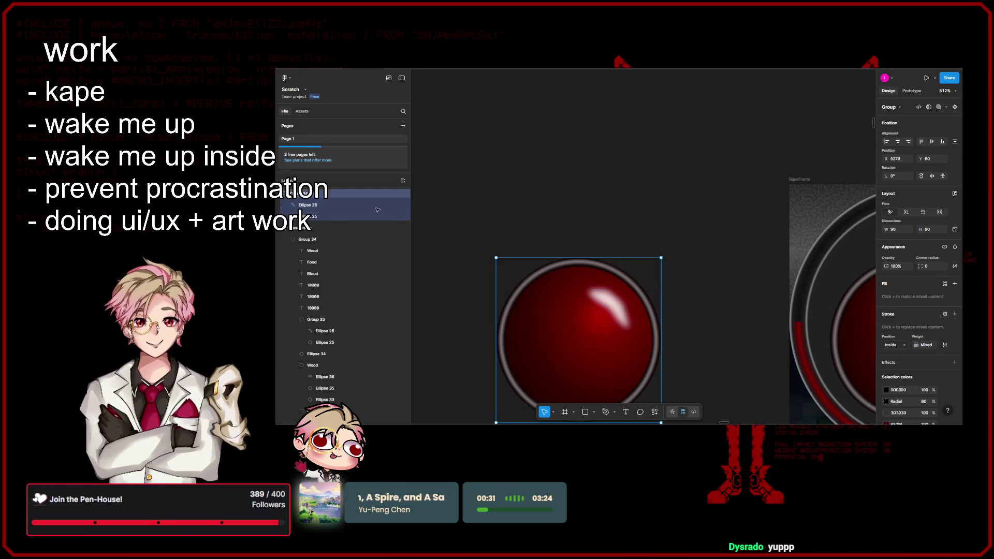
pyautogui.click(540, 190)
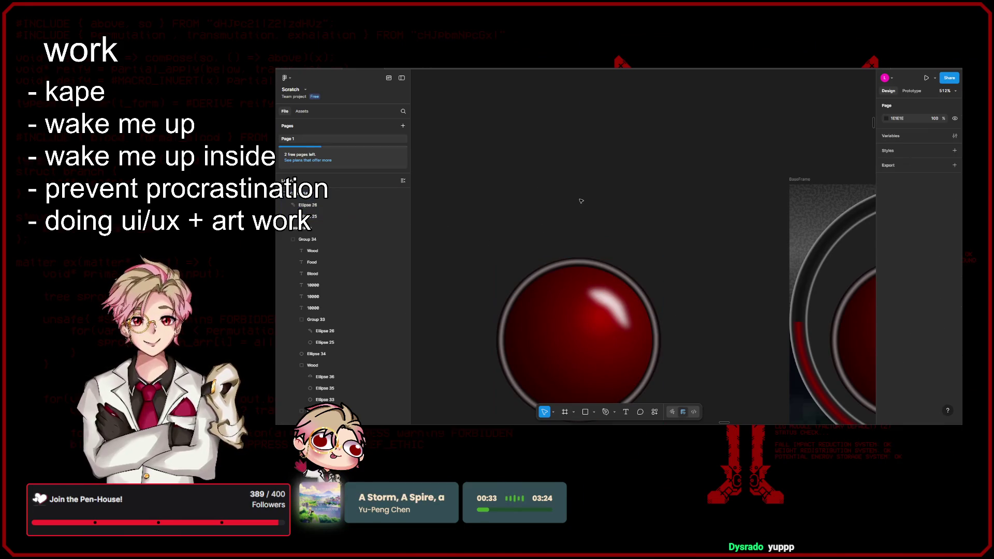
pyautogui.scroll(1, 590, 200)
# - Draw a grey rectangle, narrow and shorten it into a neck, and tilt it onto the ball
pyautogui.press('r')
pyautogui.click(599, 202)
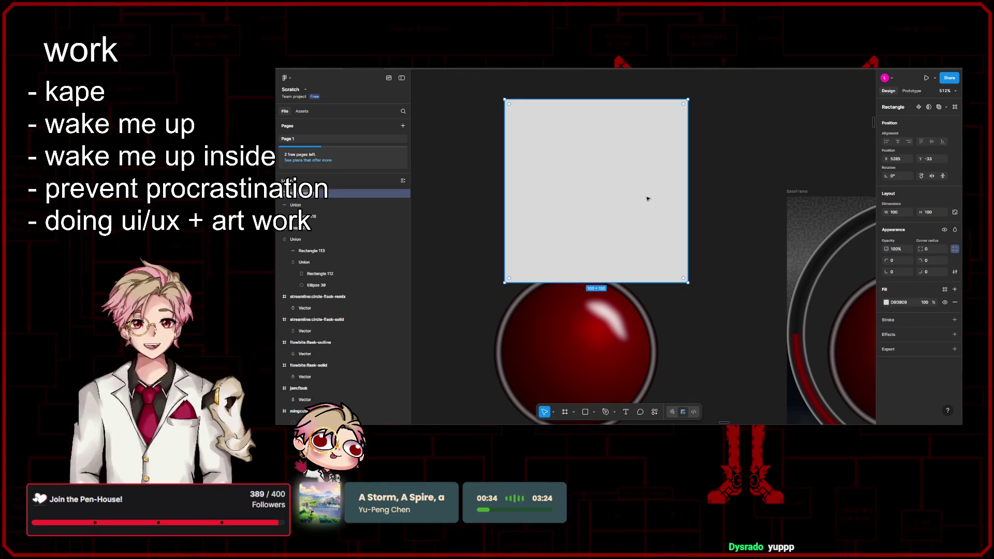
pyautogui.moveTo(688, 198); pyautogui.dragTo(613, 199)
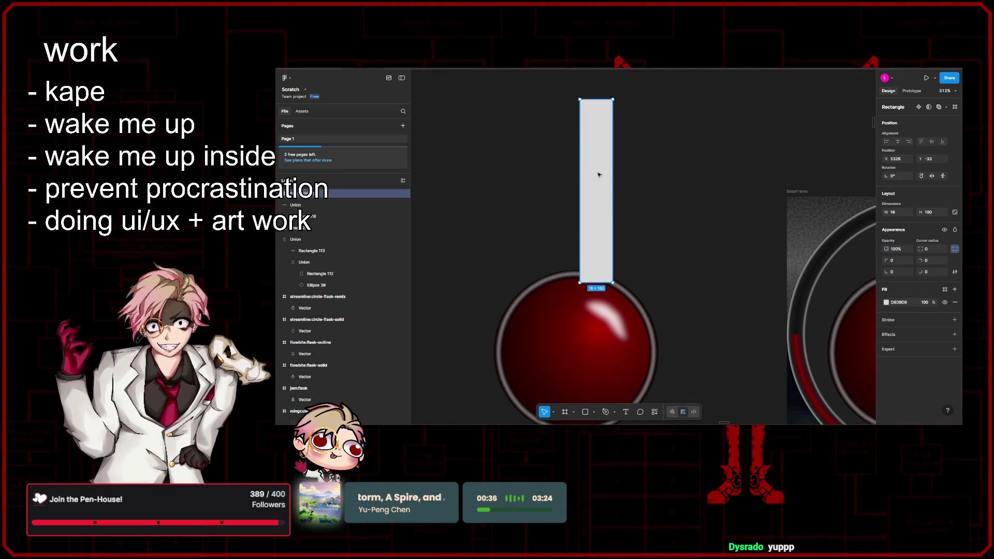
pyautogui.moveTo(595, 100)
pyautogui.mouseDown()
pyautogui.moveTo(597, 209)
pyautogui.moveTo(574, 236)
pyautogui.moveTo(591, 203)
pyautogui.mouseUp()
pyautogui.moveTo(593, 243); pyautogui.dragTo(630, 263)
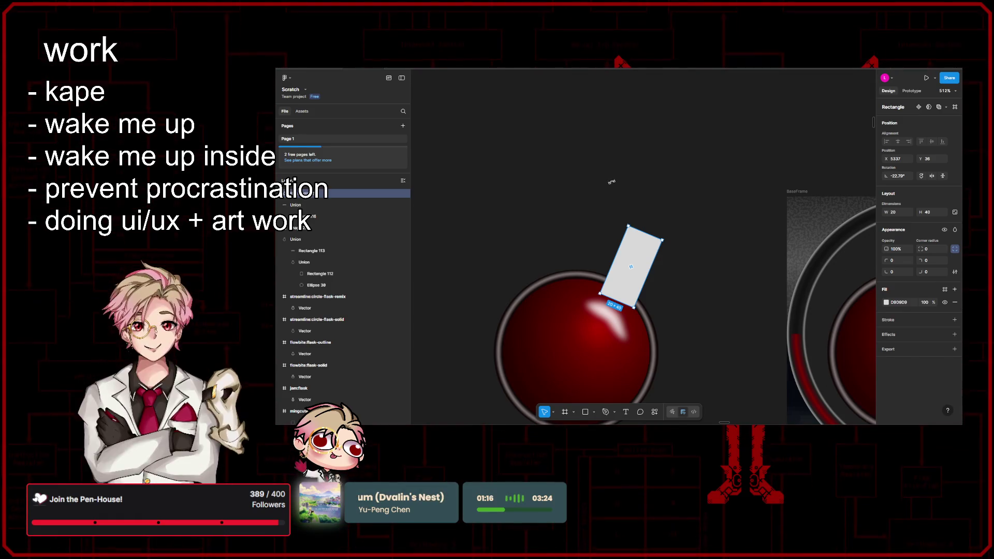
# - Rotate the neck further to about -30.8° and nudge it up-left on the ball
pyautogui.scroll(3, 642, 274)
pyautogui.moveTo(616, 195); pyautogui.dragTo(626, 194)
pyautogui.moveTo(642, 228); pyautogui.dragTo(639, 233)
pyautogui.scroll(-10, 695, 282)
pyautogui.click(706, 215)
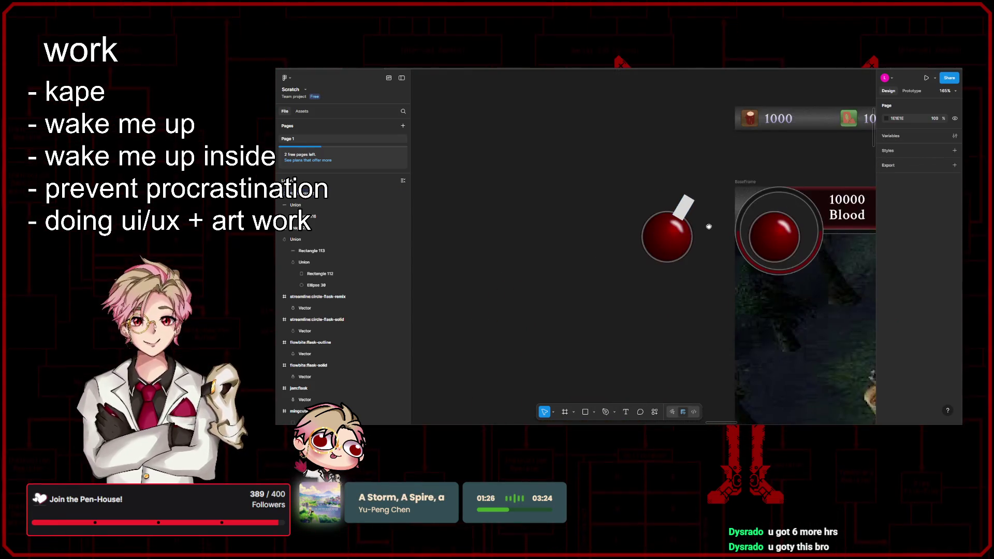
pyautogui.scroll(5, 709, 226)
pyautogui.click(635, 220)
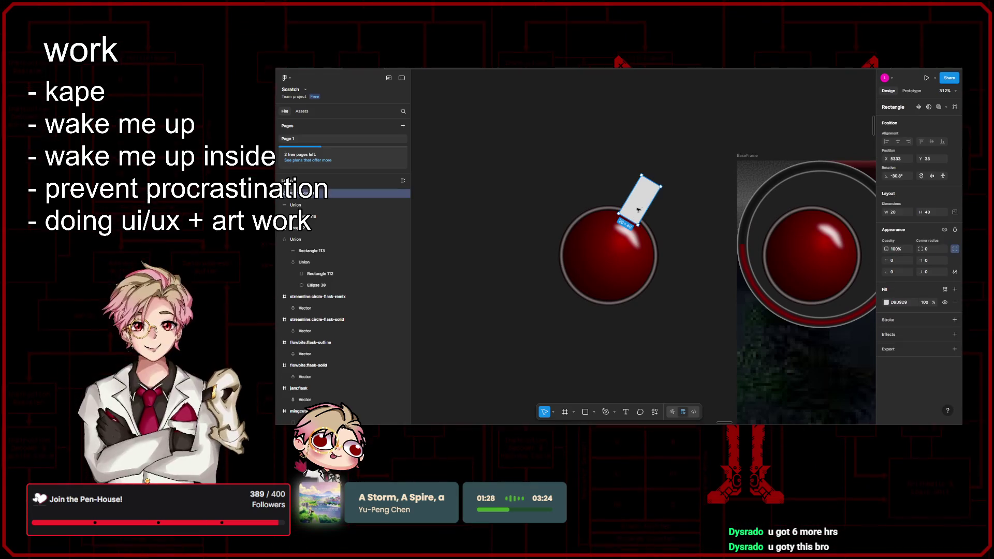
pyautogui.click(688, 242)
pyautogui.scroll(-6, 689, 242)
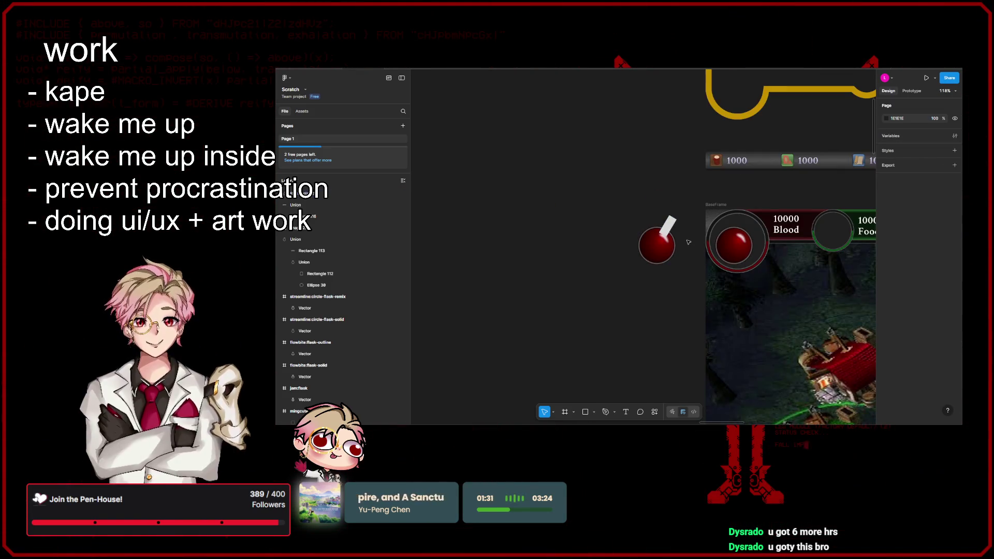
pyautogui.scroll(5, 689, 242)
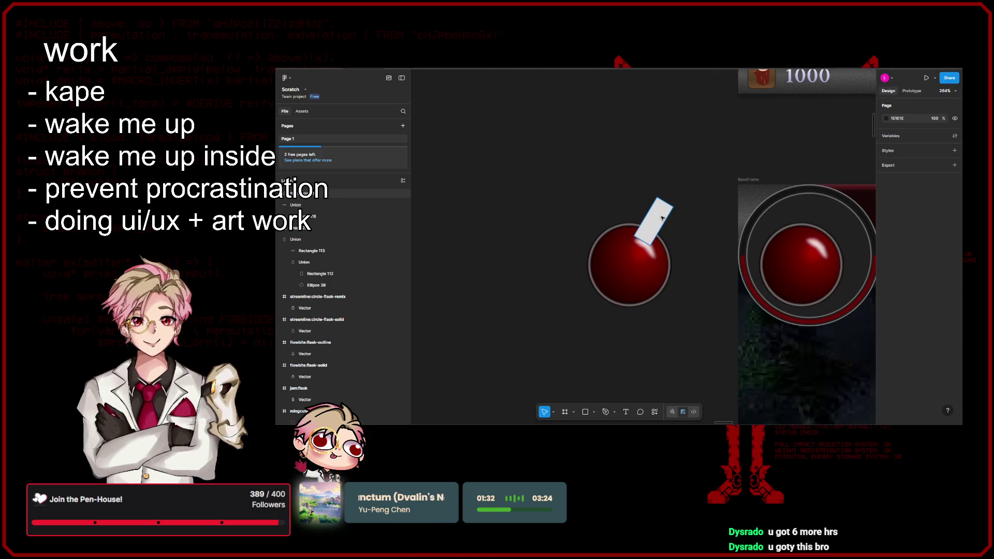
# - Give the neck rectangle a black 1-px inside stroke
pyautogui.click(658, 216)
pyautogui.scroll(3, 698, 252)
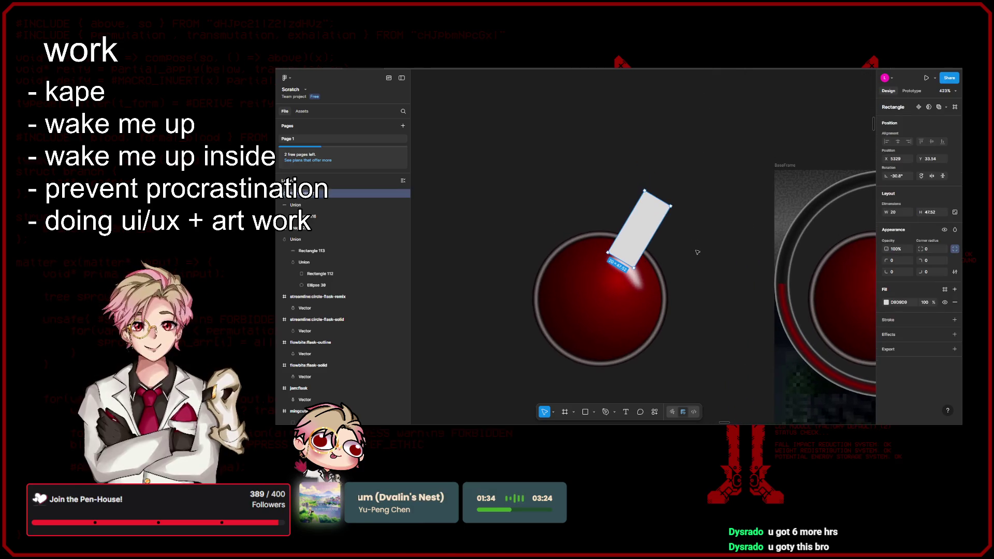
pyautogui.moveTo(697, 252); pyautogui.dragTo(689, 259)
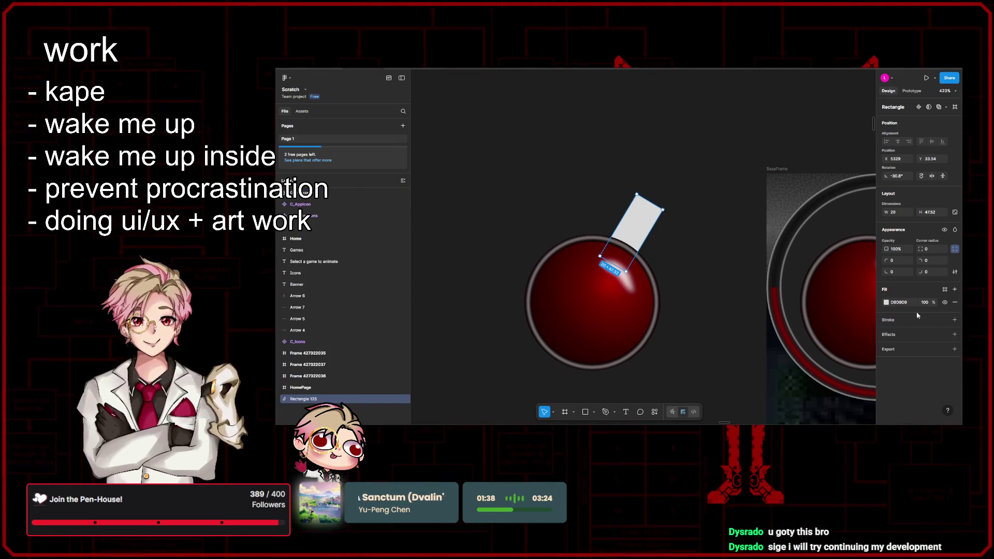
pyautogui.click(595, 310)
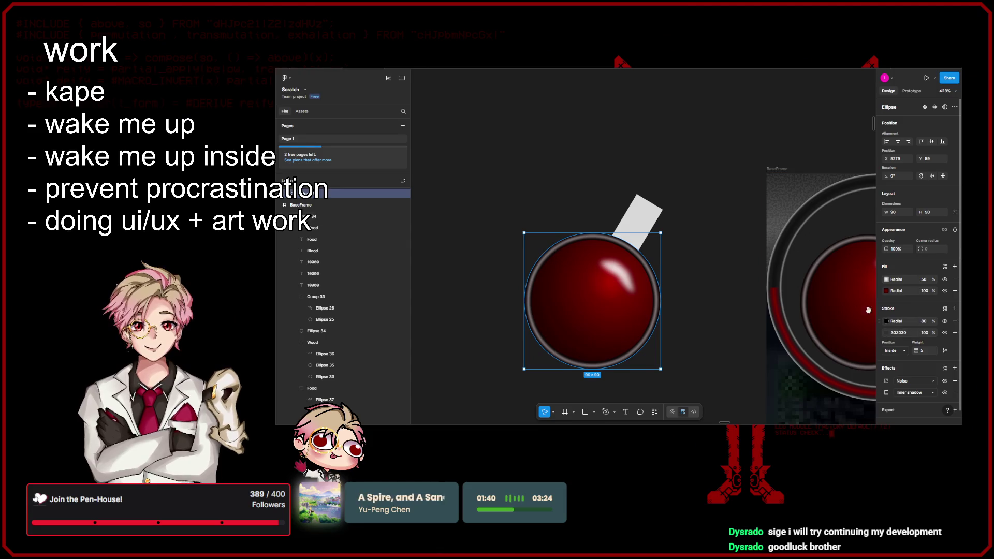
pyautogui.hotkey('ctrl', 'z')
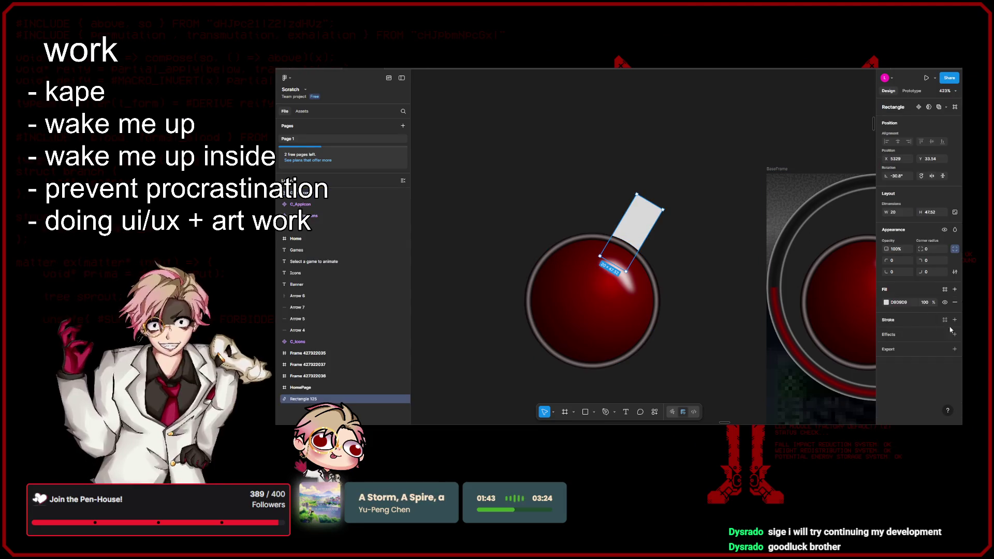
pyautogui.click(954, 319)
pyautogui.click(886, 333)
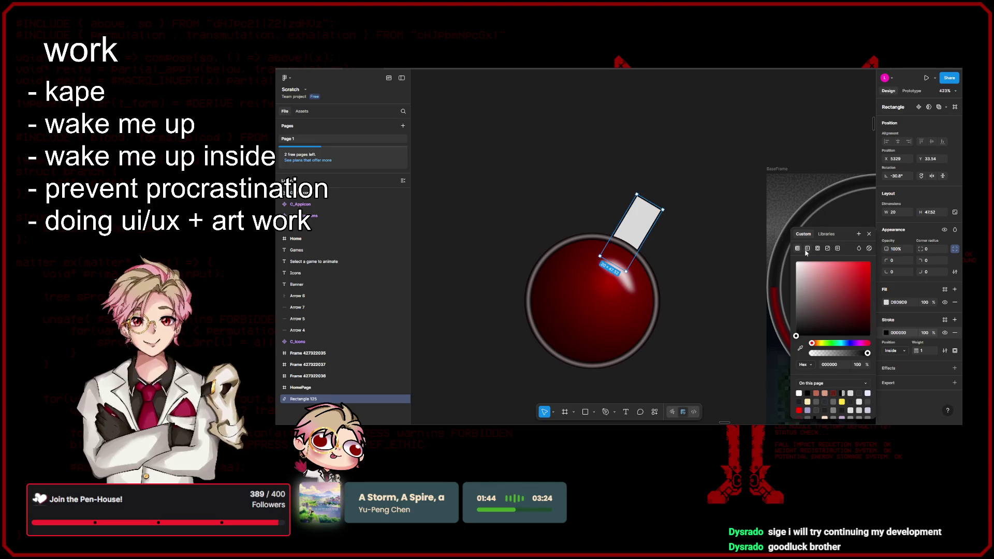
# - Change the neck's stroke paint to a linear gradient from 000000 to 666666
pyautogui.click(826, 249)
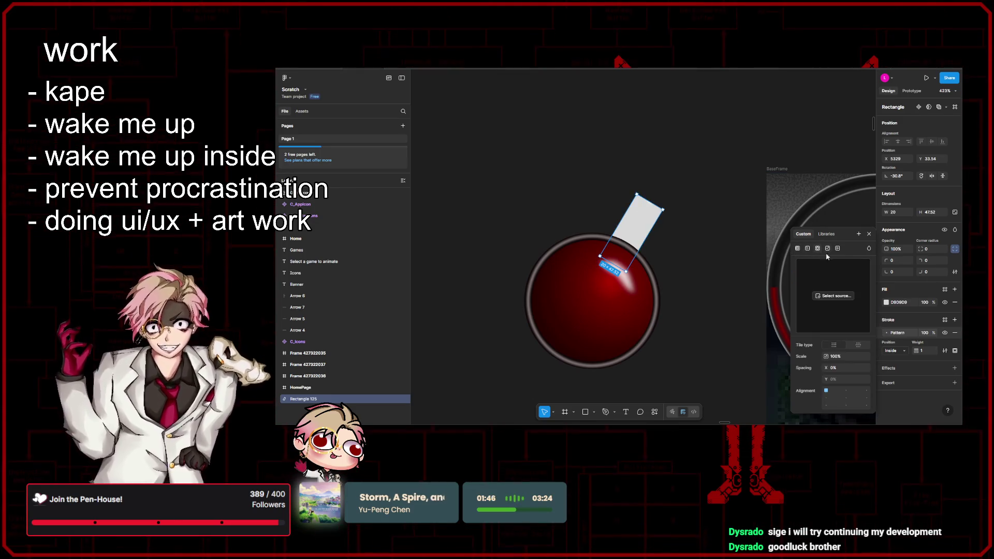
pyautogui.click(818, 249)
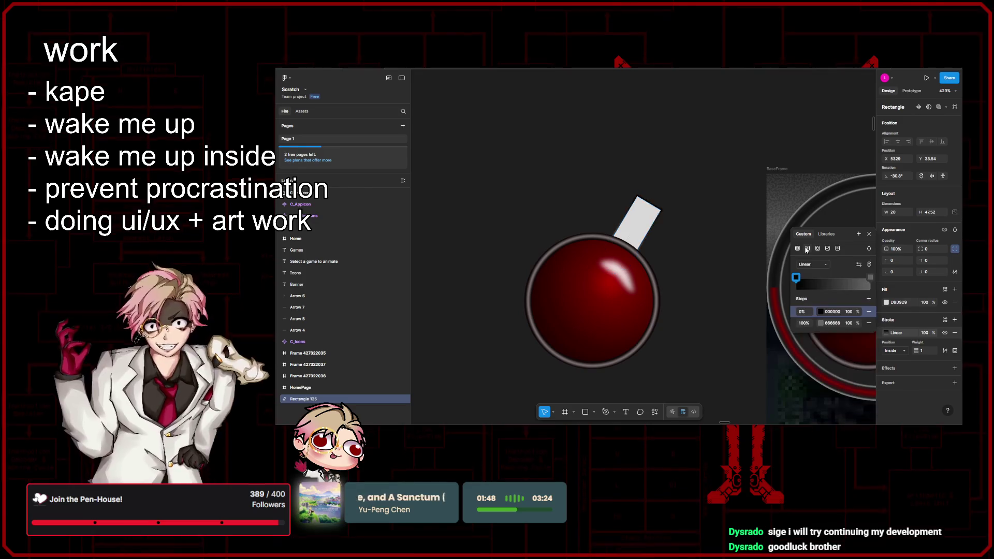
pyautogui.click(818, 249)
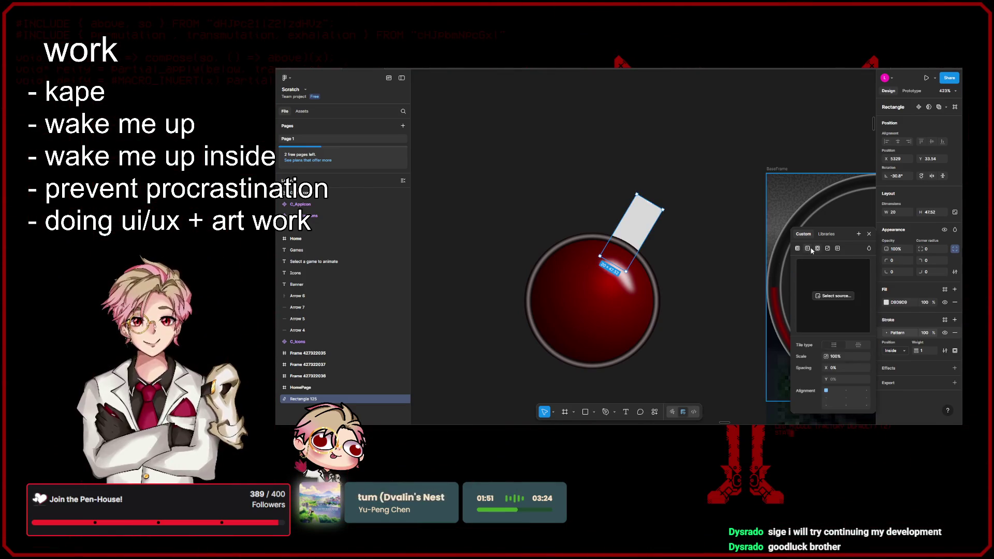
pyautogui.click(807, 249)
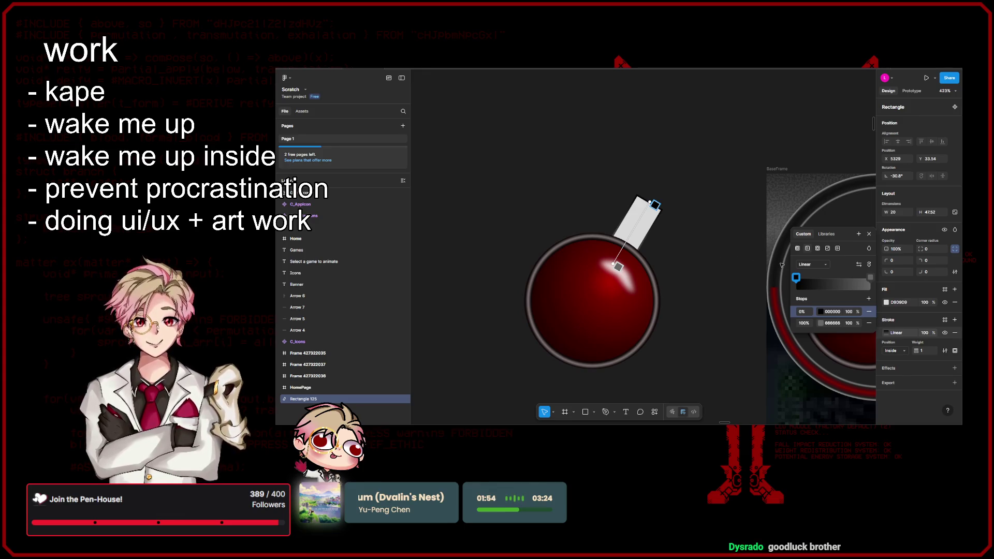
pyautogui.click(870, 234)
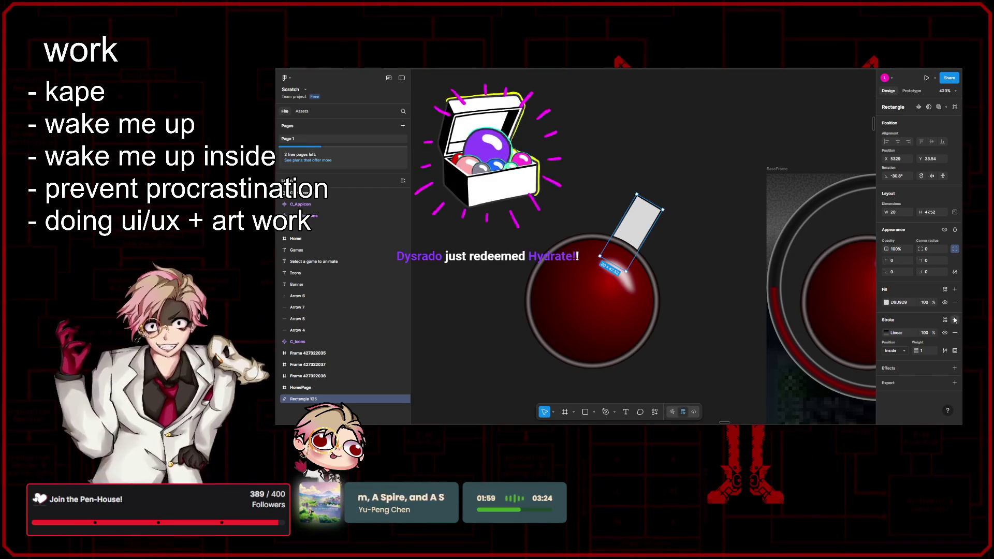
# - Add a second 000000 stroke at 20% and set the stroke sides to Custom
pyautogui.click(954, 319)
pyautogui.click(945, 362)
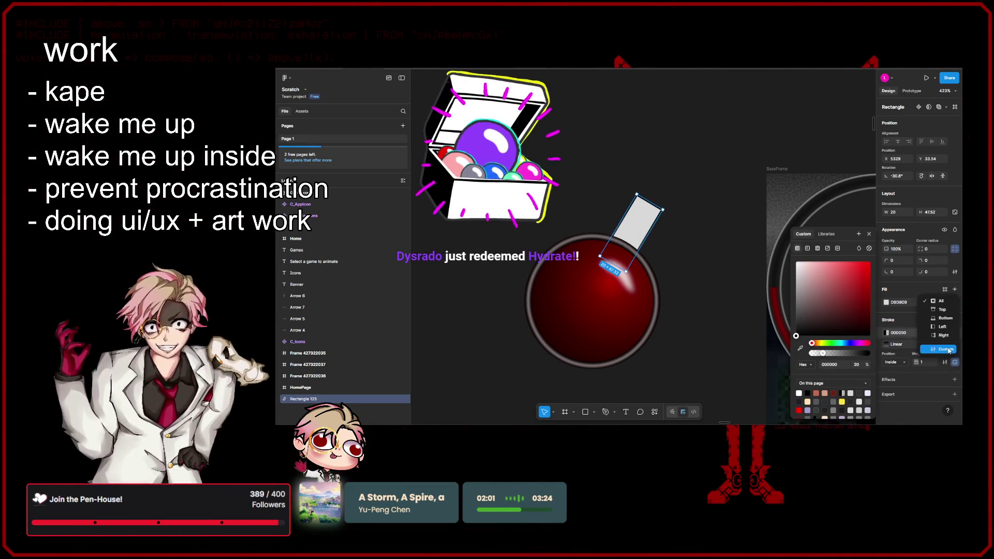
pyautogui.click(946, 348)
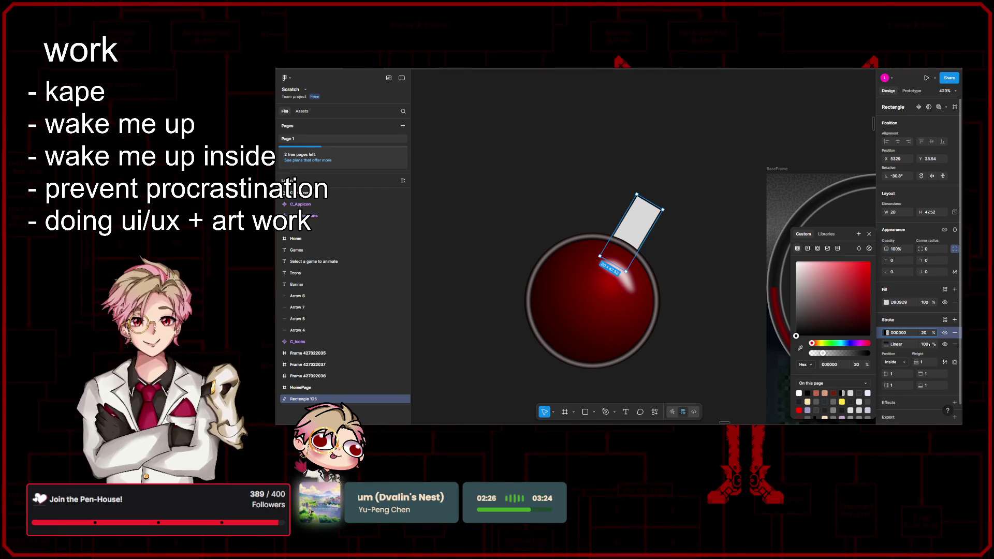
# - Shorten the neck to H 39.16 and move it down to Y 38 on the ball
pyautogui.click(712, 277)
pyautogui.scroll(5, 678, 222)
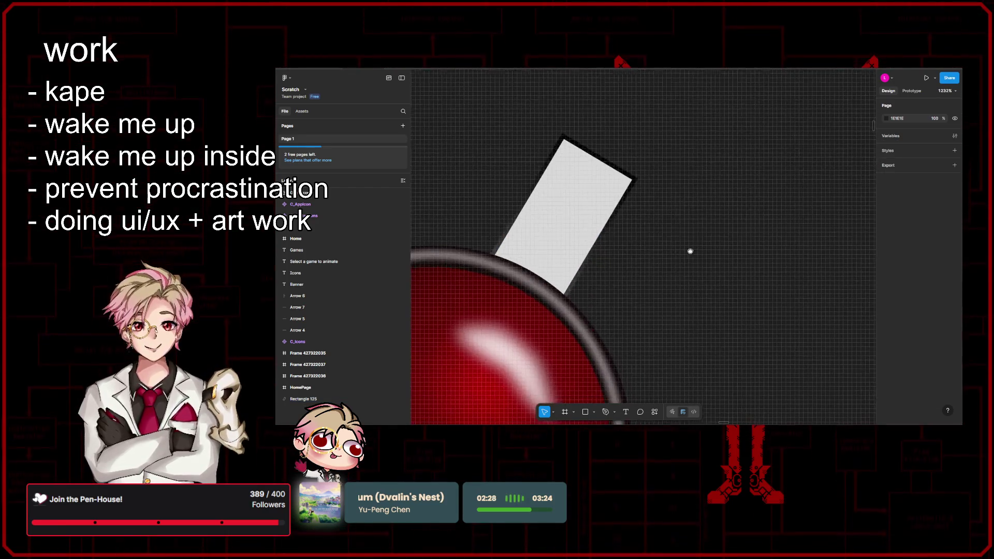
pyautogui.scroll(-3, 748, 288)
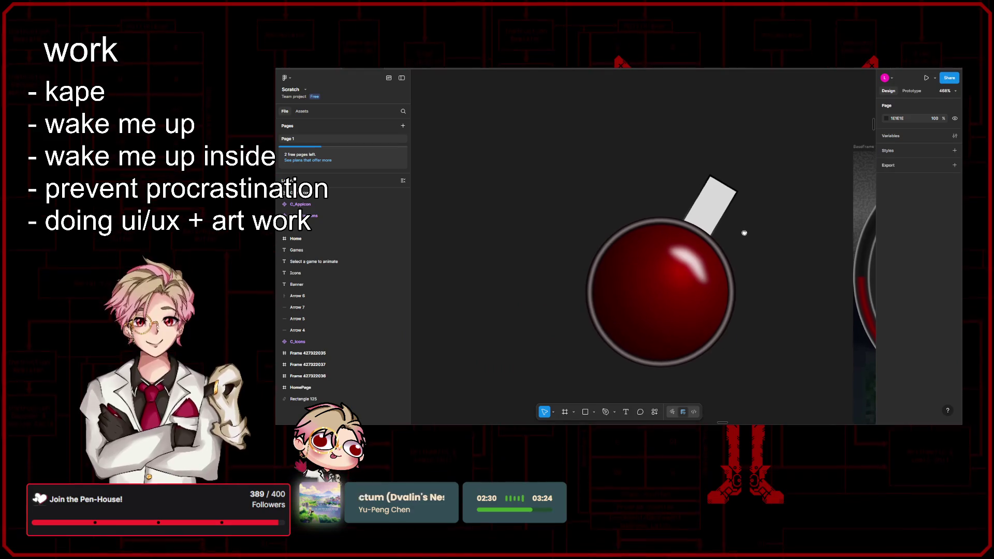
pyautogui.scroll(5, 746, 284)
pyautogui.click(684, 247)
pyautogui.click(684, 248)
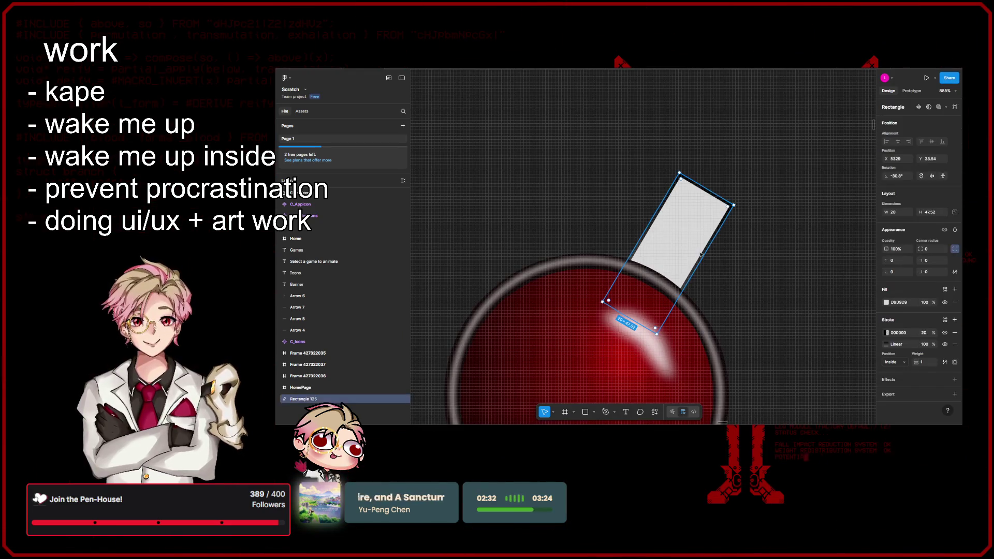
pyautogui.moveTo(641, 324)
pyautogui.mouseDown()
pyautogui.moveTo(660, 261)
pyautogui.moveTo(655, 302)
pyautogui.mouseUp()
pyautogui.moveTo(684, 239)
pyautogui.mouseDown()
pyautogui.moveTo(674, 269)
pyautogui.moveTo(673, 254)
pyautogui.mouseUp()
# - Delete the 000000 20% stroke, leaving only the gradient outline
pyautogui.scroll(-5, 673, 254)
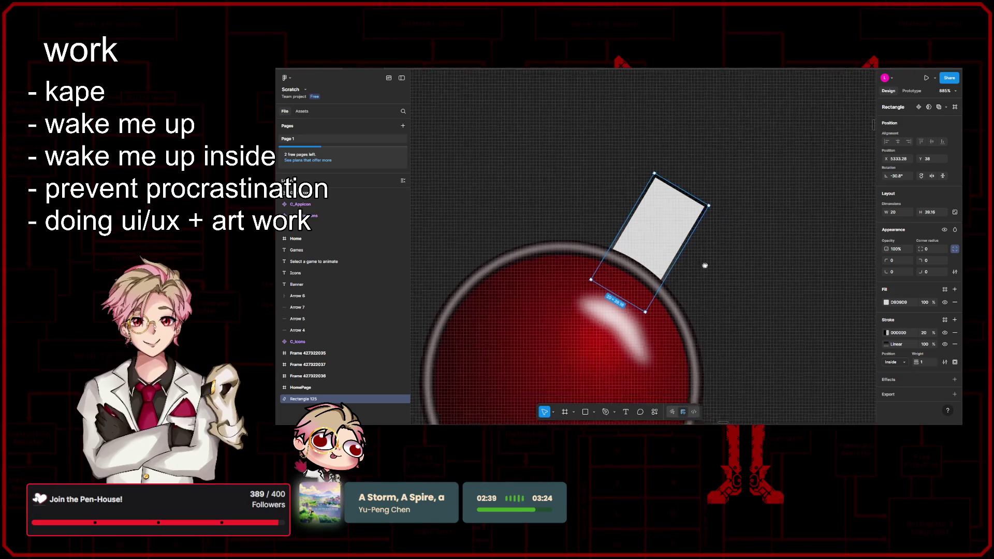
pyautogui.hscroll(3, 778, 250)
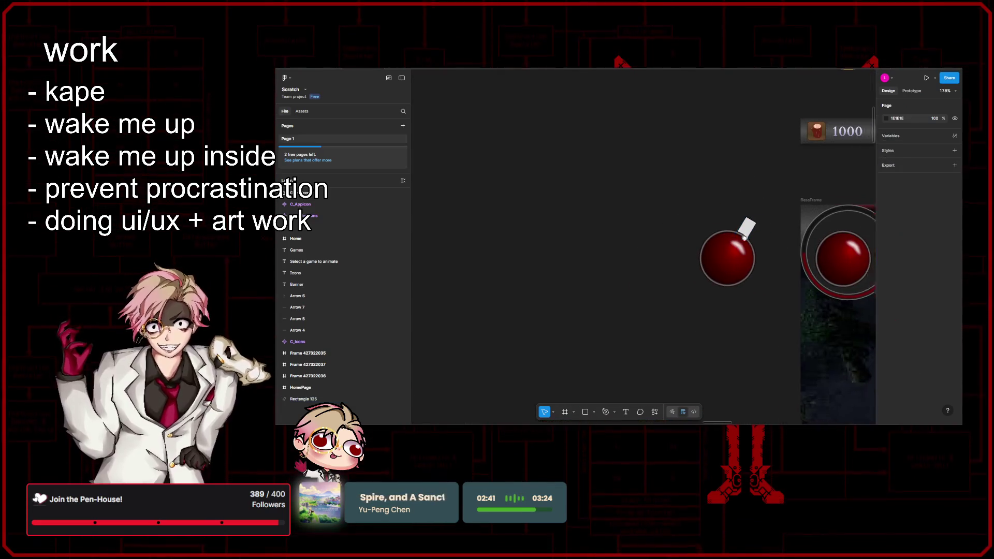
pyautogui.scroll(3, 670, 259)
pyautogui.scroll(3, 670, 259)
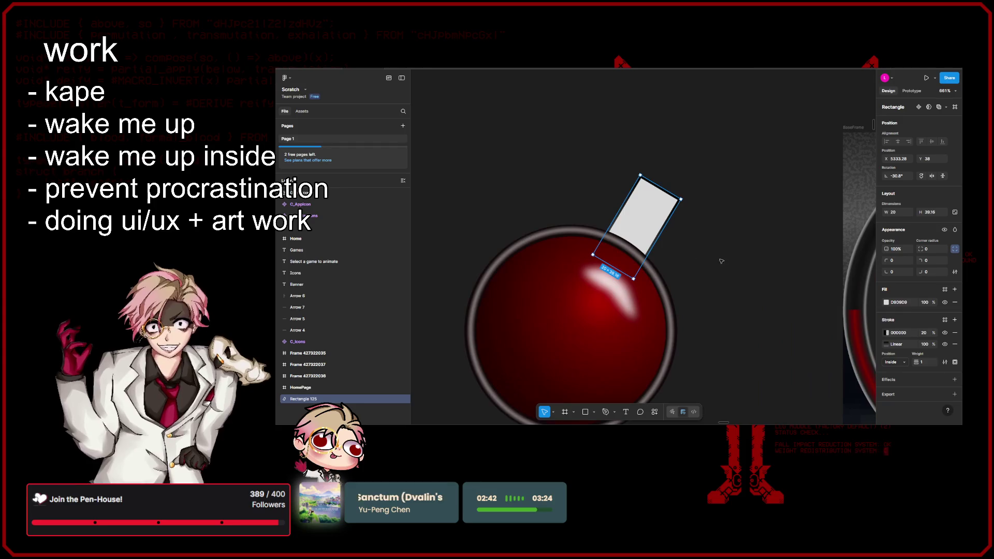
pyautogui.click(954, 333)
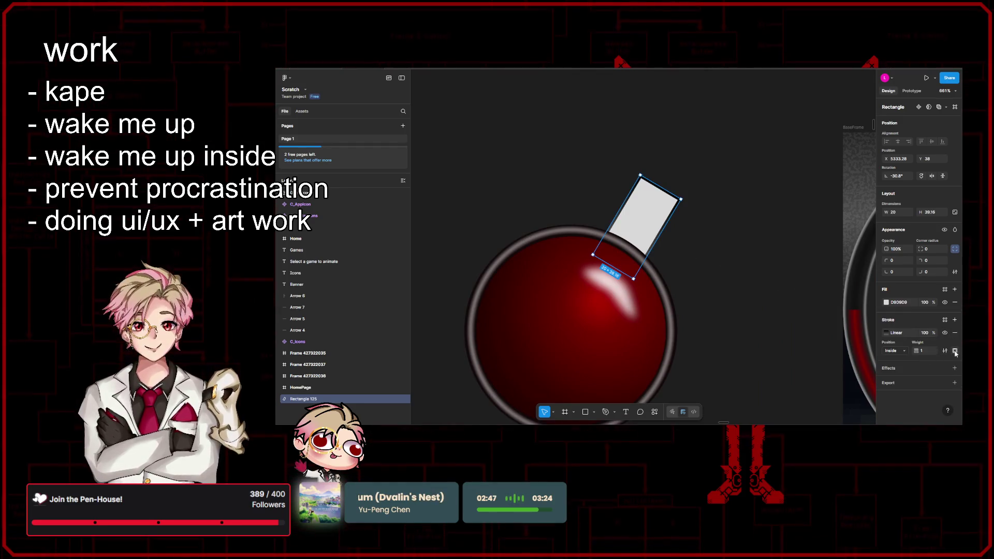
pyautogui.scroll(2, 720, 269)
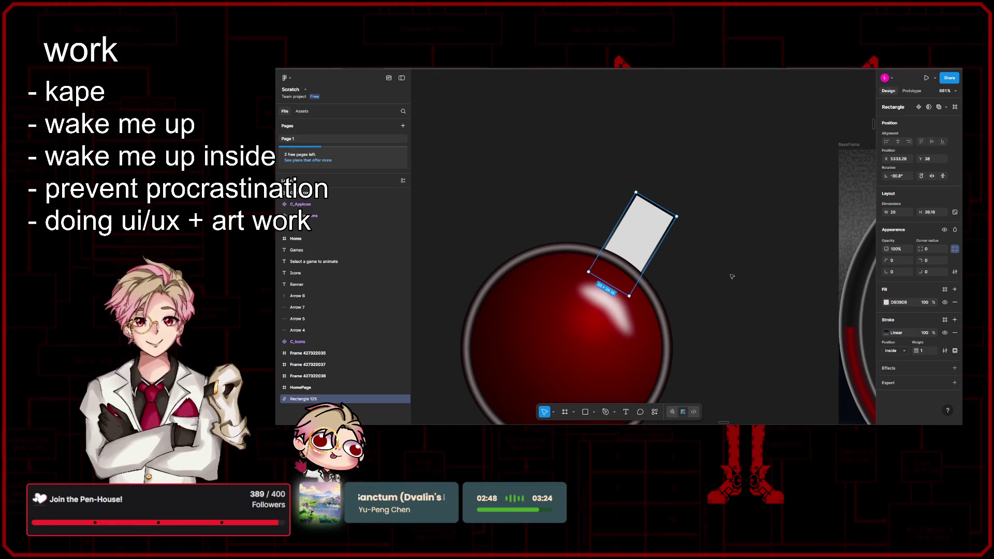
pyautogui.scroll(5, 730, 269)
pyautogui.scroll(1, 726, 251)
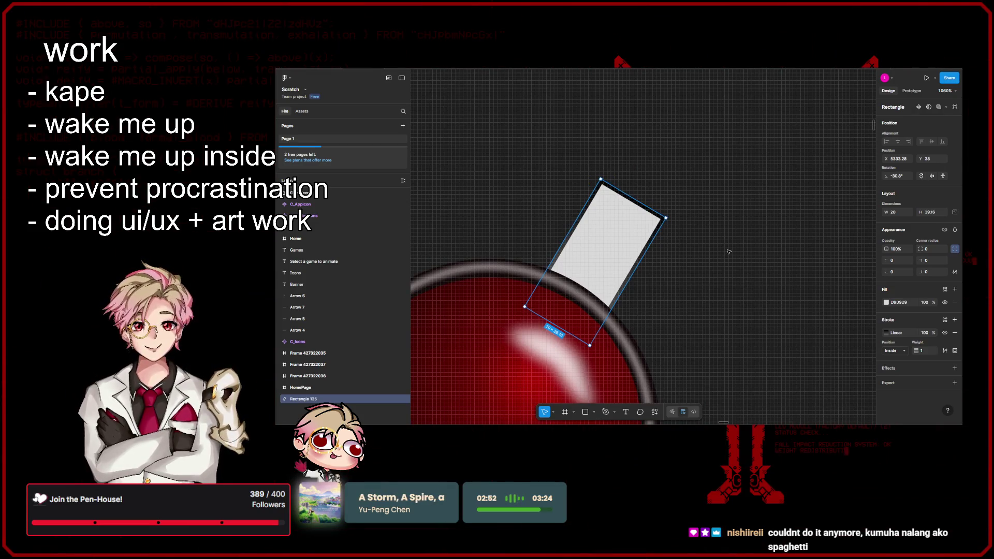